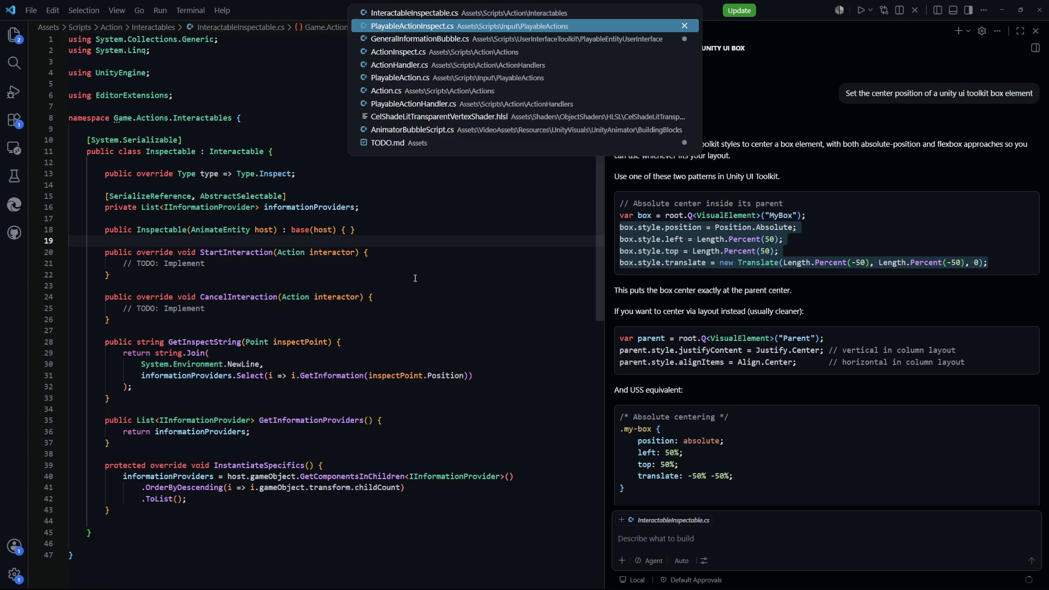
# Step: Open GeneralInformationBubble.cs from recent files and look over its informationProviders field and Awake method
pyautogui.press('Down')
pyautogui.press('Return')
pyautogui.click(244, 196)
pyautogui.press('BackSpace')
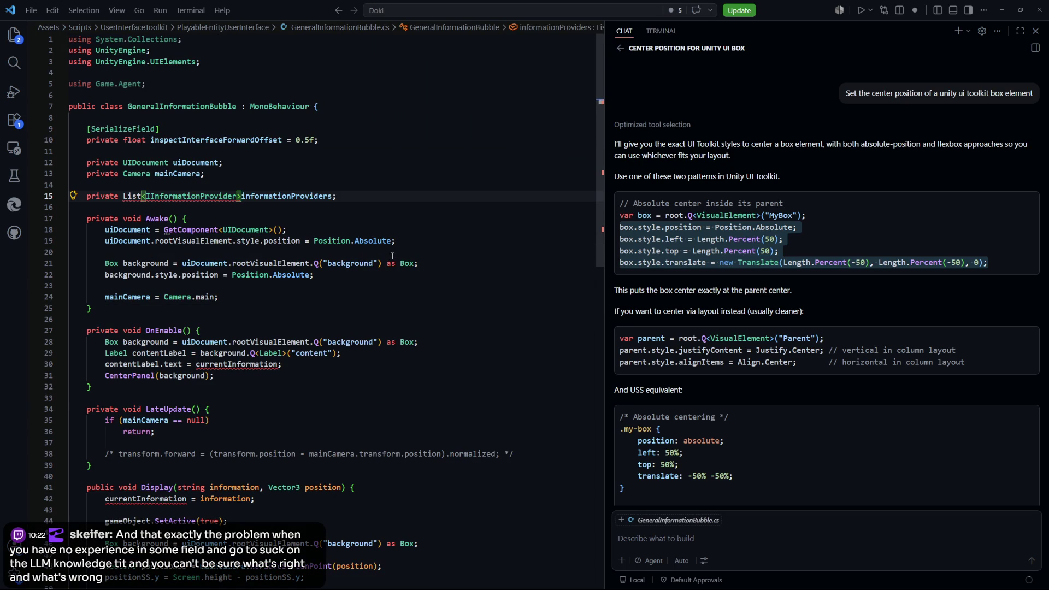
pyautogui.hotkey('ctrl', 'z')
pyautogui.click(186, 219)
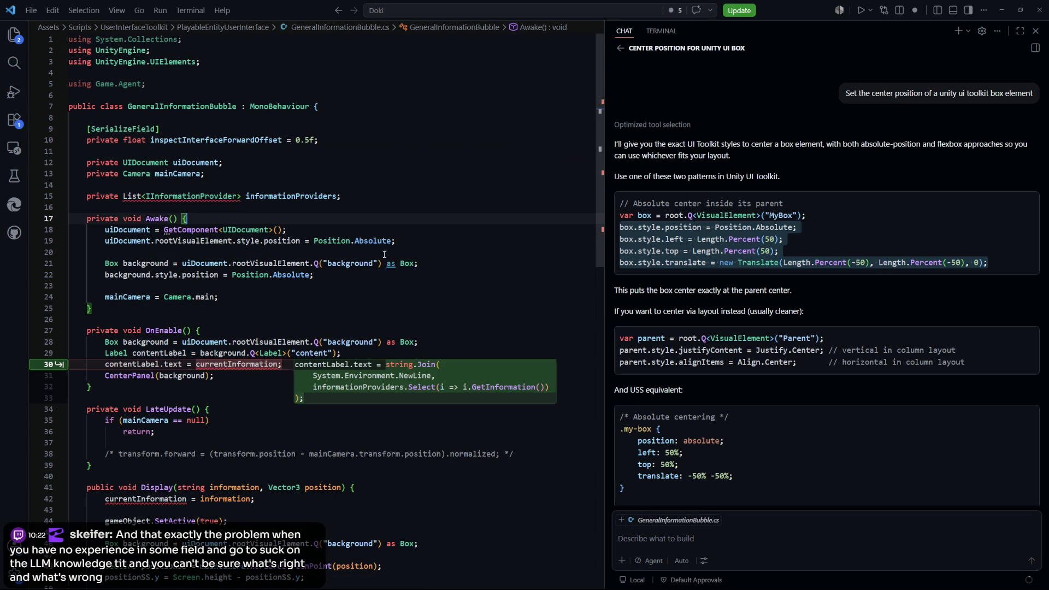
# Step: Change the first import from System.Collections to 'using System;'
pyautogui.click(214, 46)
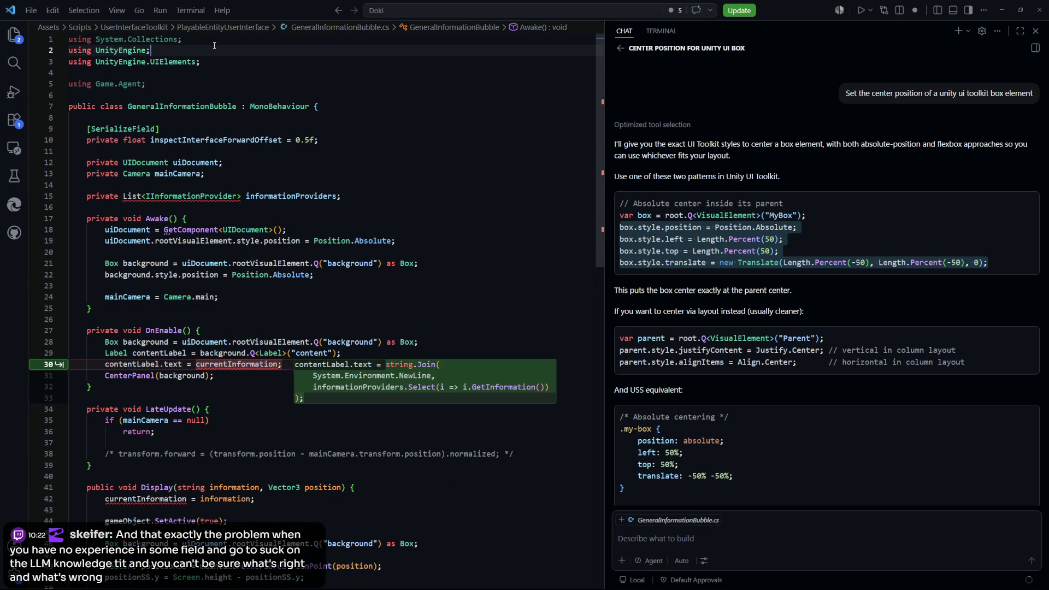
pyautogui.moveTo(186, 39); pyautogui.dragTo(76, 36)
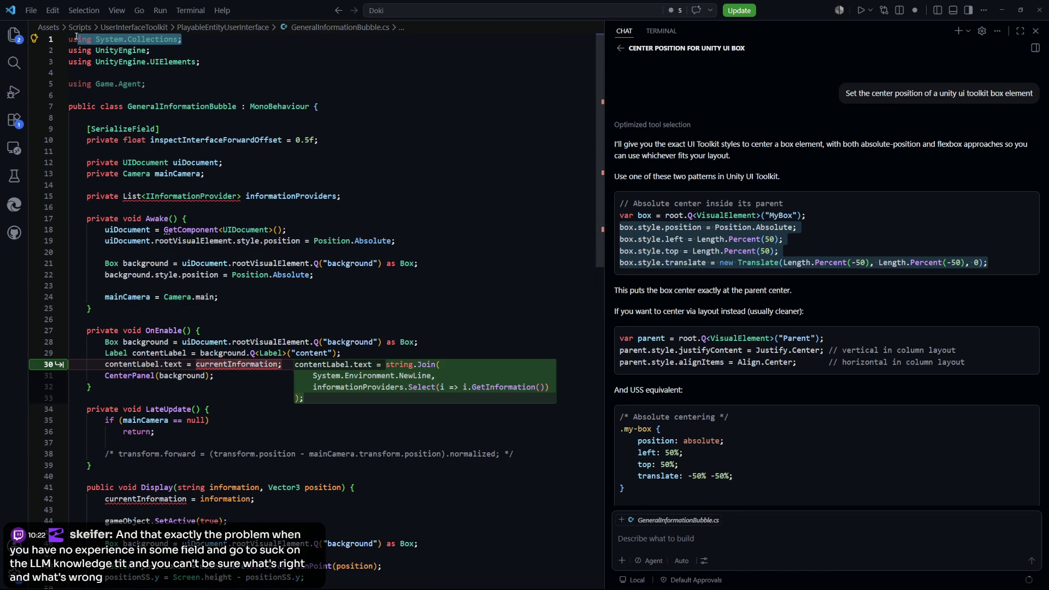
pyautogui.click(202, 36)
pyautogui.press('BackSpace')
pyautogui.press('BackSpace')
pyautogui.press('BackSpace')
pyautogui.hotkey('ctrl', 'BackSpace')
pyautogui.press('BackSpace')
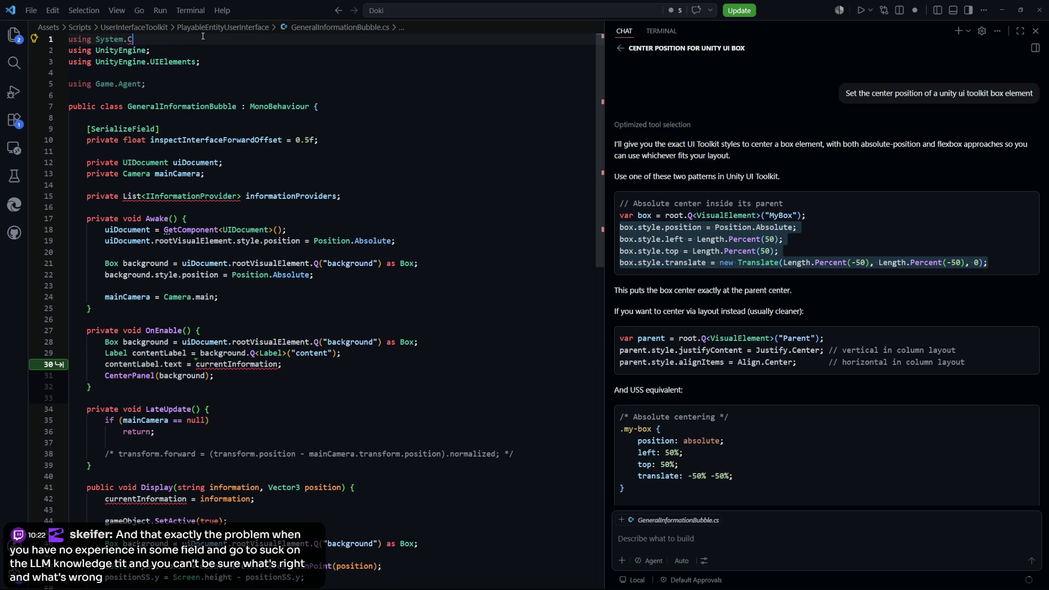
pyautogui.write(';')
pyautogui.click(249, 193)
pyautogui.press('Up')
pyautogui.press('Up')
pyautogui.moveTo(136, 199)
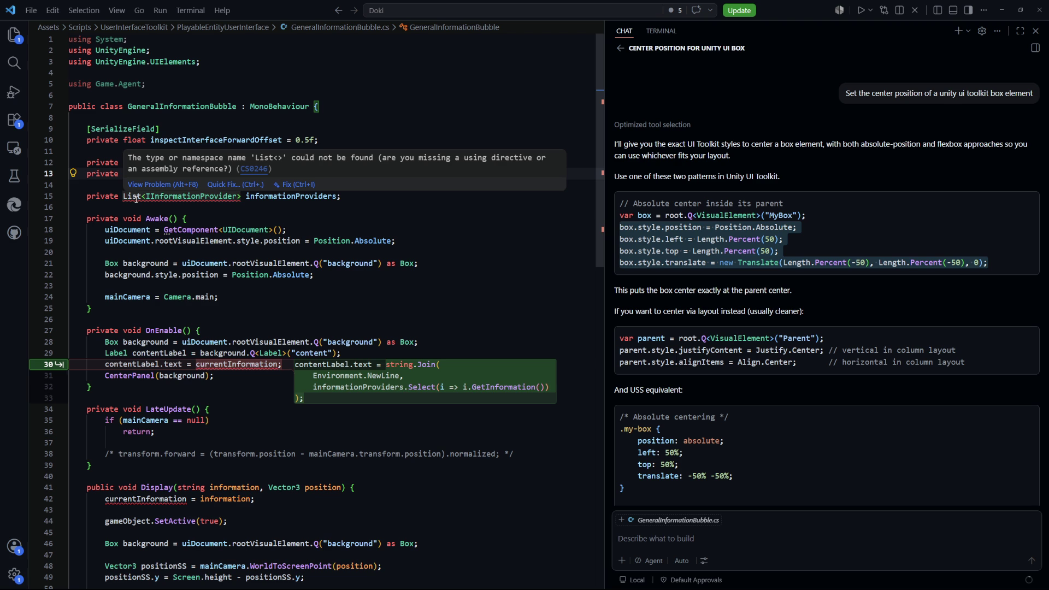
# Step: Copy 'using System.Collections.Generic;' from InteractableInspectable.cs and paste it as line 2 of GeneralInformationBubble.cs
pyautogui.click(433, 251)
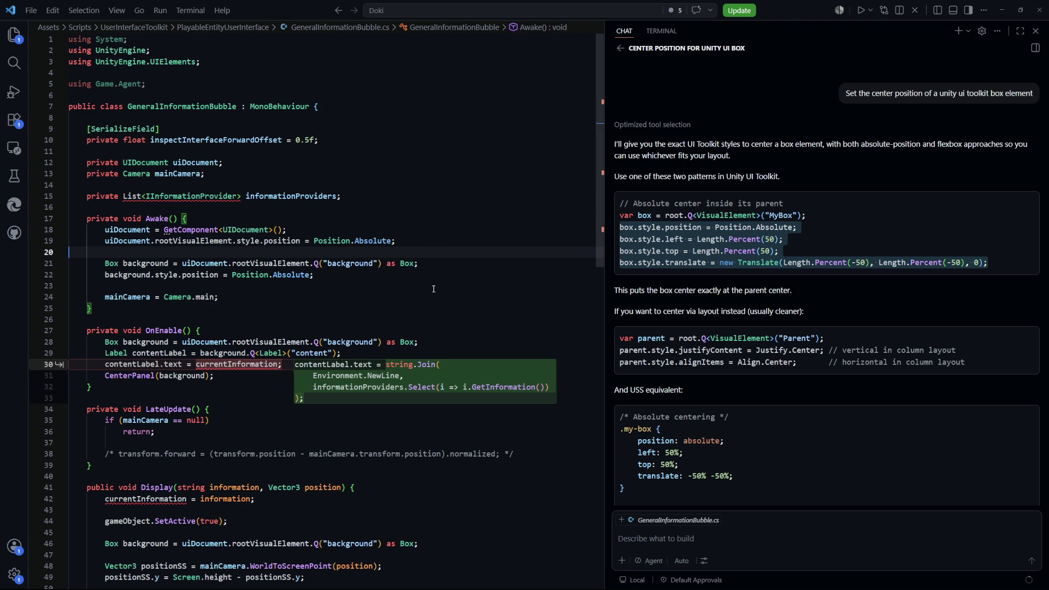
pyautogui.press('Escape')
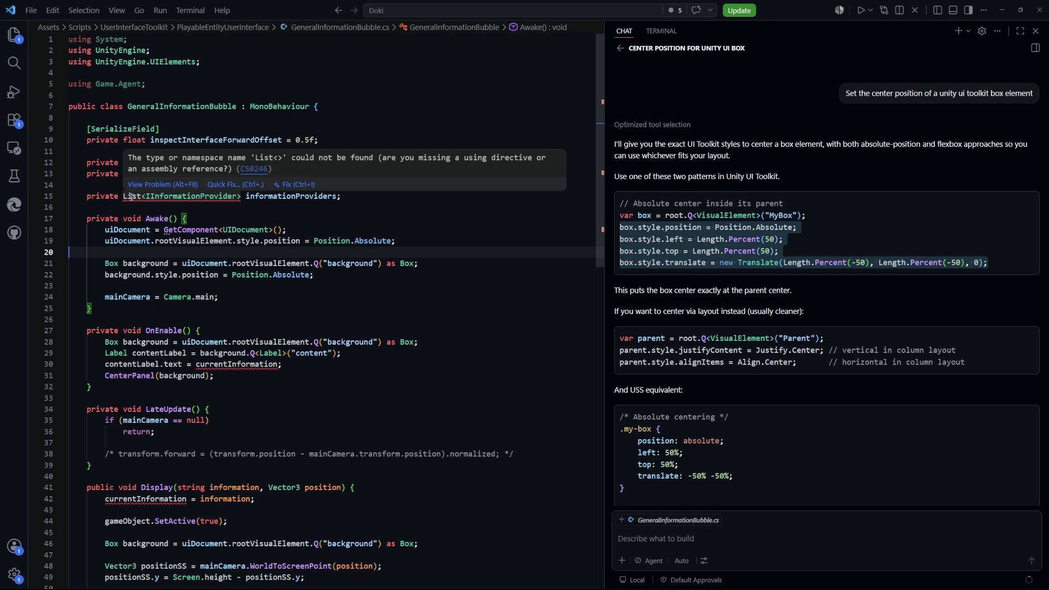
pyautogui.hotkey('ctrl', 'Tab')
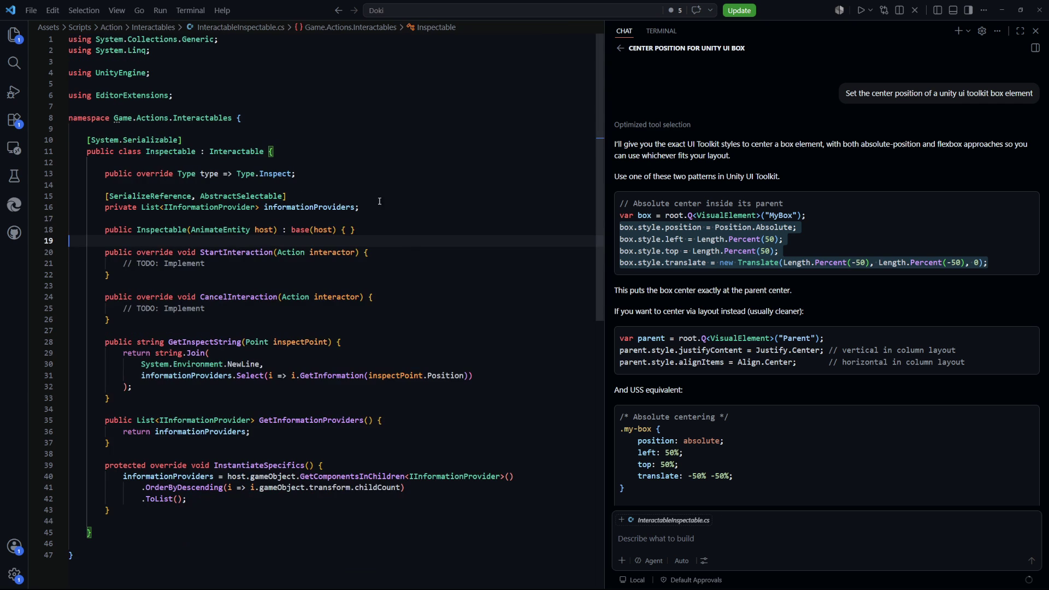
pyautogui.moveTo(219, 39); pyautogui.dragTo(74, 39)
pyautogui.hotkey('ctrl', 'c')
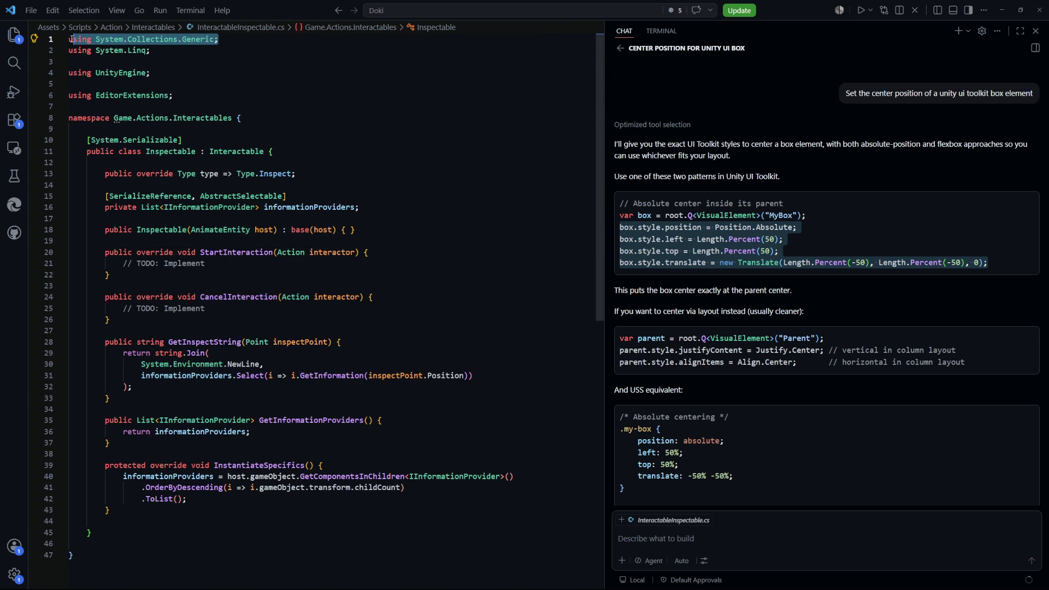
pyautogui.hotkey('ctrl', 'Tab')
pyautogui.click(235, 39)
pyautogui.press('Return')
pyautogui.hotkey('ctrl', 'v')
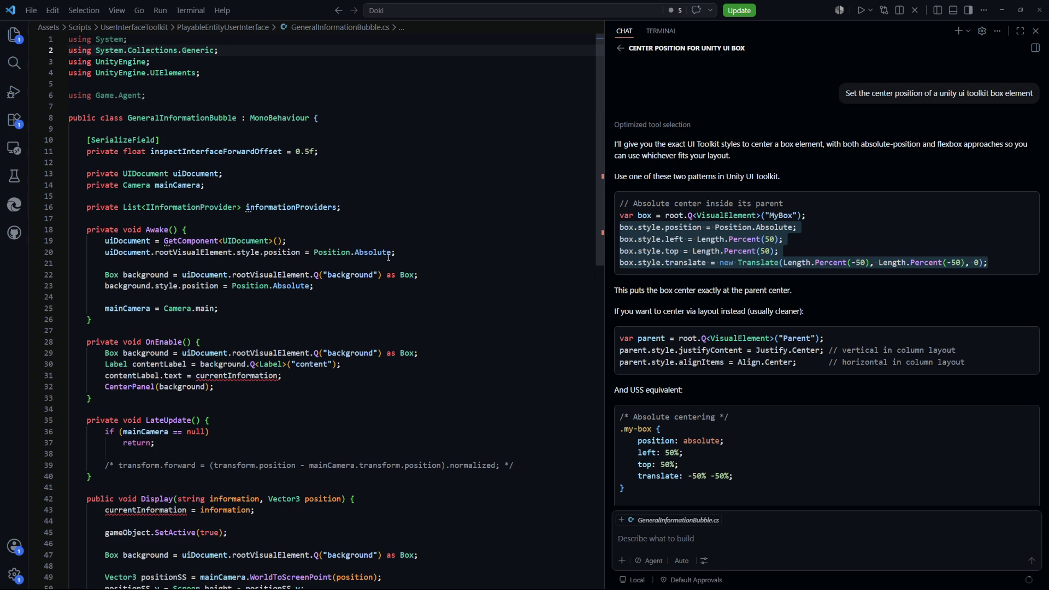
# Step: Scroll down past OnEnable to the content label assignment
pyautogui.scroll(-3, 388, 257)
pyautogui.click(233, 297)
pyautogui.scroll(-1, 233, 298)
pyautogui.scroll(3, 233, 245)
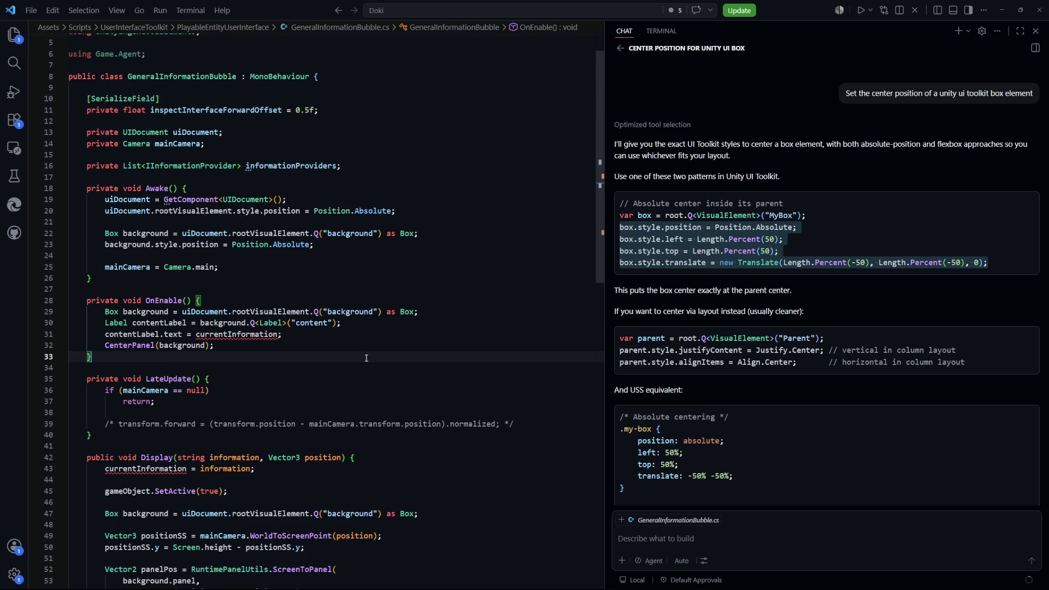
pyautogui.scroll(-6, 366, 358)
pyautogui.scroll(3, 277, 277)
pyautogui.scroll(2, 277, 277)
pyautogui.click(306, 291)
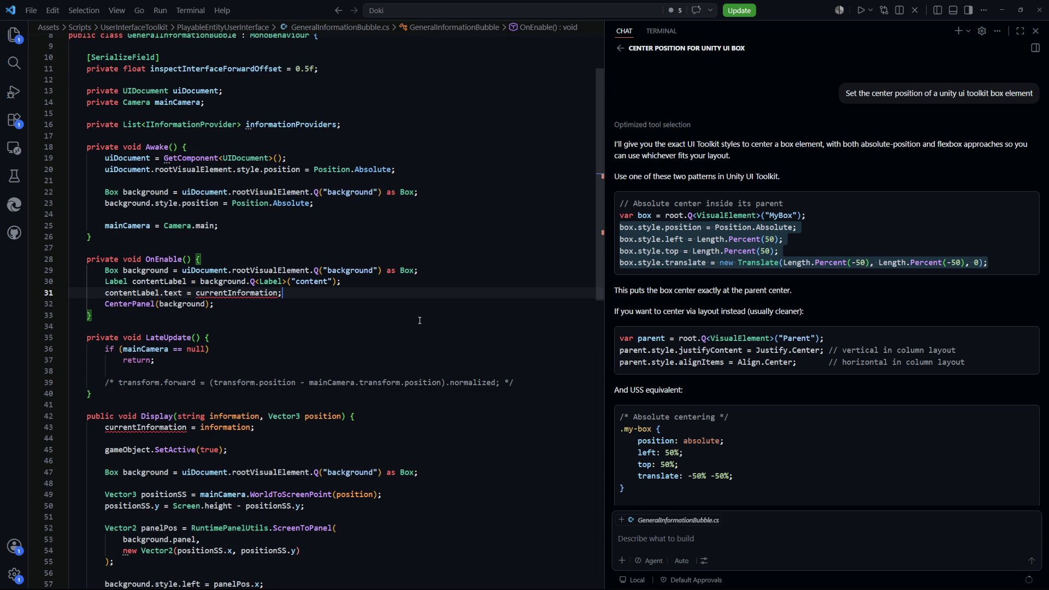
pyautogui.hotkey('ctrl', 'Tab')
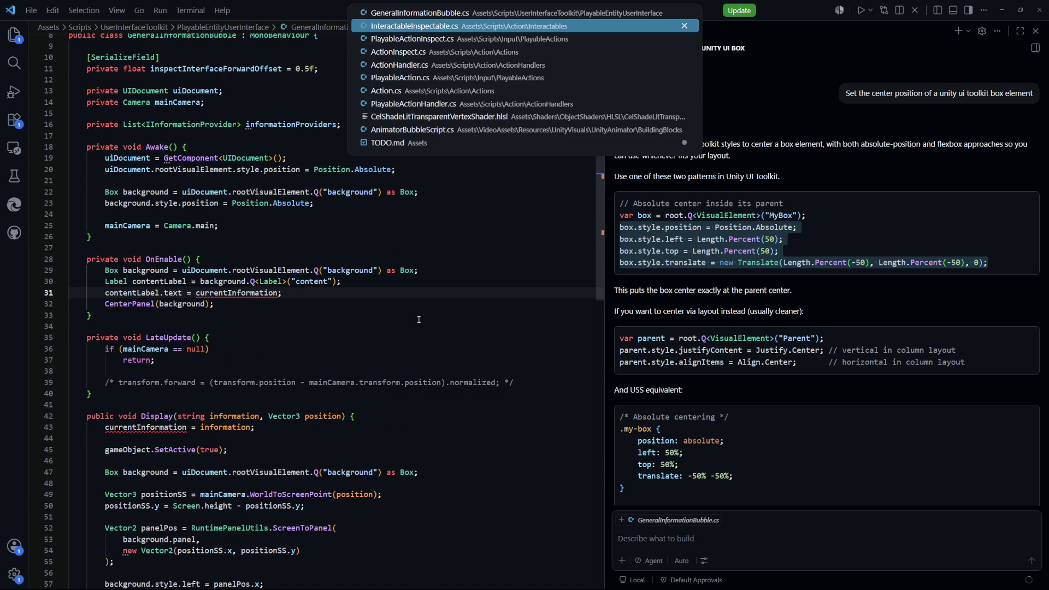
# Step: Copy the string.Join expression from GetInspectString and paste it over currentInformation in the content label assignment
pyautogui.scroll(-1, 328, 360)
pyautogui.click(297, 378)
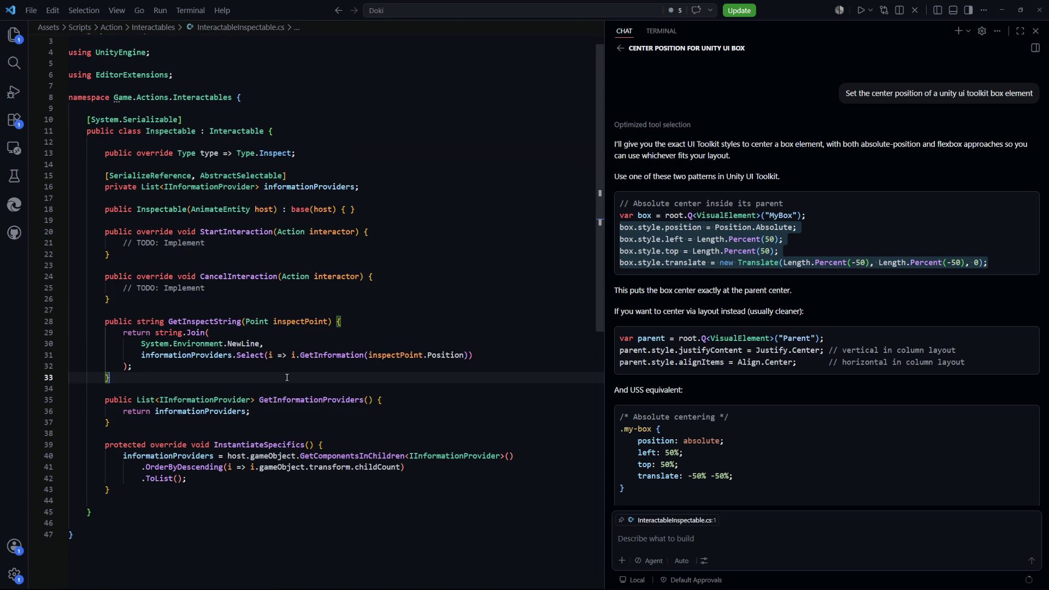
pyautogui.scroll(-2, 297, 378)
pyautogui.click(141, 302)
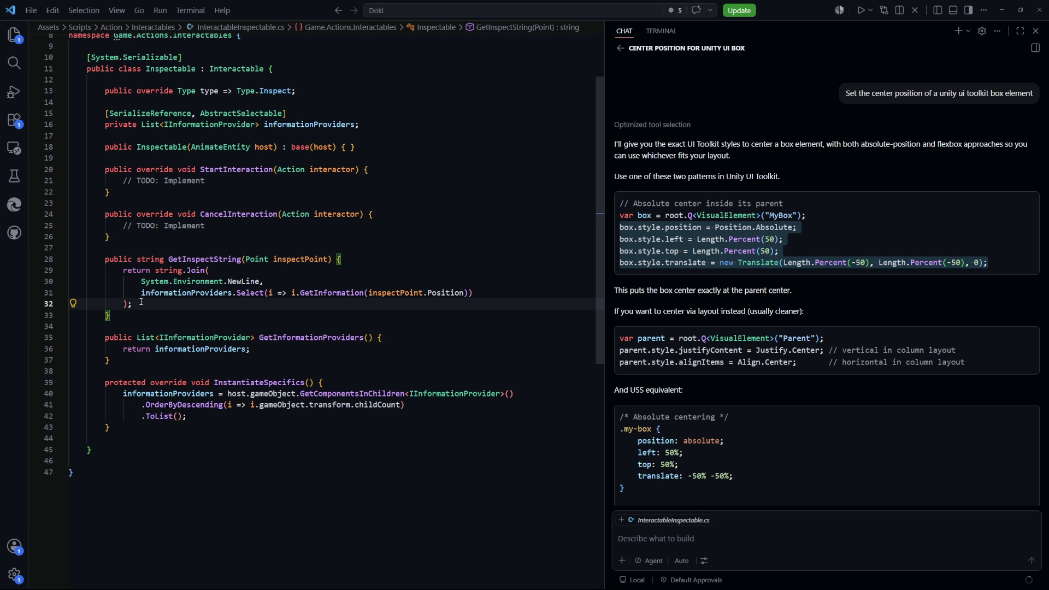
pyautogui.moveTo(141, 301); pyautogui.dragTo(156, 271)
pyautogui.hotkey('ctrl', 'c')
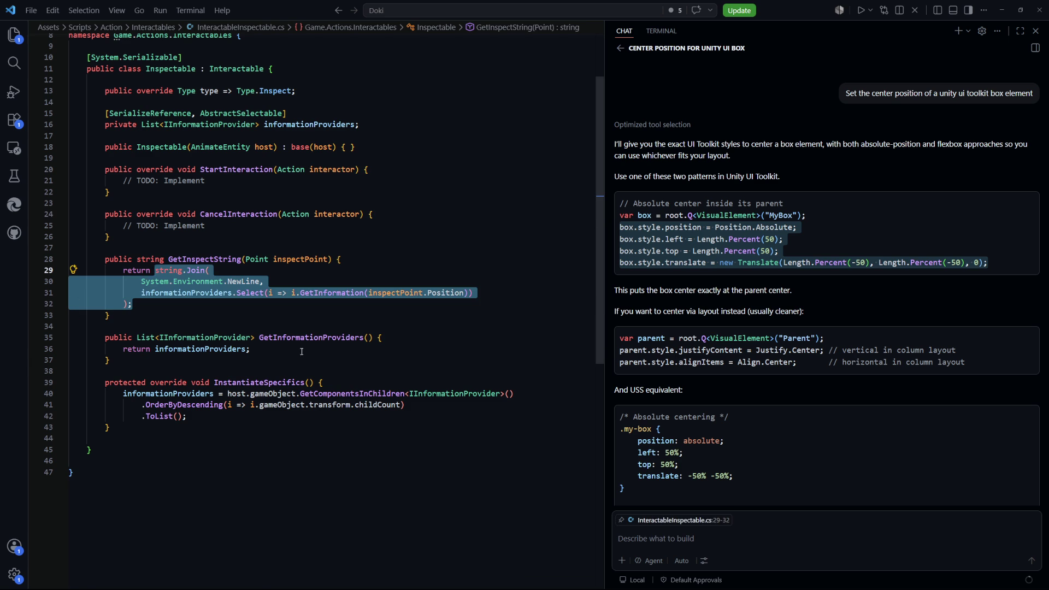
pyautogui.hotkey('ctrl', 'Tab')
pyautogui.scroll(-1, 318, 316)
pyautogui.moveTo(281, 271); pyautogui.dragTo(196, 272)
pyautogui.hotkey('ctrl', 'v')
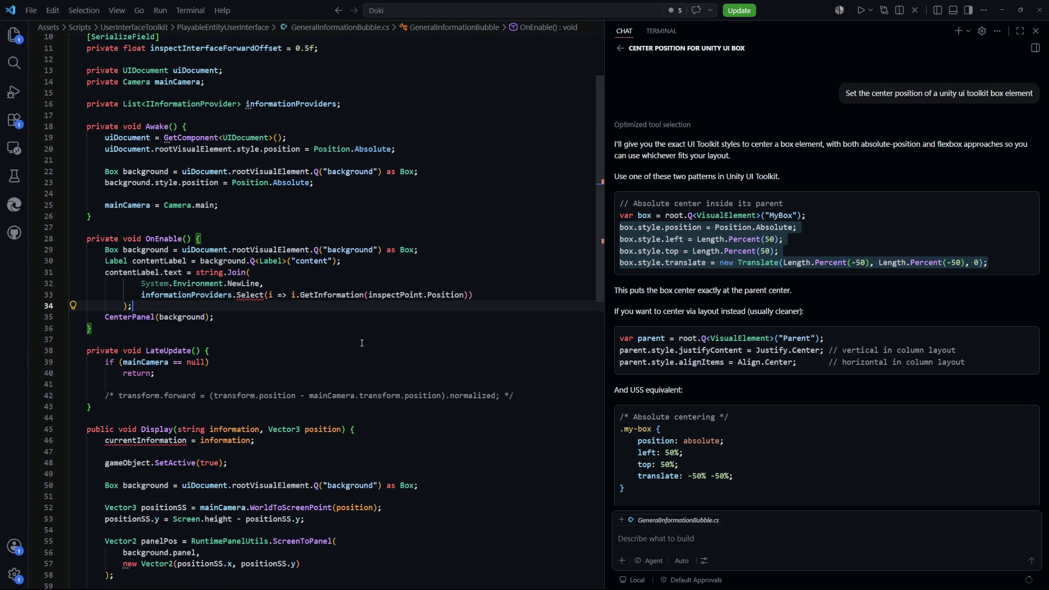
# Step: Add a 'using System.Linq;' import and save GeneralInformationBubble.cs
pyautogui.scroll(3, 260, 66)
pyautogui.click(263, 50)
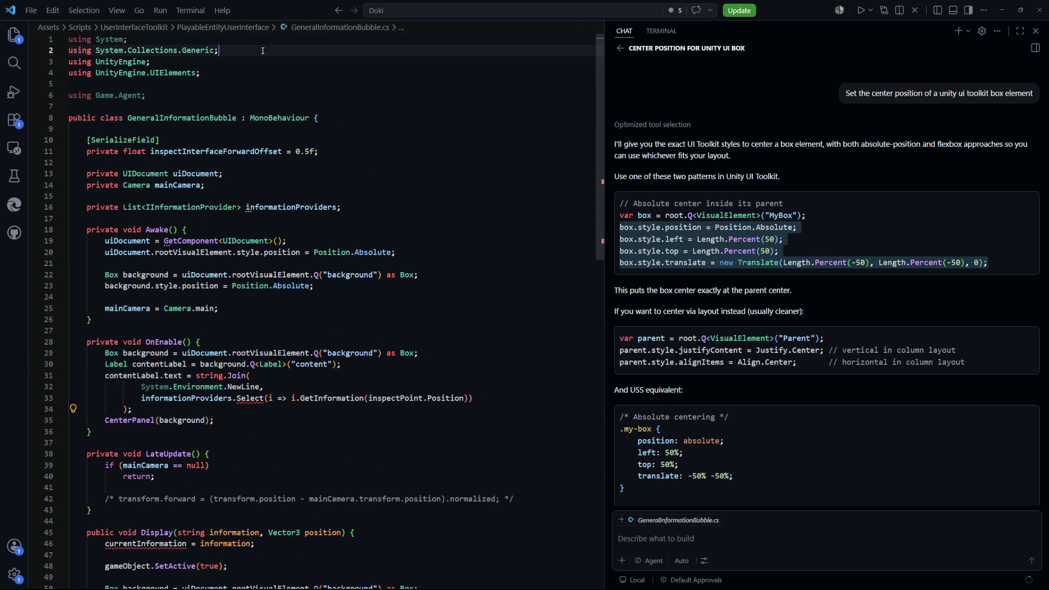
pyautogui.press('Return')
pyautogui.press('Return')
pyautogui.press('Up')
pyautogui.write('using Sys')
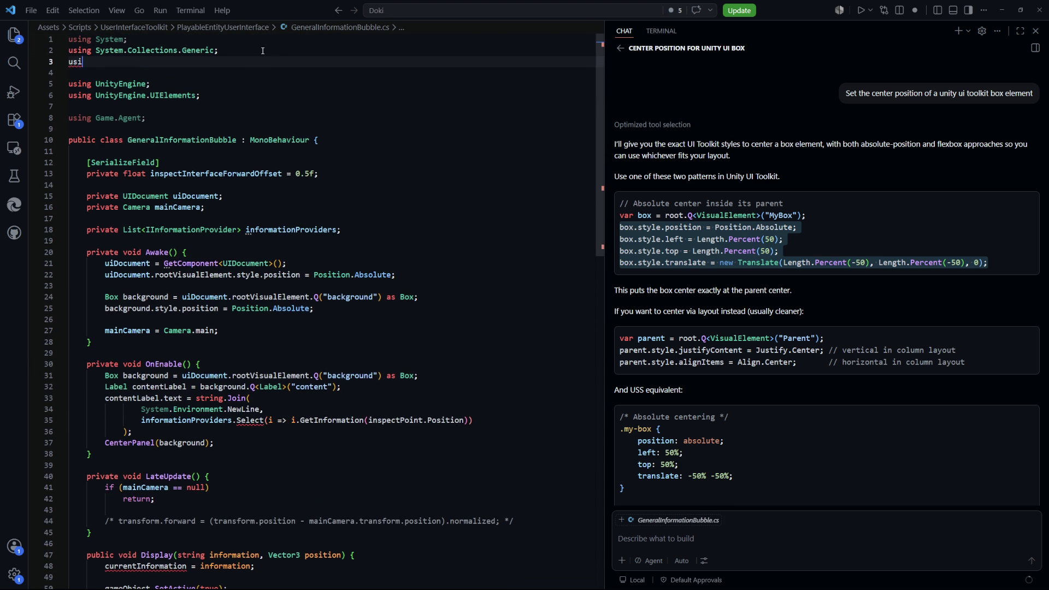
pyautogui.press('Tab')
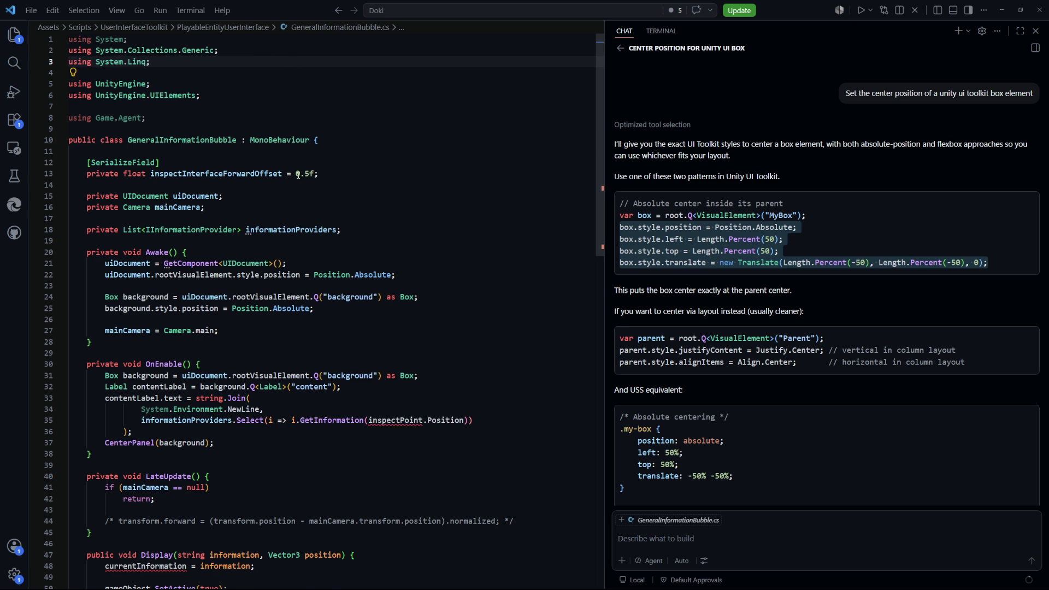
pyautogui.hotkey('ctrl', 's')
# Step: Go to the definition of the GetInformation call
pyautogui.scroll(-3, 316, 262)
pyautogui.scroll(-2, 262, 256)
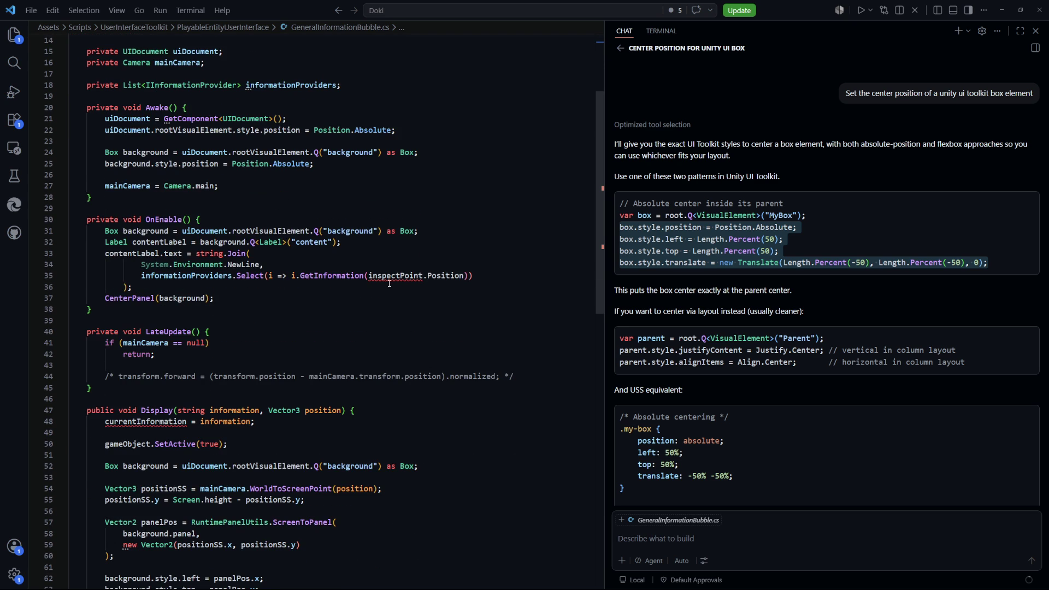
pyautogui.click(281, 320)
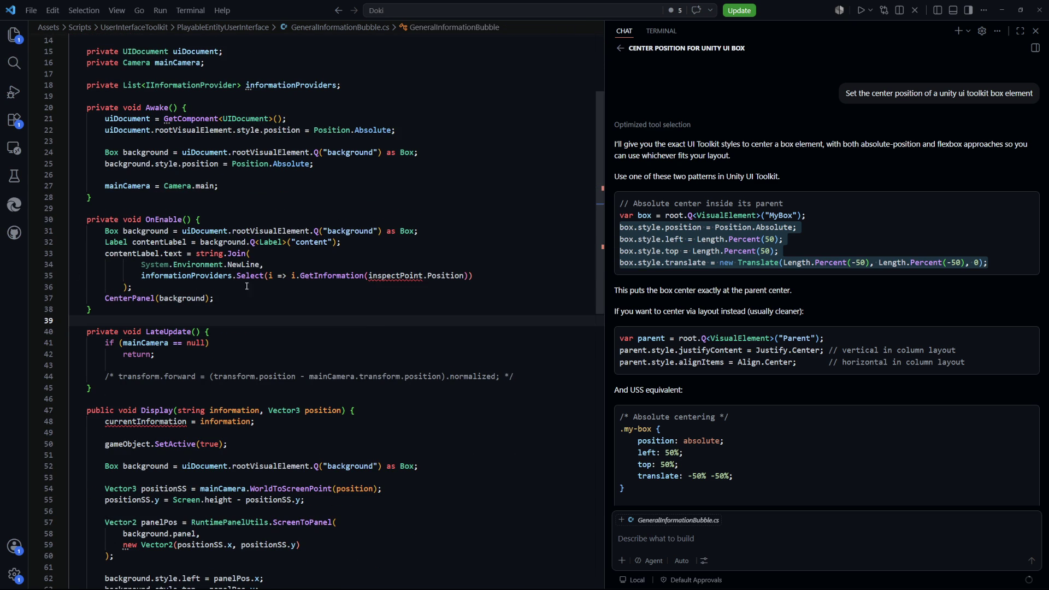
pyautogui.click(342, 276)
pyautogui.press('Down')
pyautogui.press('Down')
pyautogui.press('Down')
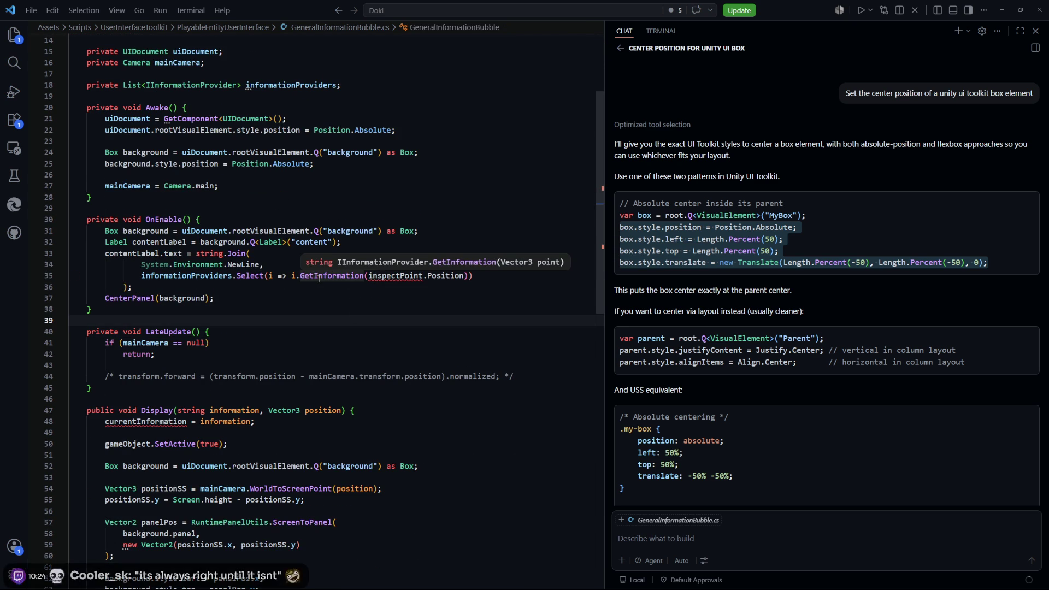
pyautogui.keyDown('ctrl'); pyautogui.click(318, 278); pyautogui.keyUp('ctrl')
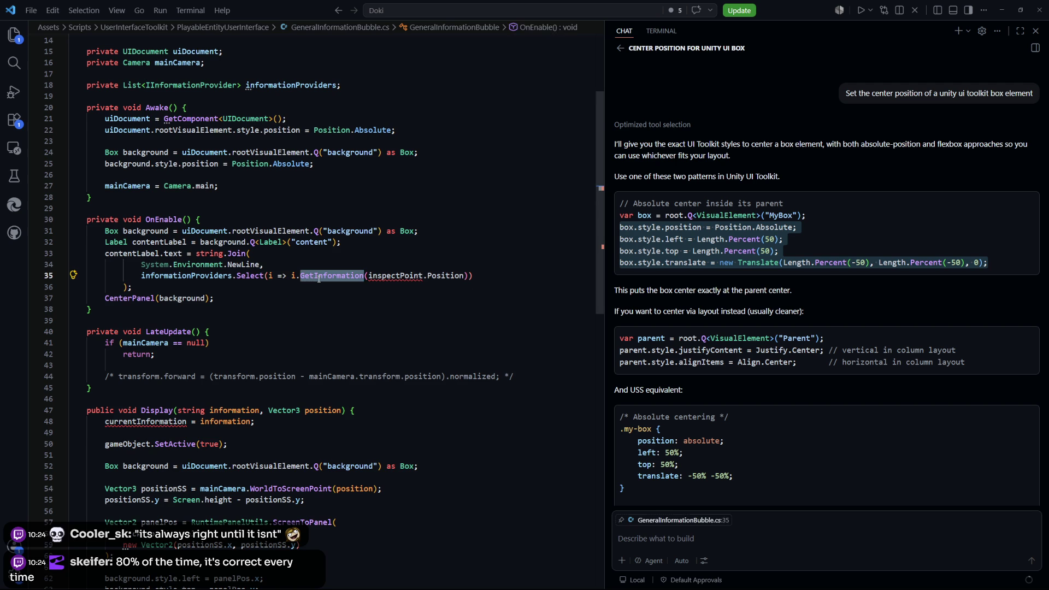
pyautogui.hotkey('ctrl', 'Tab')
pyautogui.hotkey('ctrl', 'Tab')
pyautogui.hotkey('ctrl', 'Tab')
# Step: Switch to InteractableInspectable.cs and inspect its GetInformation call
pyautogui.scroll(-5, 319, 290)
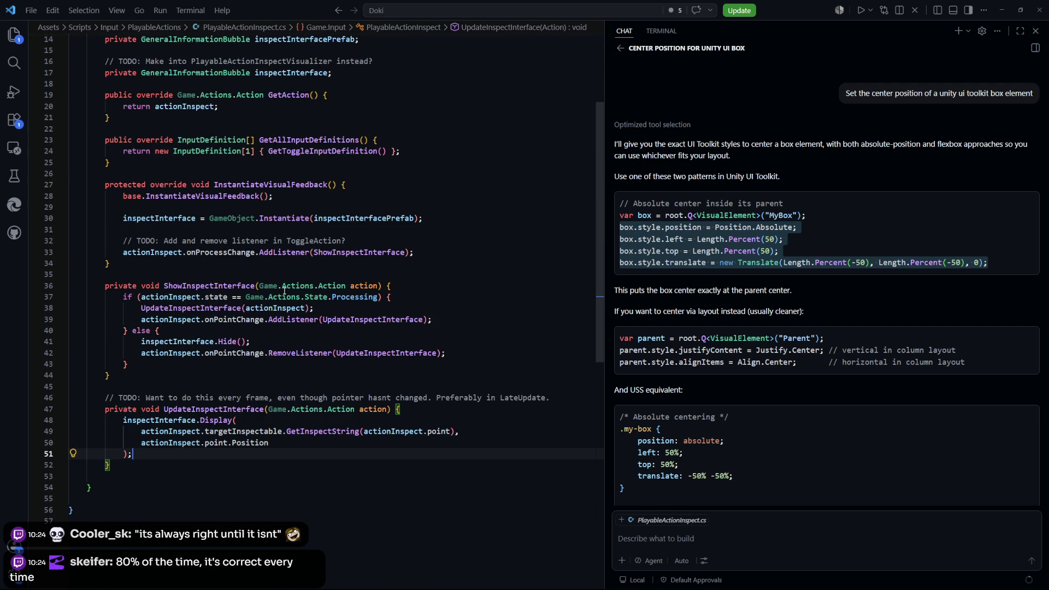
pyautogui.scroll(1, 395, 330)
pyautogui.hotkey('ctrl', 'Tab')
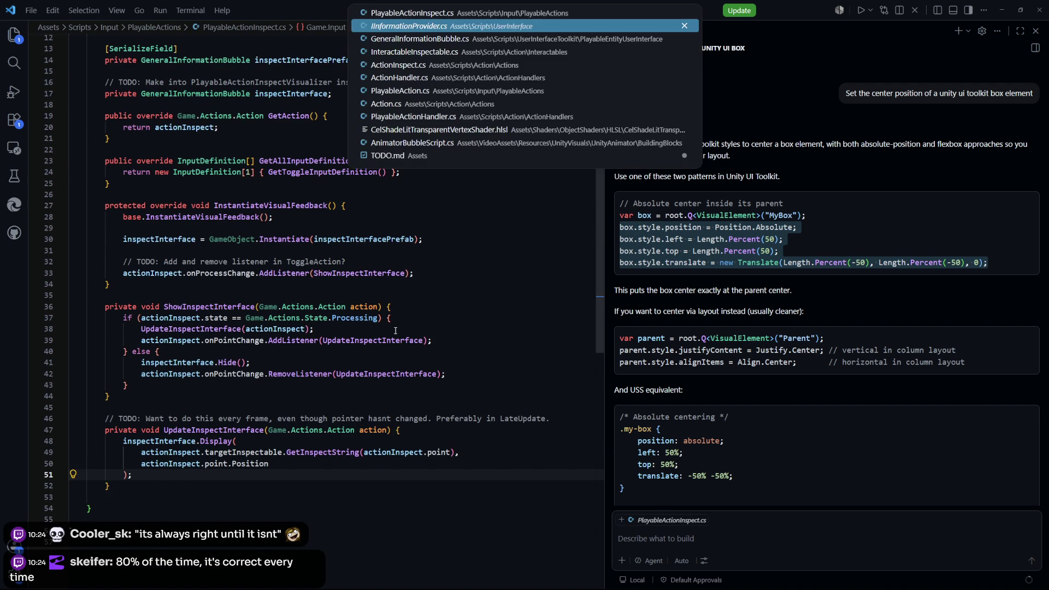
pyautogui.hotkey('ctrl', 'Tab')
pyautogui.hotkey('ctrl', 'Tab')
pyautogui.hotkey('ctrl', 'Tab')
pyautogui.hotkey('ctrl', 'Tab')
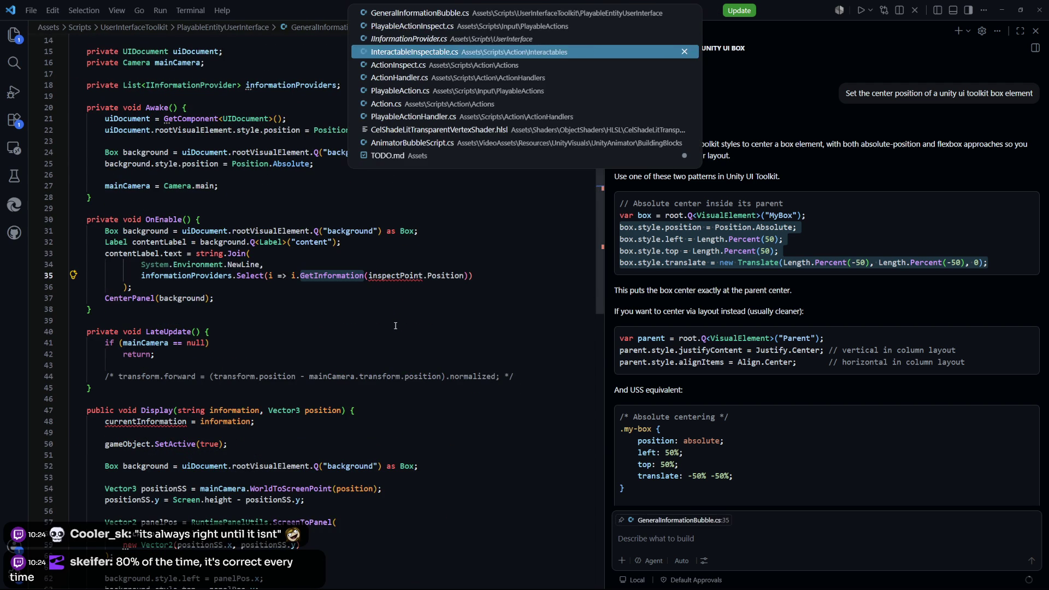
pyautogui.click(396, 326)
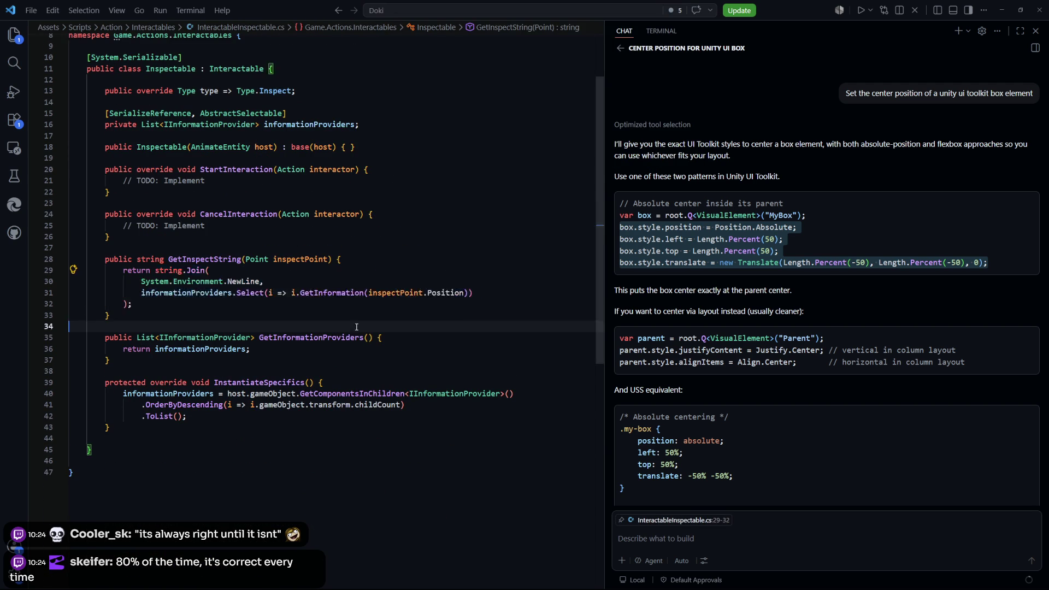
pyautogui.doubleClick(327, 293)
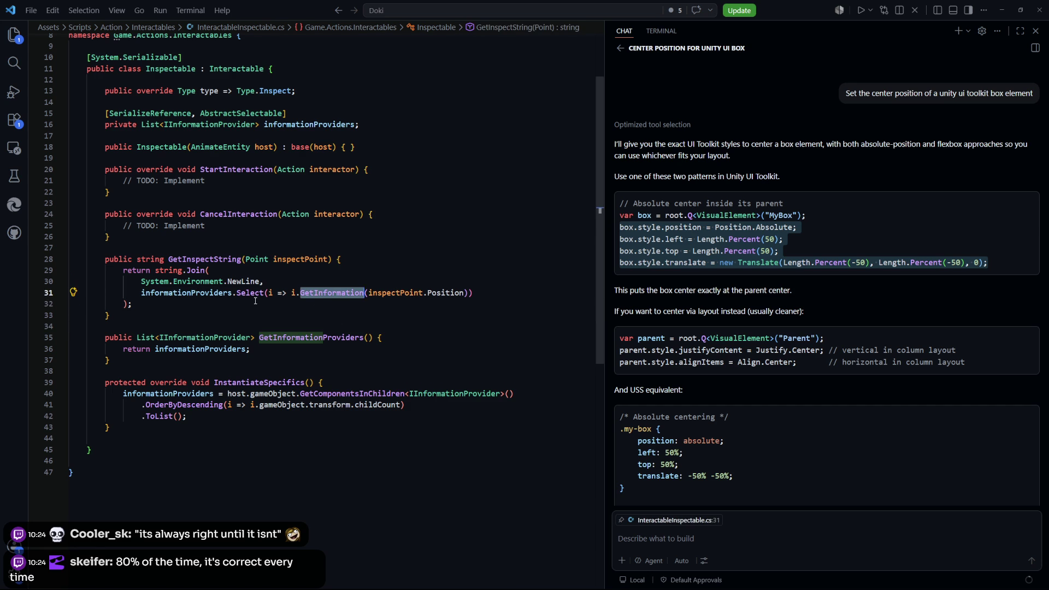
pyautogui.click(256, 301)
pyautogui.click(308, 275)
# Step: Open IInformationProvider.cs to check the GetInformation(Vector3 point) signature
pyautogui.hotkey('ctrl', 'p')
pyautogui.write('IInformationProvider')
pyautogui.press('Return')
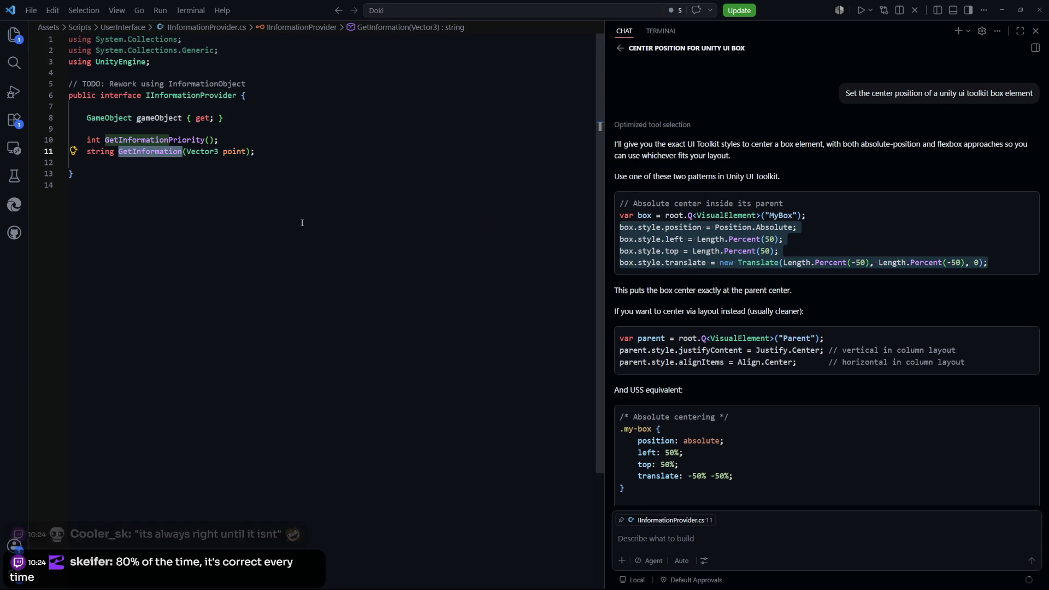
# Step: Return to GeneralInformationBubble.cs from the recent files list
pyautogui.hotkey('ctrl', 'p')
pyautogui.press('Down')
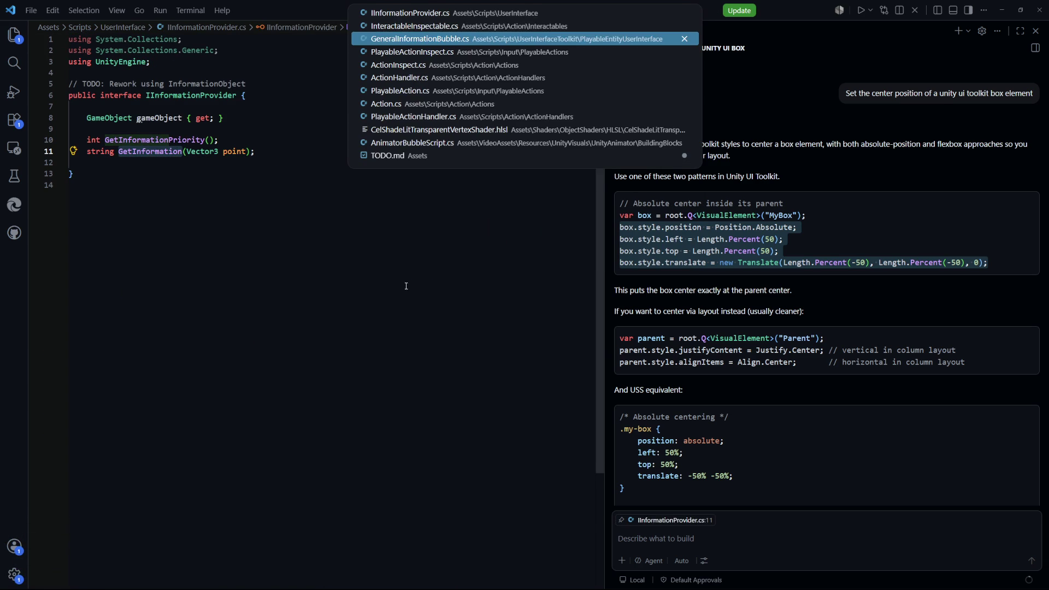
pyautogui.press('Return')
pyautogui.scroll(2, 211, 297)
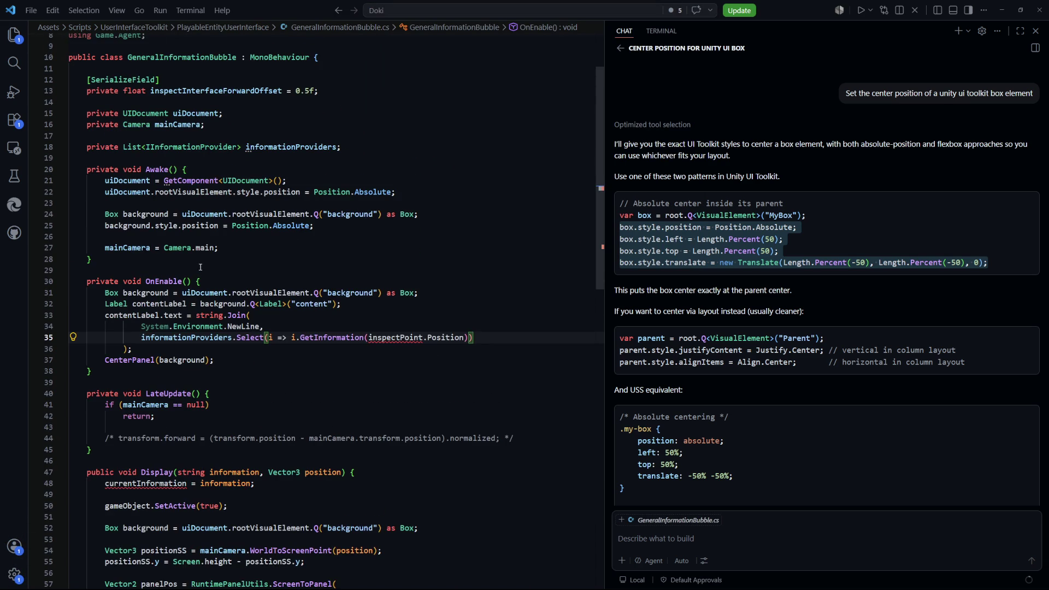
# Step: Replace Display's string information parameter with List<IInformationProvider> informationProviders and assign it
pyautogui.scroll(-3, 212, 265)
pyautogui.scroll(2, 245, 273)
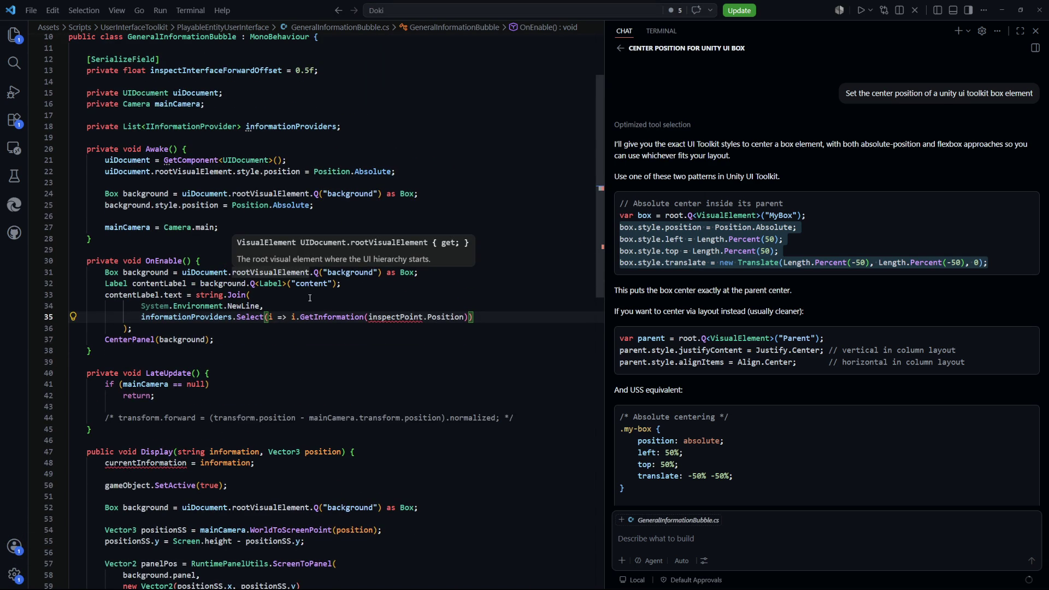
pyautogui.scroll(1, 417, 313)
pyautogui.scroll(-9, 415, 310)
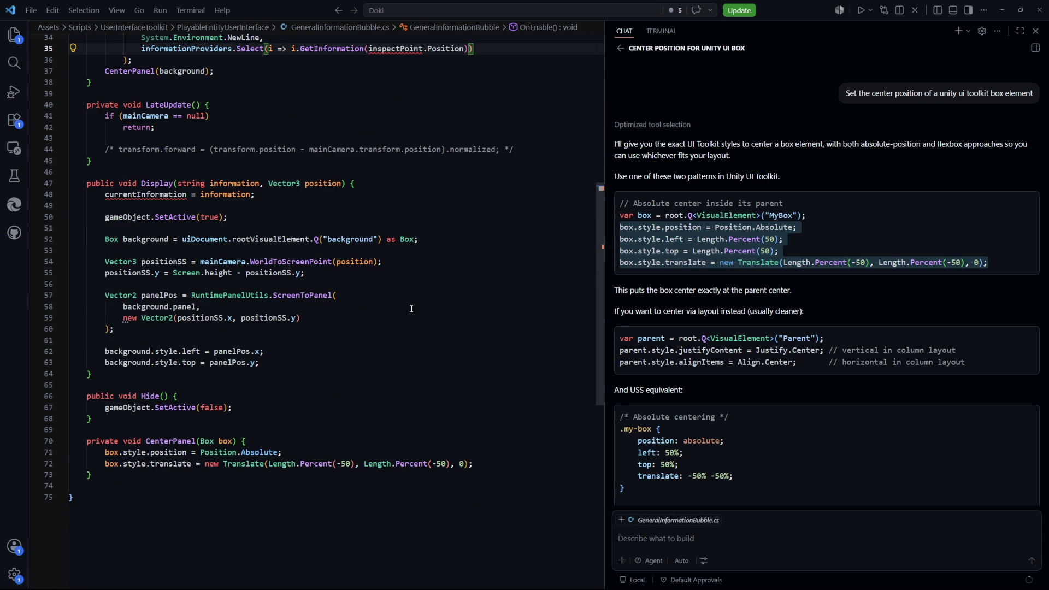
pyautogui.scroll(3, 411, 308)
pyautogui.moveTo(281, 297); pyautogui.dragTo(106, 298)
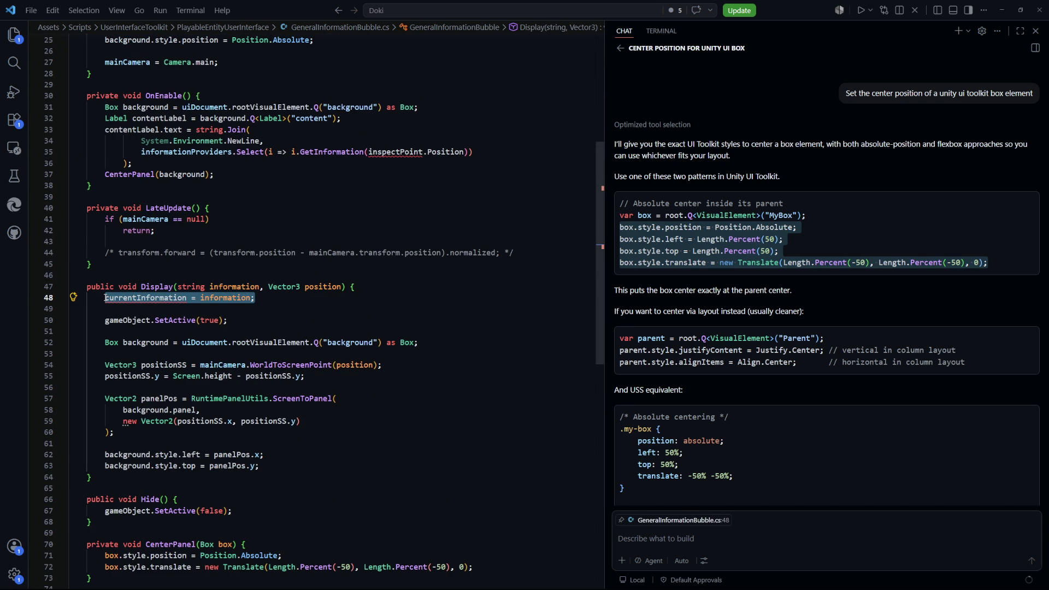
pyautogui.click(229, 320)
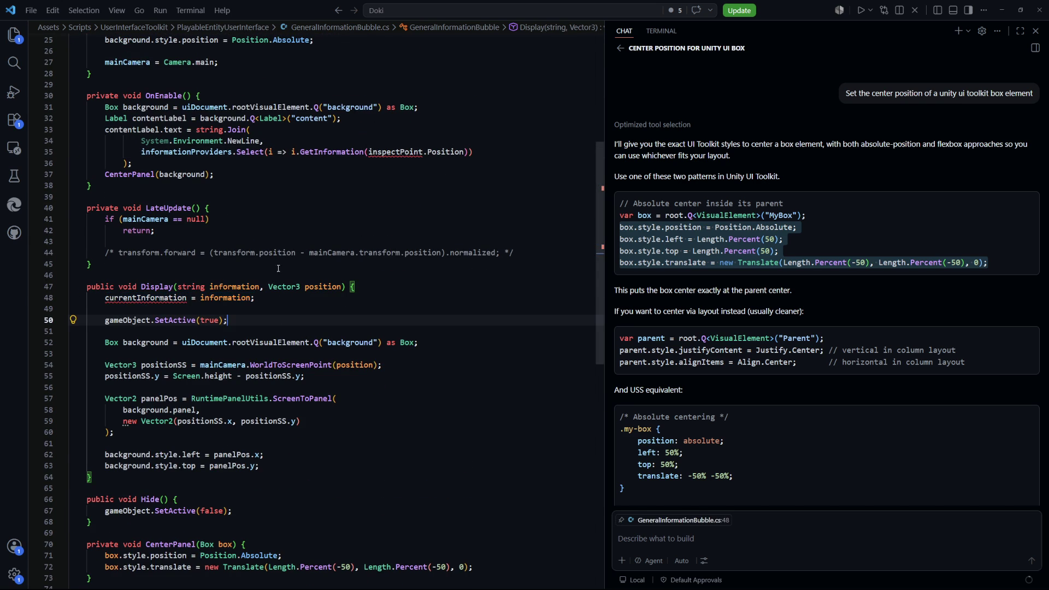
pyautogui.moveTo(260, 286); pyautogui.dragTo(179, 288)
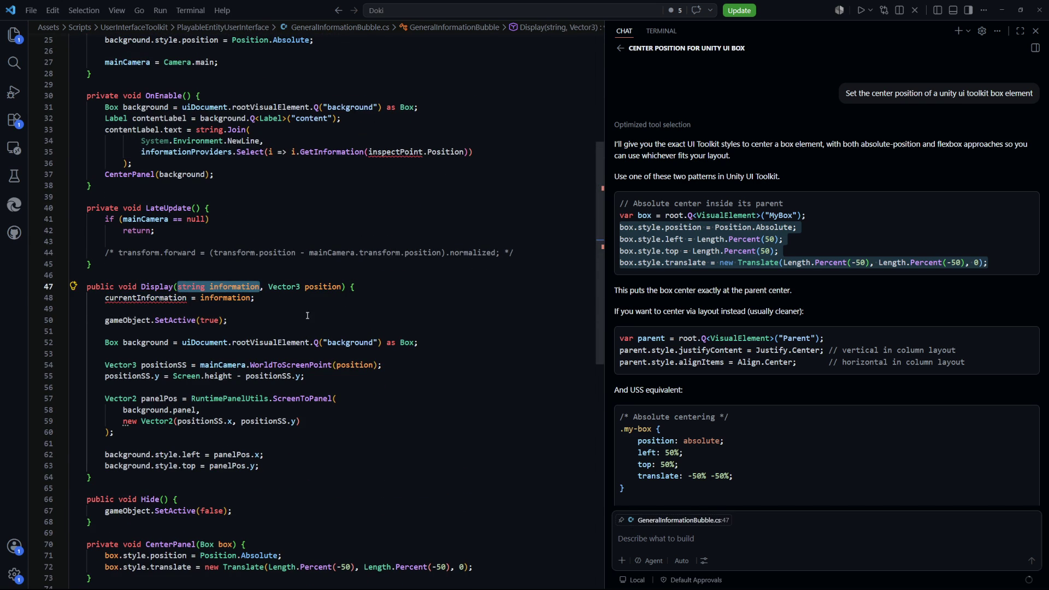
pyautogui.write('List<')
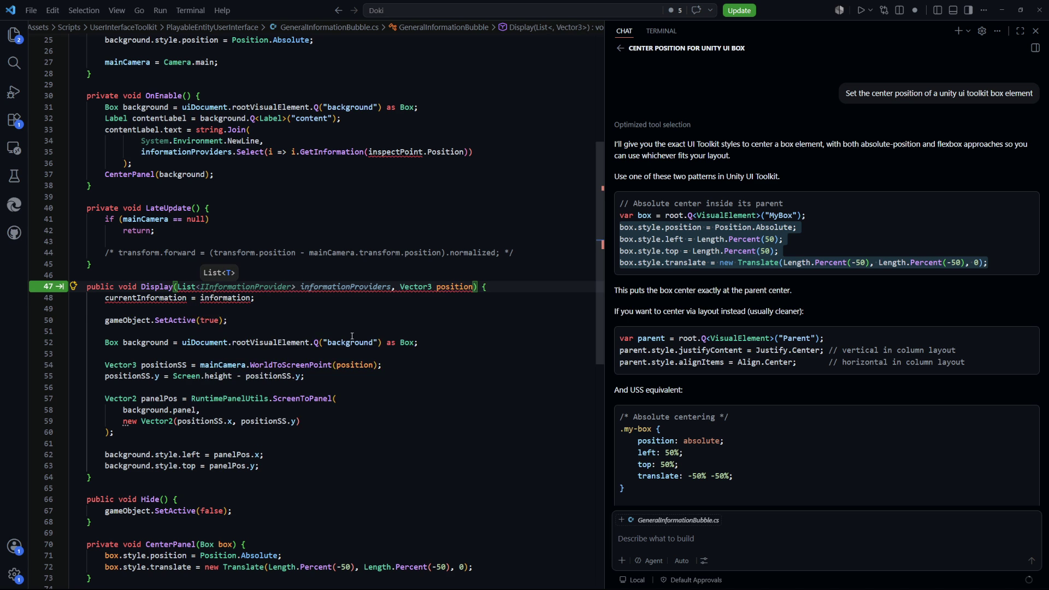
pyautogui.press('Tab')
pyautogui.press('Tab')
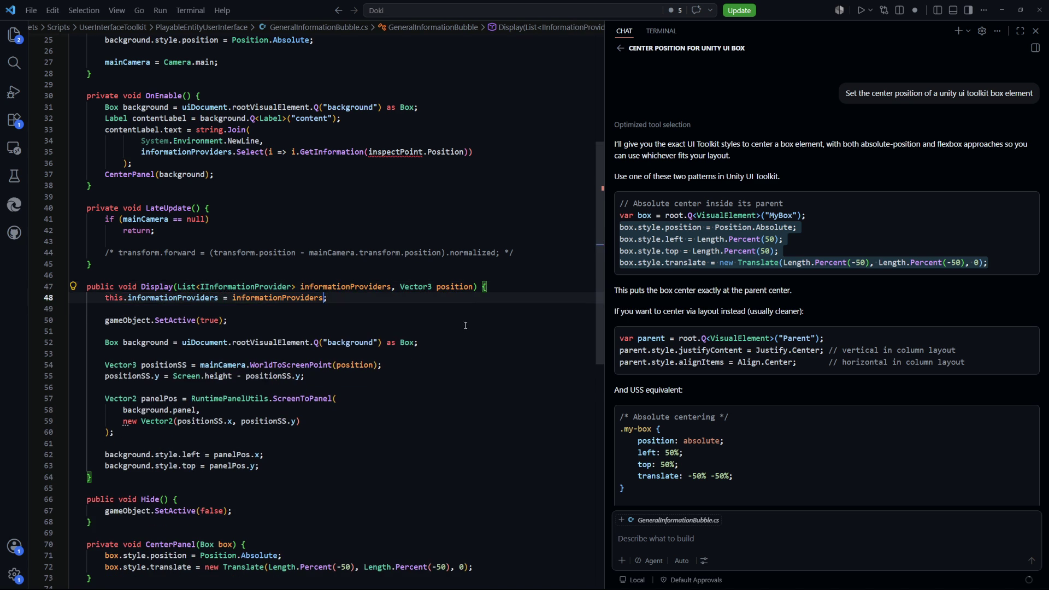
# Step: Add a 'private Vector3 informationPoint;' field below the informationProviders field
pyautogui.scroll(8, 382, 245)
pyautogui.scroll(-1, 364, 219)
pyautogui.click(365, 211)
pyautogui.press('Return')
pyautogui.write('privatr')
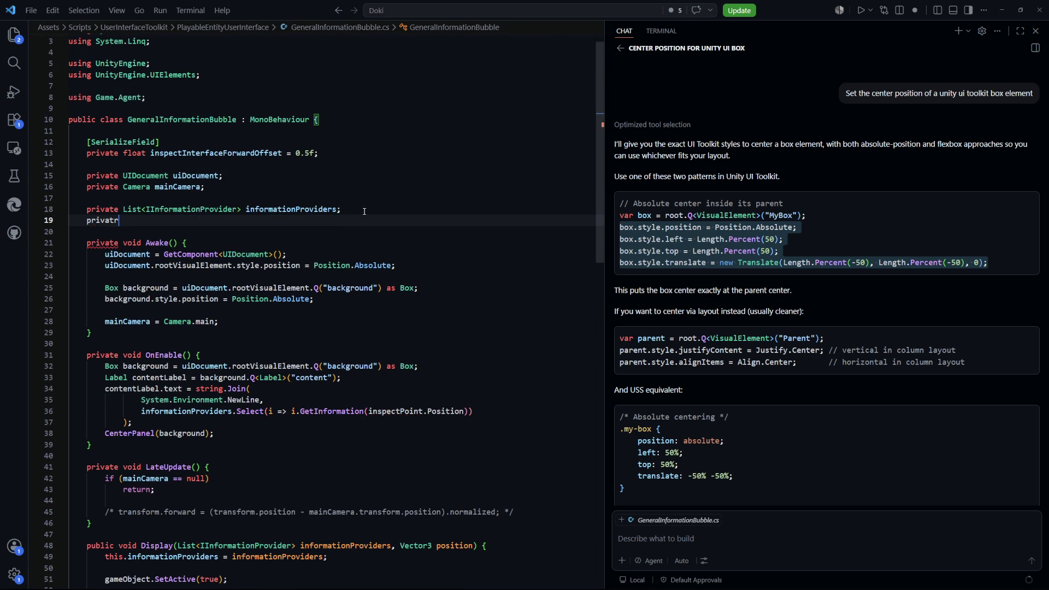
pyautogui.press('BackSpace')
pyautogui.write('e Vector3 ')
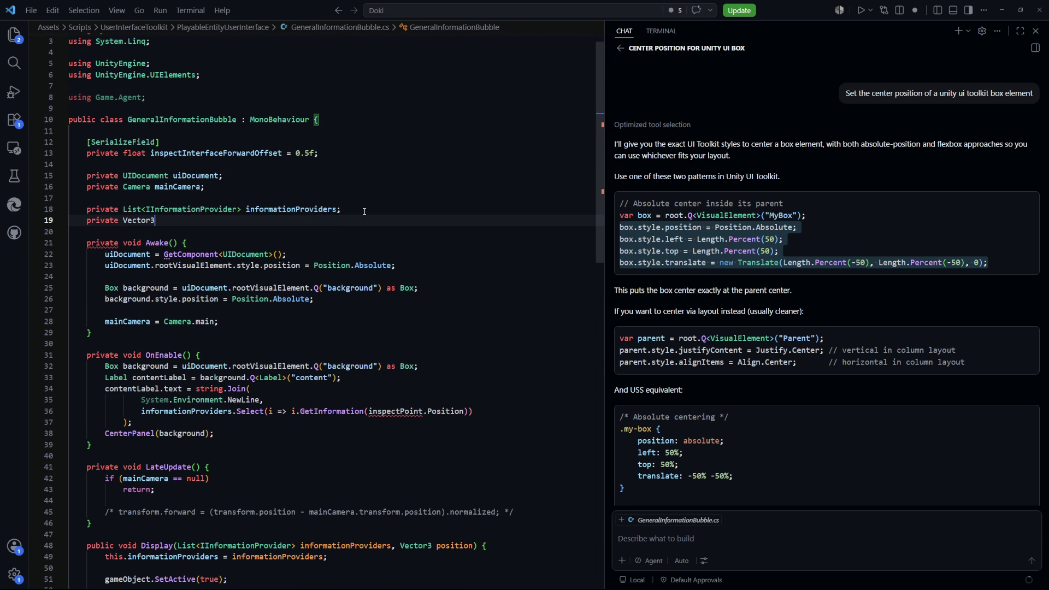
pyautogui.write('informa')
pyautogui.write('tionPoin')
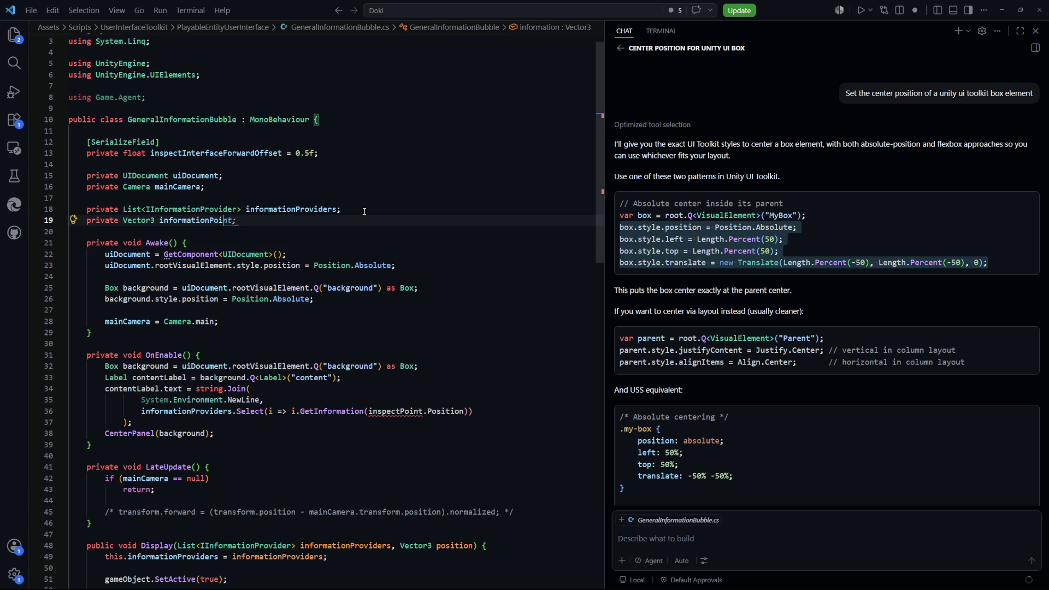
pyautogui.write('t;')
# Step: Assign informationPoint = position in Display and pass informationPoint to GetInformation in OnEnable
pyautogui.scroll(-7, 333, 353)
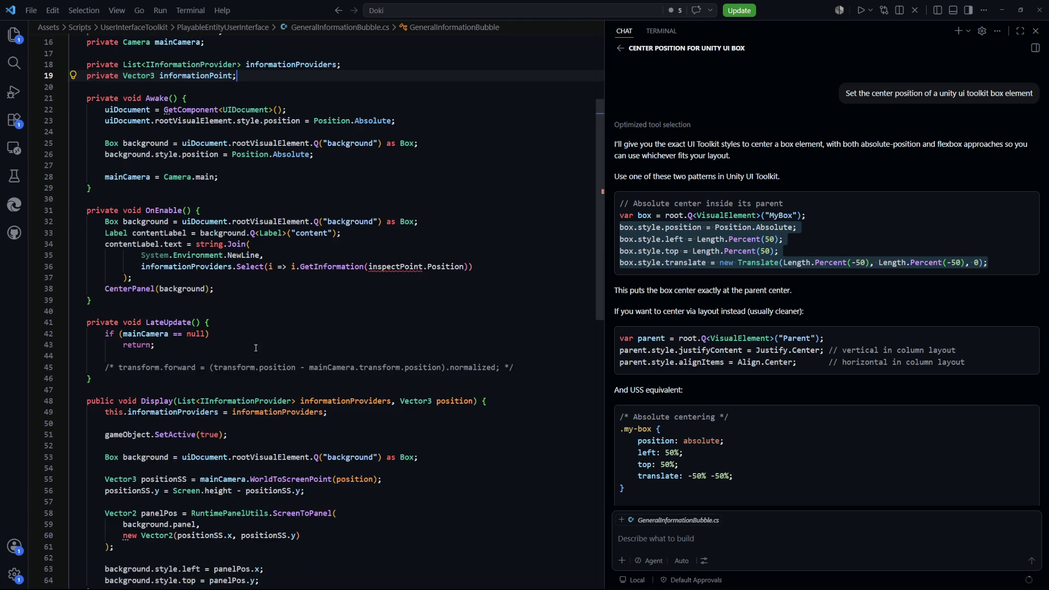
pyautogui.click(344, 330)
pyautogui.press('Return')
pyautogui.write('th')
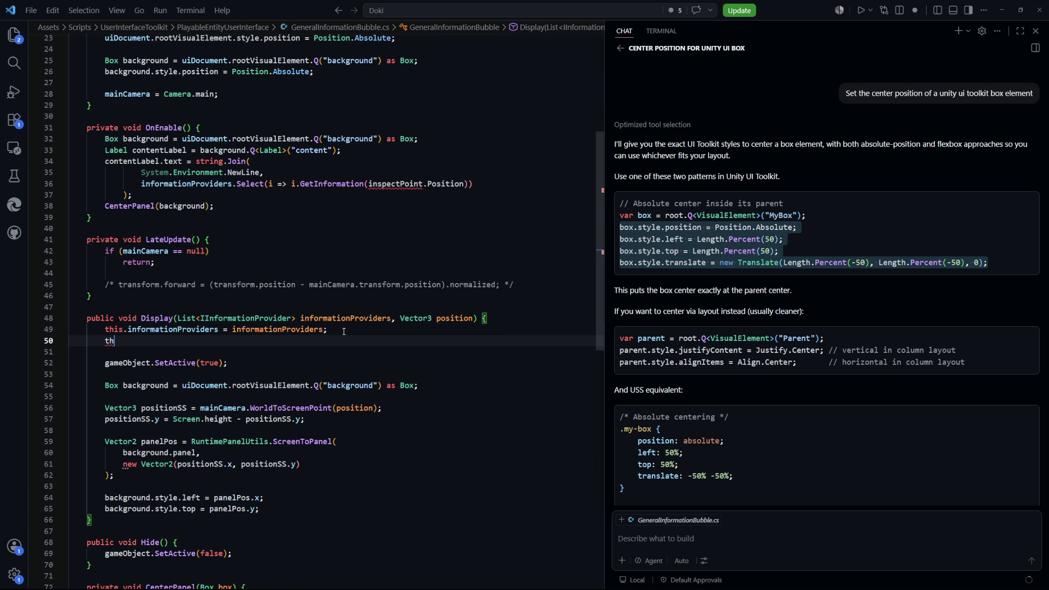
pyautogui.write('is.info')
pyautogui.press('Tab')
pyautogui.press('Tab')
pyautogui.moveTo(464, 184); pyautogui.dragTo(382, 185)
pyautogui.hotkey('ctrl', 'space')
pyautogui.press('Tab')
# Step: Review the edited script down to the Hide method
pyautogui.click(201, 452)
pyautogui.scroll(-5, 482, 298)
pyautogui.click(404, 363)
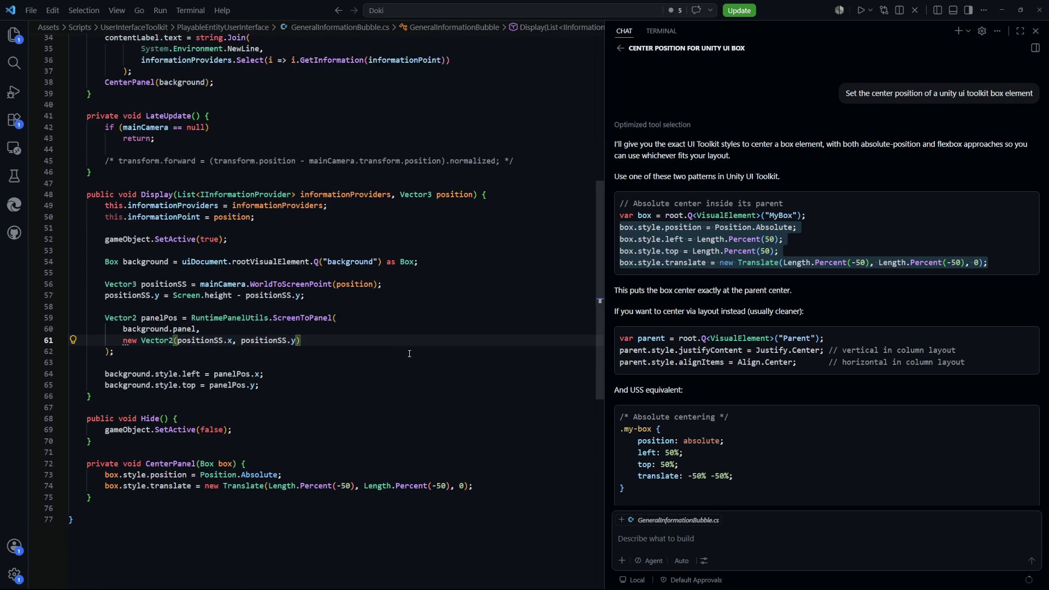
pyautogui.scroll(5, 376, 397)
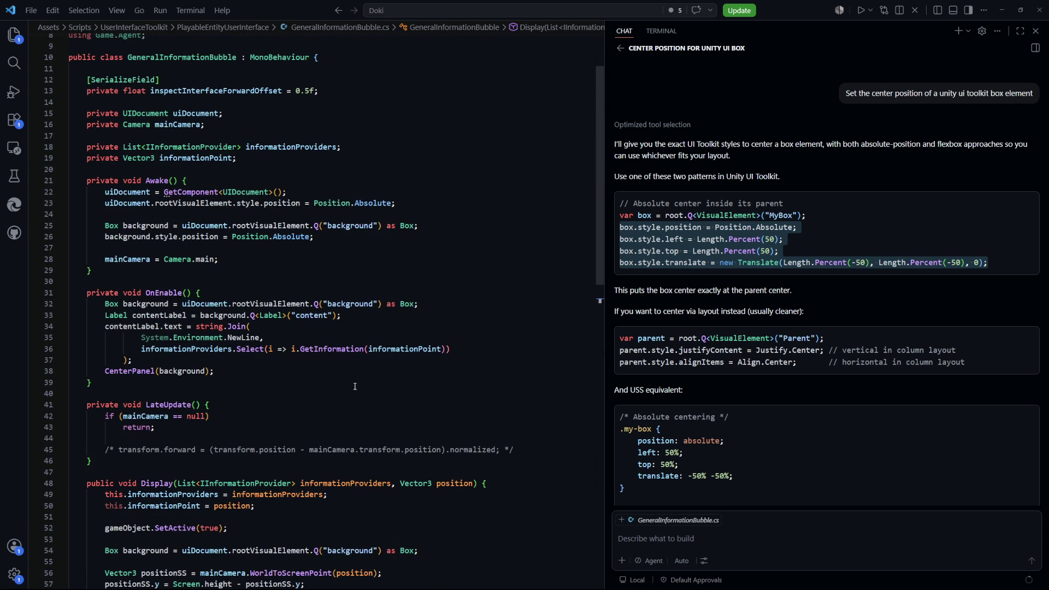
pyautogui.scroll(-2, 355, 384)
pyautogui.moveTo(218, 306); pyautogui.dragTo(88, 240)
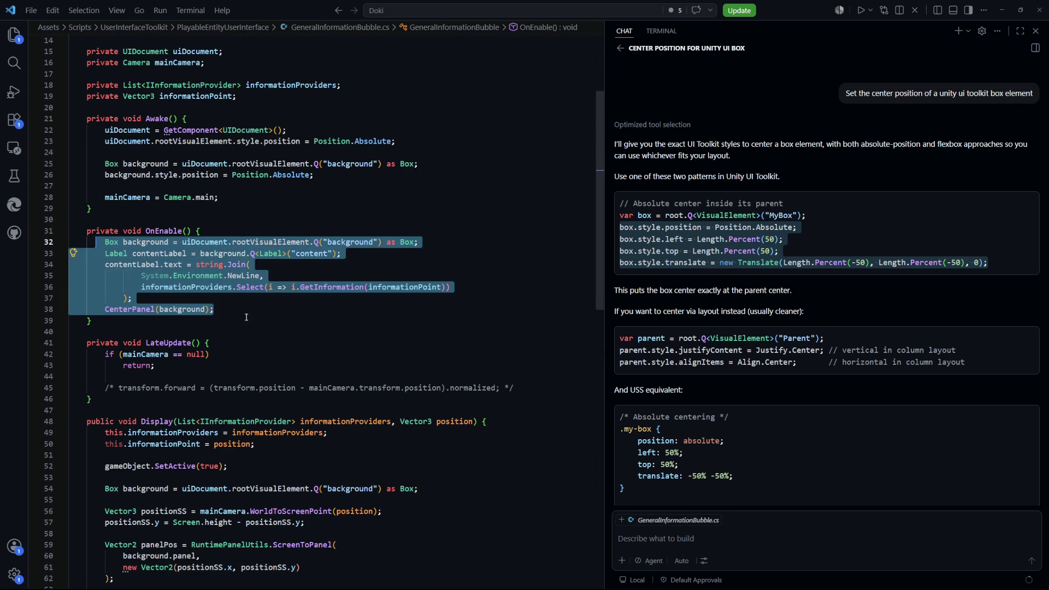
pyautogui.click(246, 330)
pyautogui.scroll(-3, 285, 306)
pyautogui.scroll(-1, 284, 306)
pyautogui.scroll(-6, 256, 336)
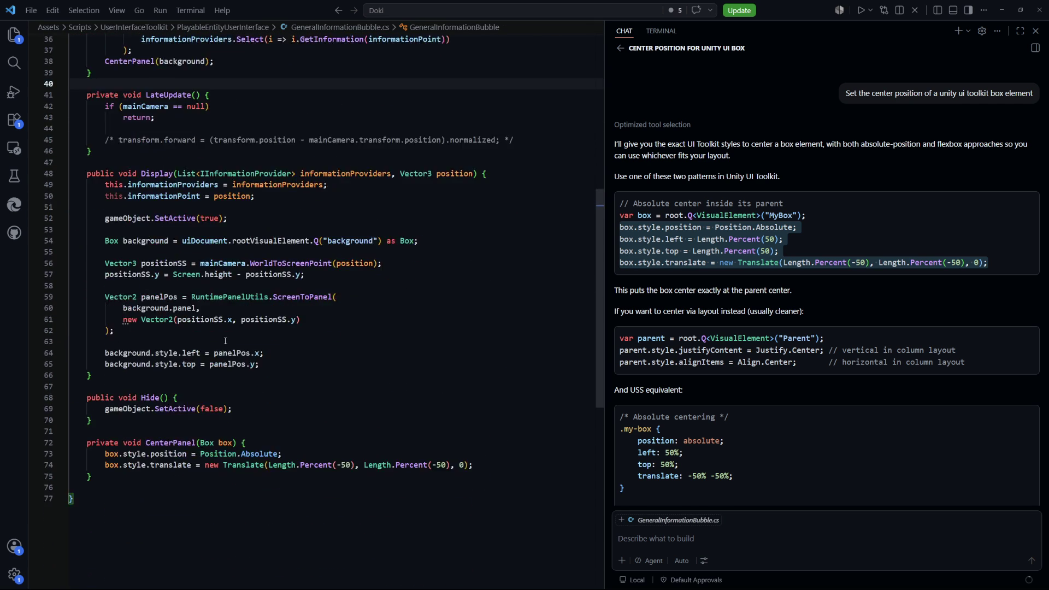
pyautogui.moveTo(136, 397); pyautogui.dragTo(87, 361)
pyautogui.scroll(2, 317, 422)
pyautogui.click(93, 358)
pyautogui.scroll(2, 360, 382)
pyautogui.press('Return')
pyautogui.press('Return')
pyautogui.write('priv')
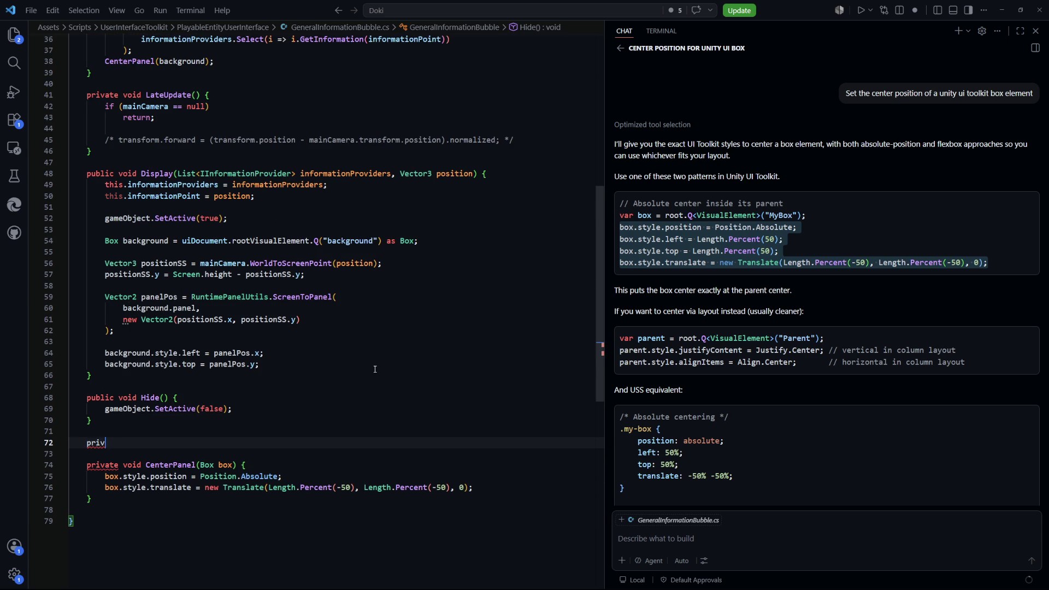
pyautogui.write('ate void UpdatePanel')
pyautogui.write('(')
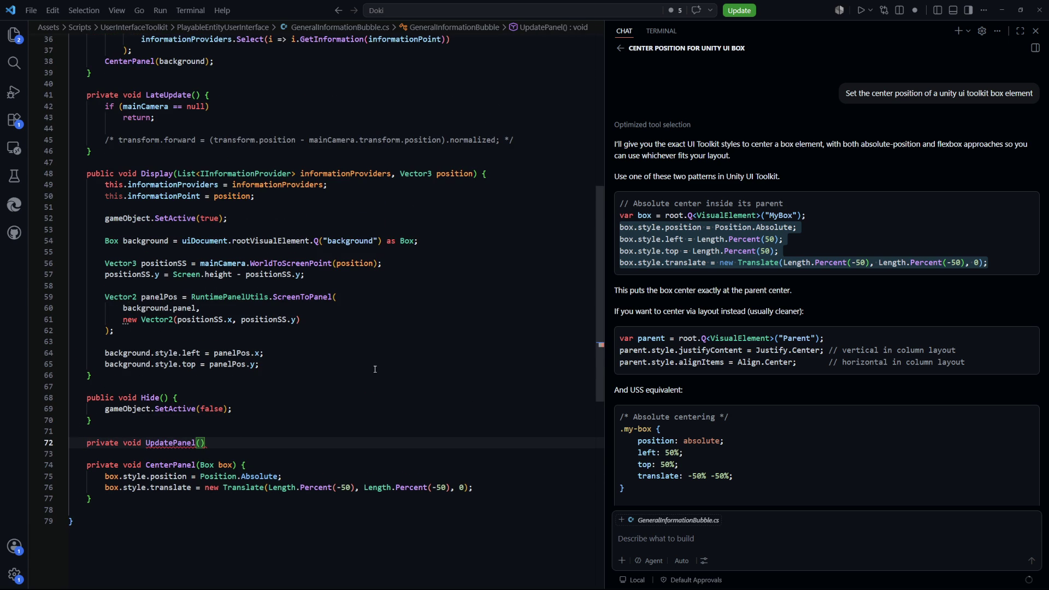
pyautogui.write(') {')
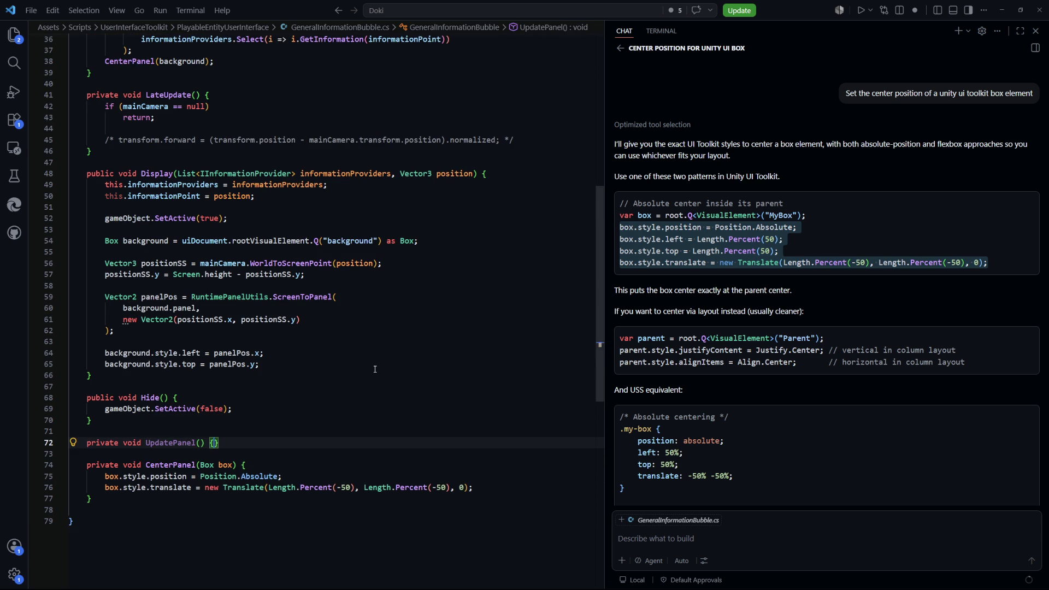
pyautogui.press('Return')
pyautogui.scroll(6, 375, 368)
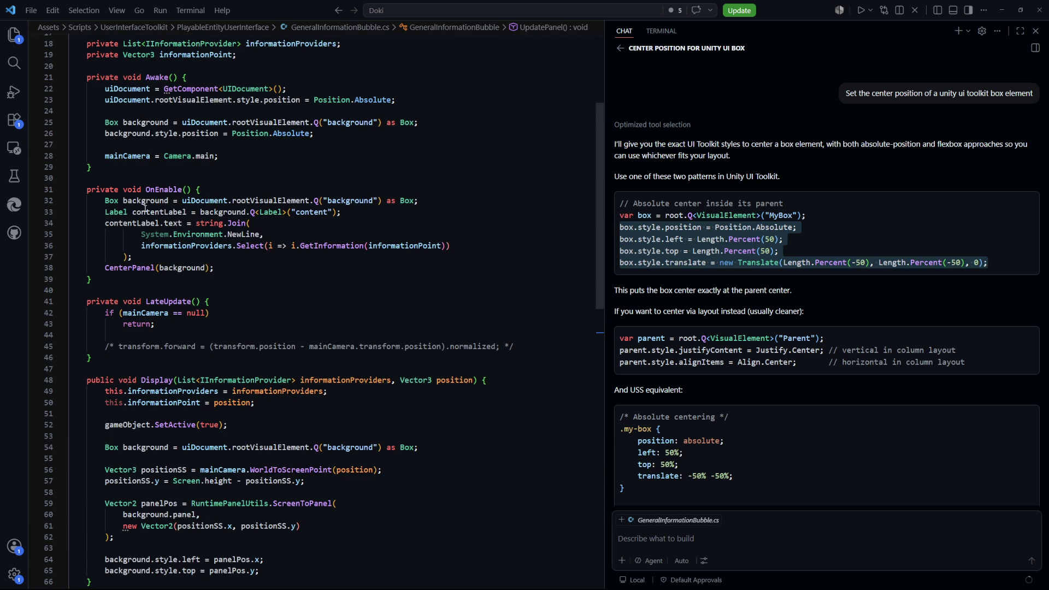
pyautogui.moveTo(106, 206)
pyautogui.mouseDown()
pyautogui.moveTo(344, 213)
pyautogui.moveTo(268, 241)
pyautogui.moveTo(428, 253)
pyautogui.moveTo(428, 266)
pyautogui.mouseUp()
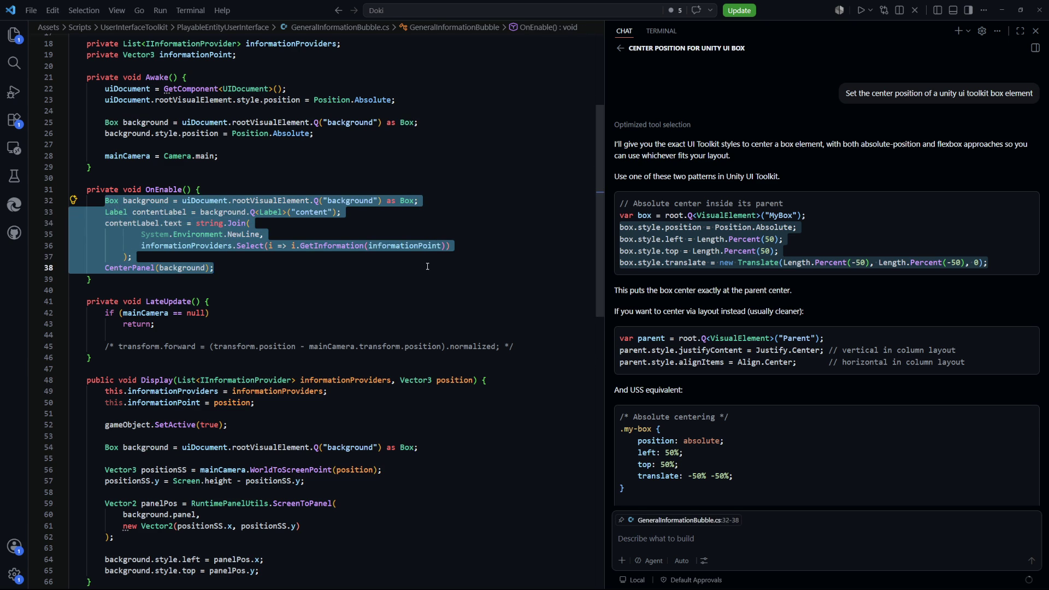
pyautogui.press('BackSpace')
pyautogui.write('Update')
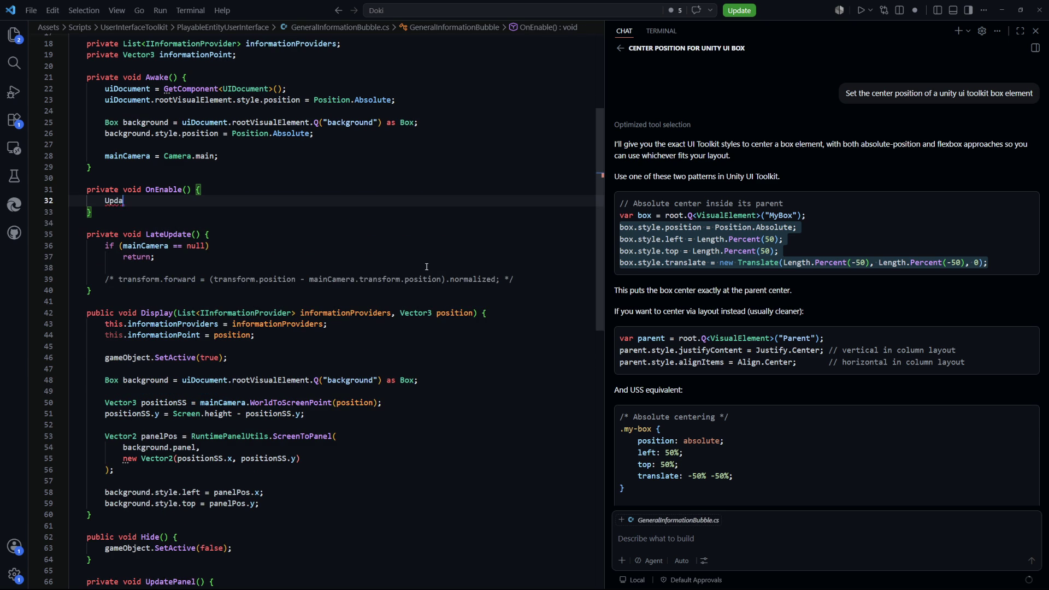
pyautogui.press('Tab')
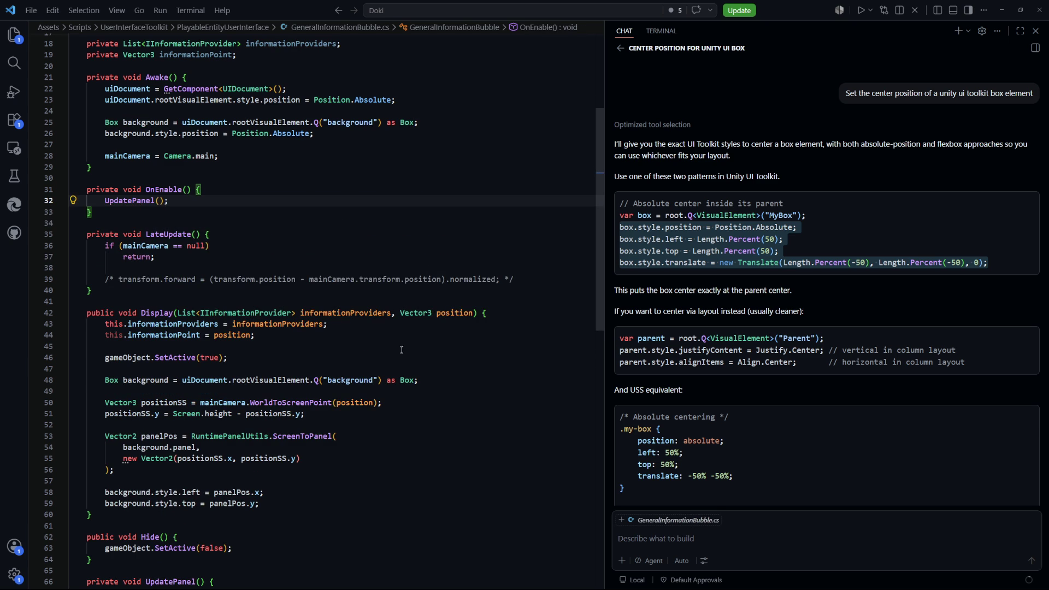
pyautogui.scroll(-3, 399, 352)
pyautogui.scroll(-4, 399, 352)
pyautogui.click(399, 346)
pyautogui.press('Tab')
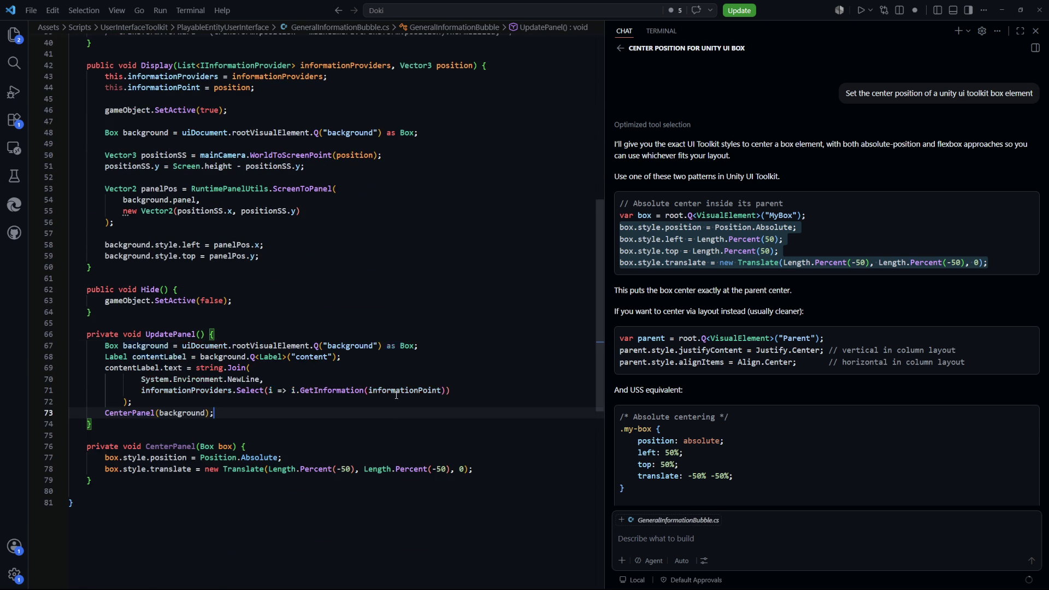
pyautogui.scroll(-2, 405, 397)
pyautogui.click(383, 443)
pyautogui.scroll(3, 425, 371)
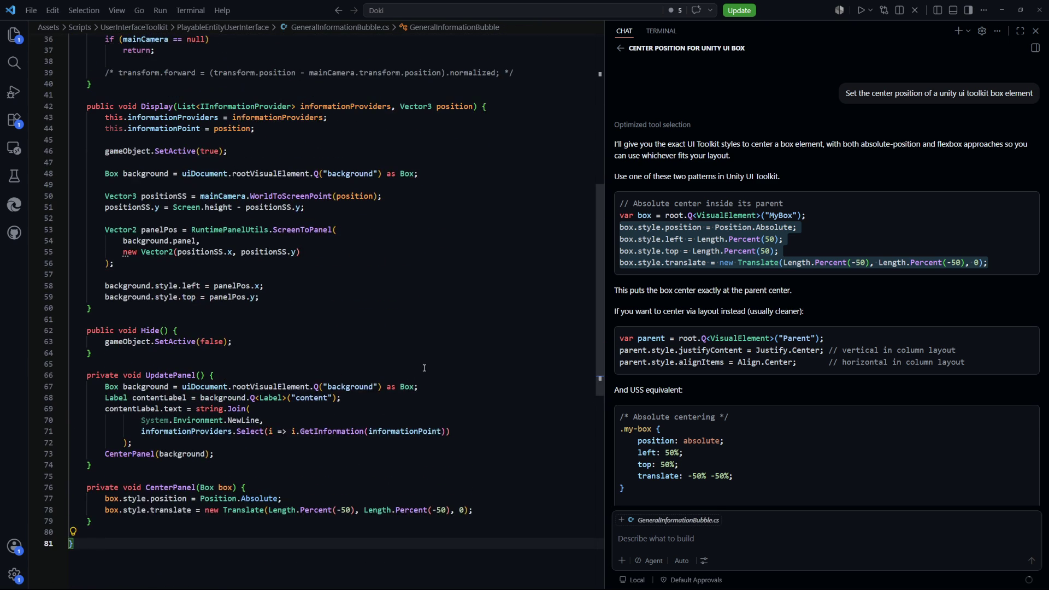
pyautogui.scroll(3, 425, 370)
pyautogui.scroll(-3, 217, 444)
pyautogui.scroll(7, 233, 452)
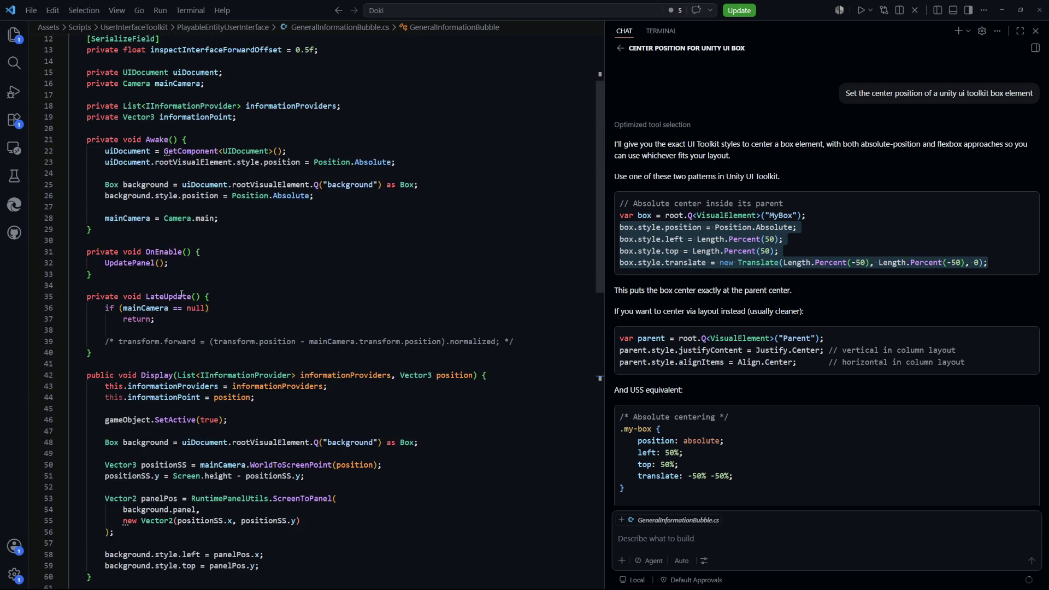
pyautogui.moveTo(516, 301); pyautogui.dragTo(105, 301)
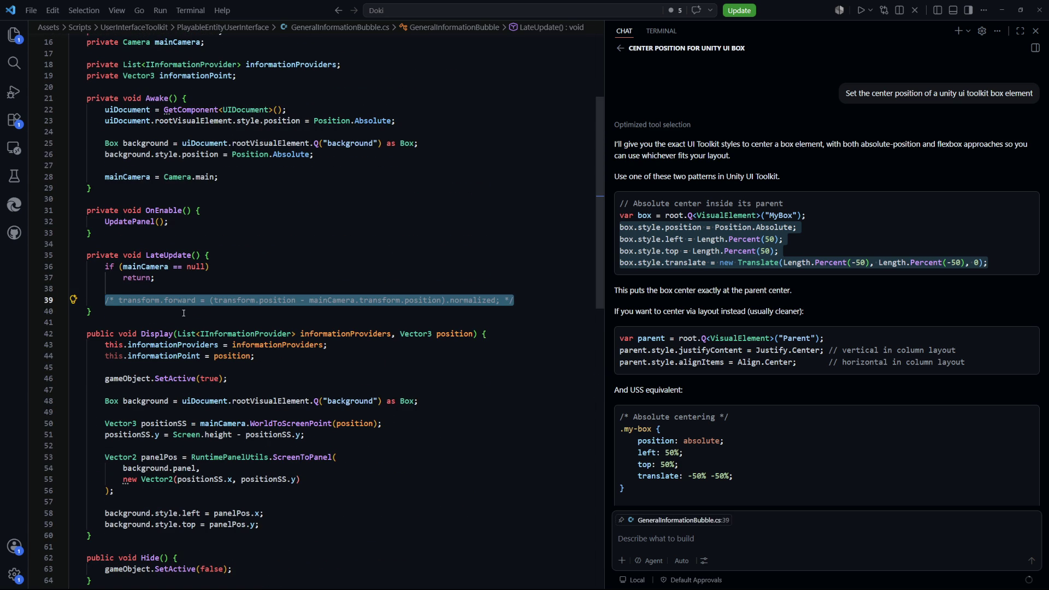
# Step: Replace the commented-out code on line 39 with UpdatePanel(); and save the bubble script
pyautogui.press('BackSpace')
pyautogui.write('UpdatePanel();')
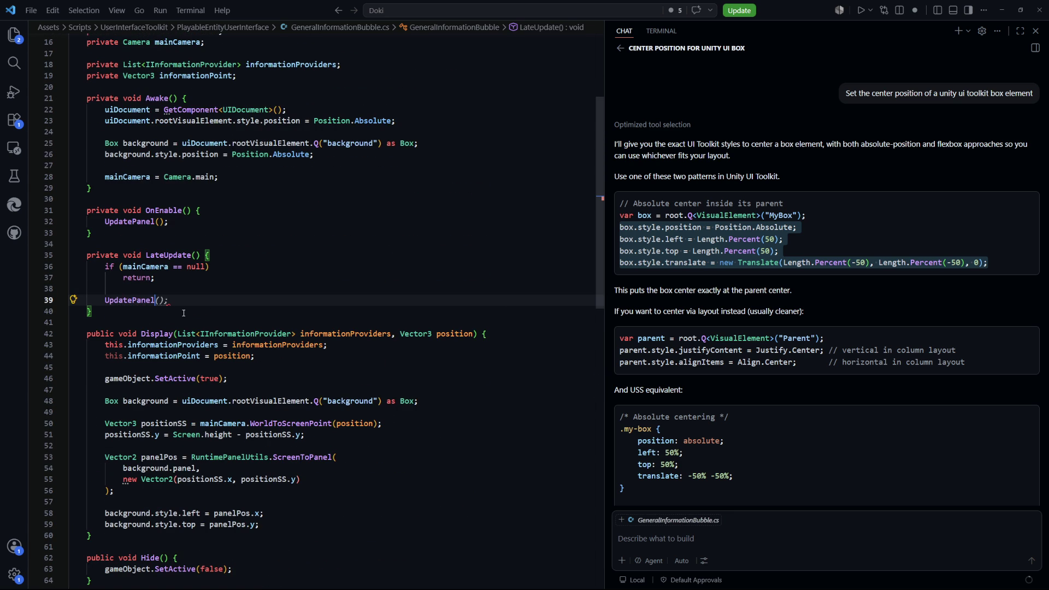
pyautogui.hotkey('ctrl', 's')
pyautogui.scroll(-5, 184, 313)
pyautogui.click(421, 337)
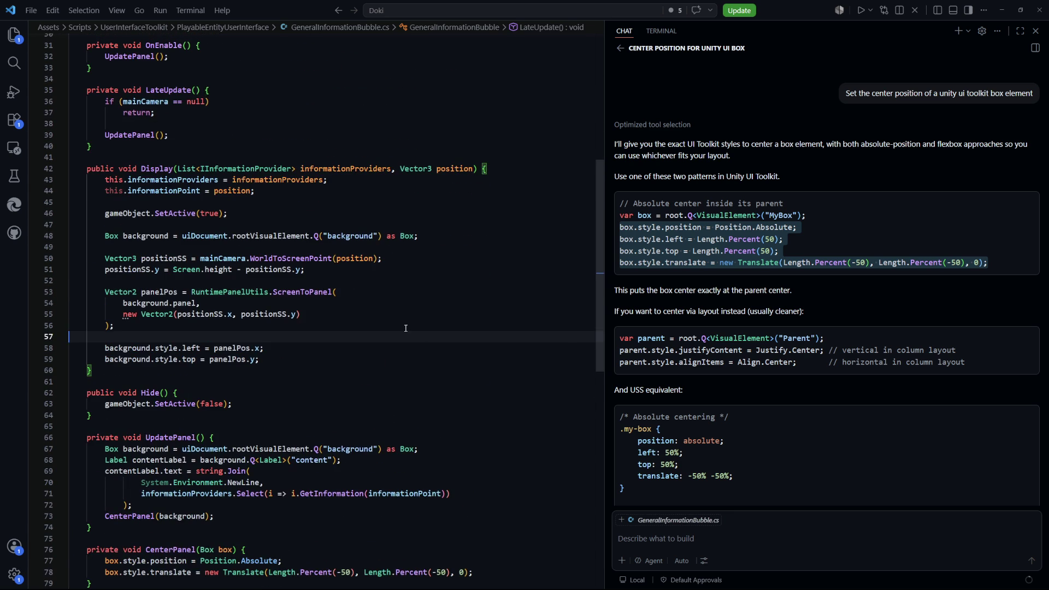
pyautogui.scroll(-3, 421, 337)
pyautogui.click(444, 253)
pyautogui.scroll(-1, 444, 300)
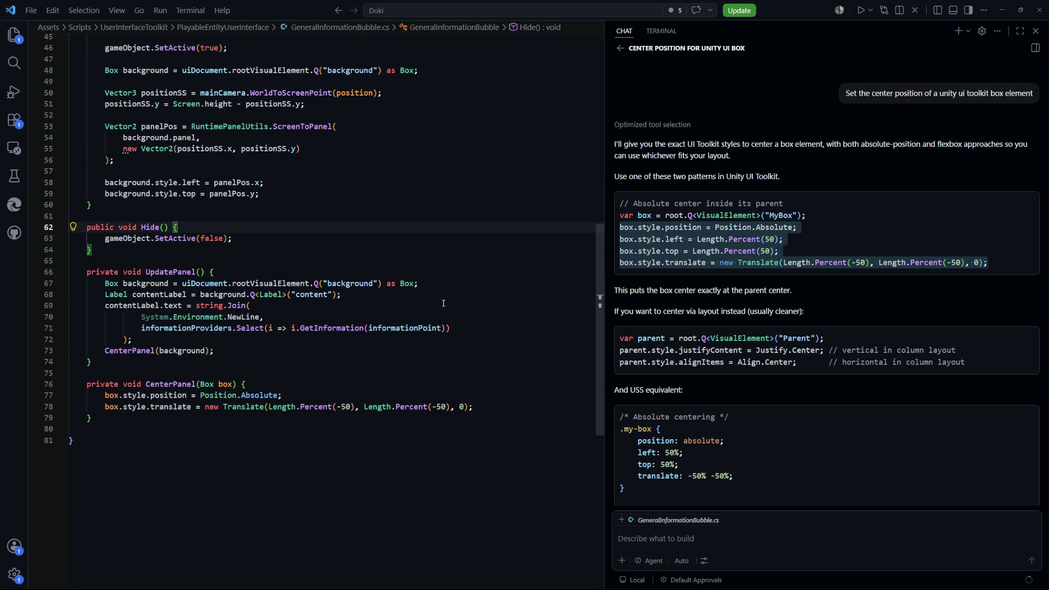
pyautogui.scroll(2, 444, 300)
# Step: Start a gameObject.activeSelf check on a new line in LateUpdate, above UpdatePanel()
pyautogui.press('Down')
pyautogui.press('Down')
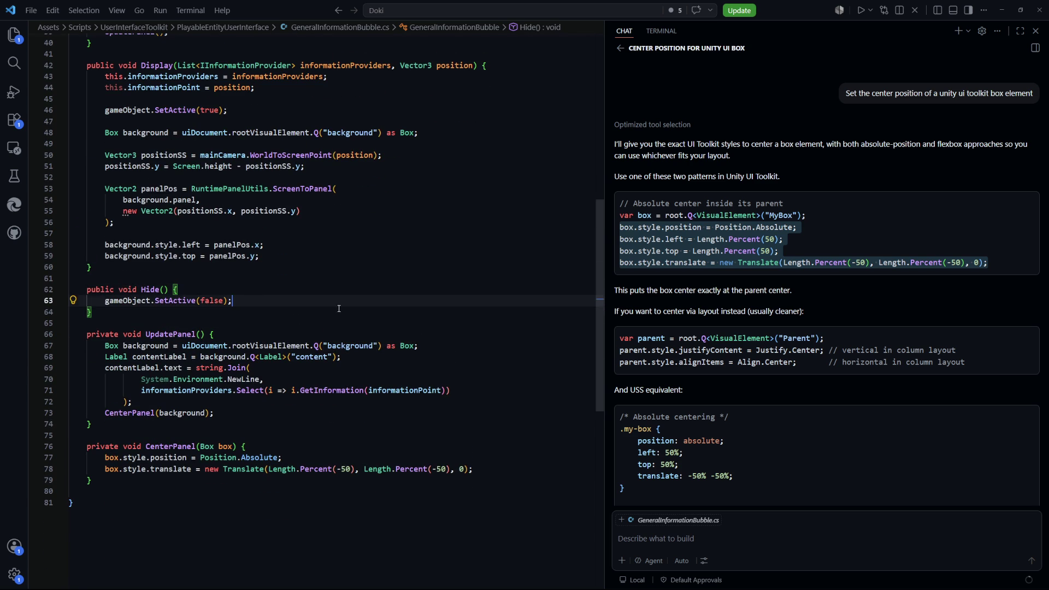
pyautogui.scroll(4, 351, 333)
pyautogui.scroll(4, 351, 333)
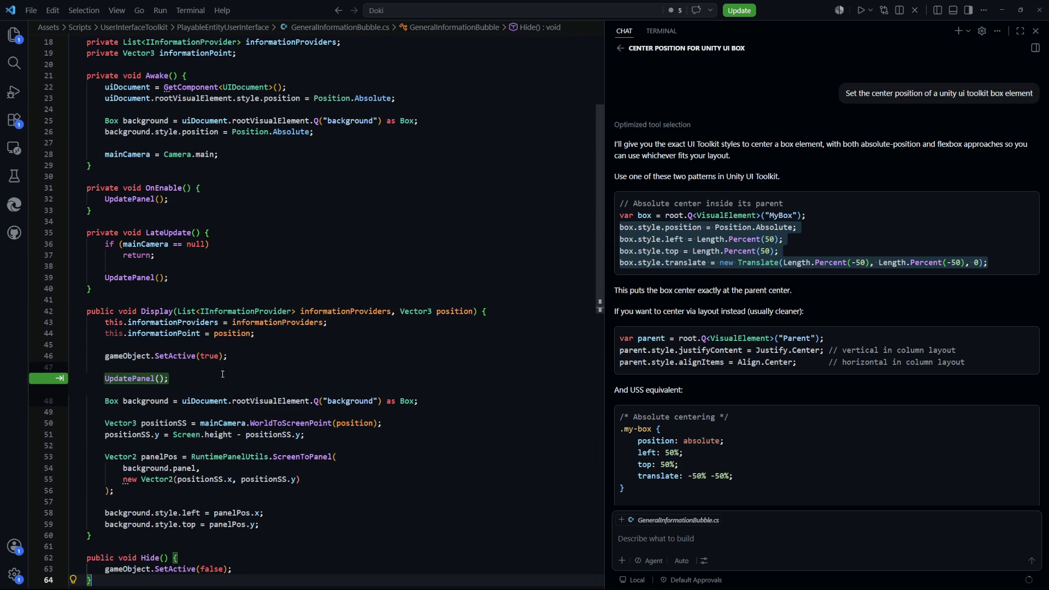
pyautogui.scroll(1, 222, 375)
pyautogui.click(251, 268)
pyautogui.press('Down')
pyautogui.press('Down')
pyautogui.press('Return')
pyautogui.write('if (')
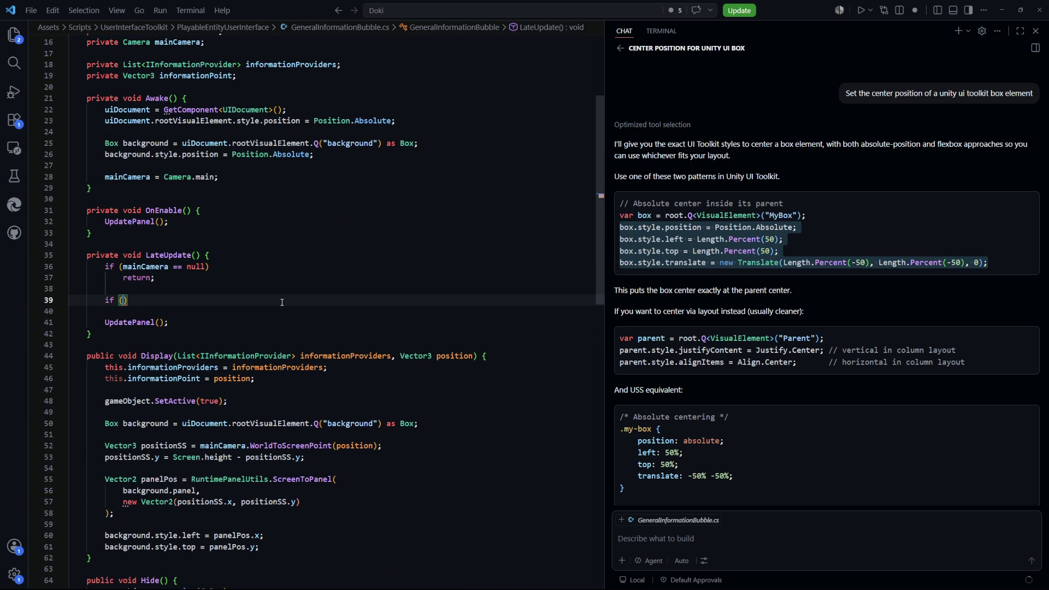
pyautogui.write('gameO')
pyautogui.press('Tab')
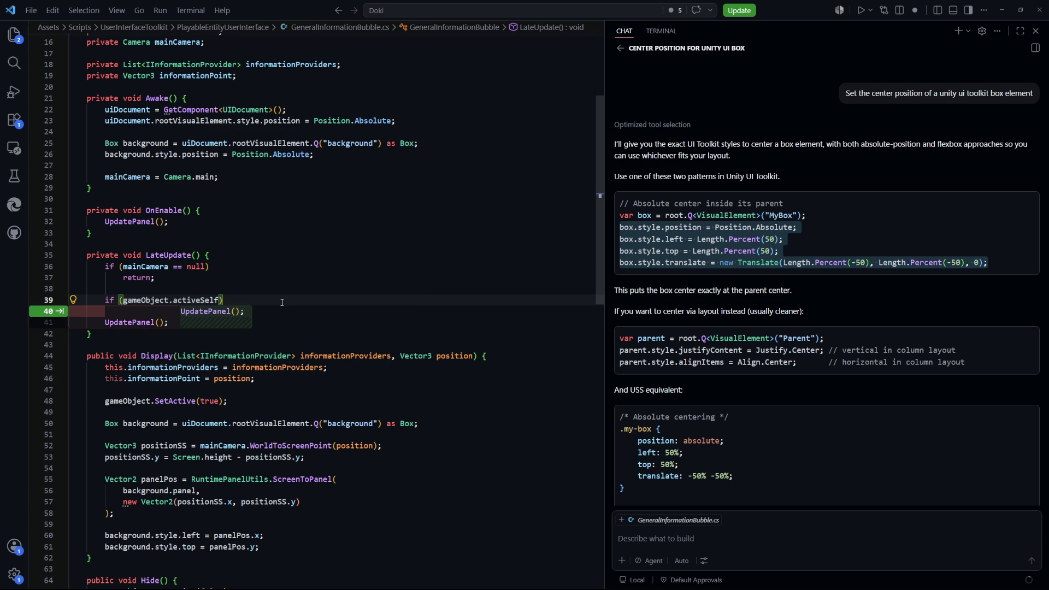
pyautogui.press('Escape')
pyautogui.hotkey('ctrl', 'Tab')
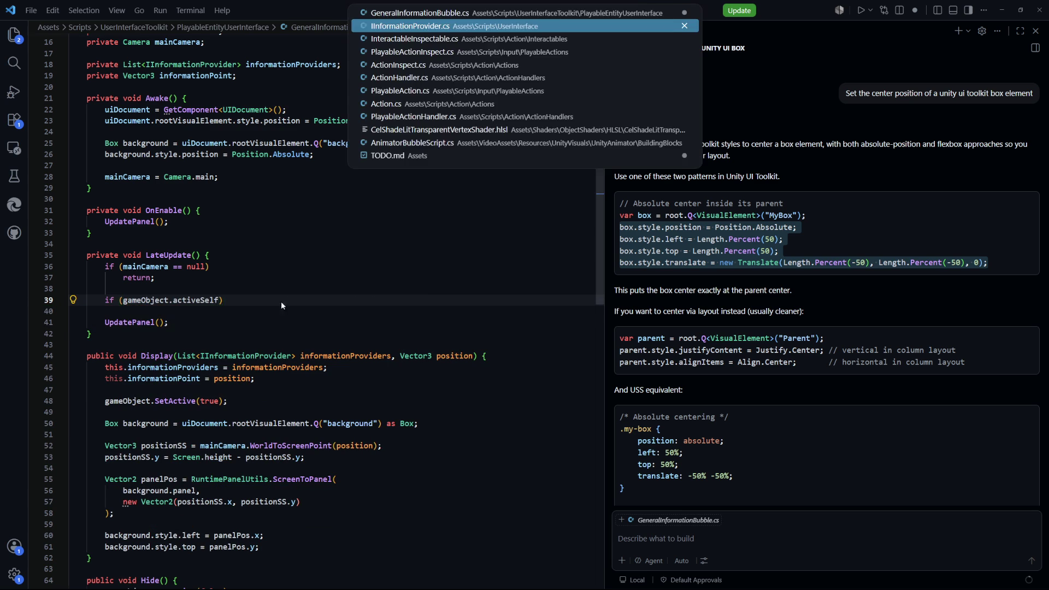
pyautogui.hotkey('ctrl', 'Tab')
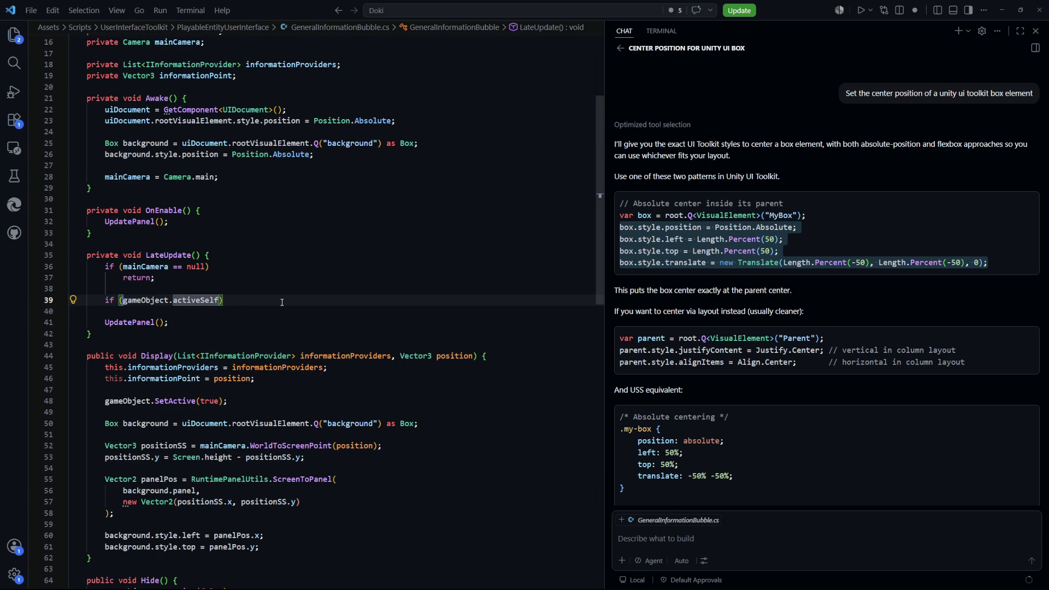
# Step: Complete the check as if (!gameObject.activeSelf) return; so LateUpdate exits when the bubble is inactive
pyautogui.hotkey('ctrl', 'Left')
pyautogui.write('!')
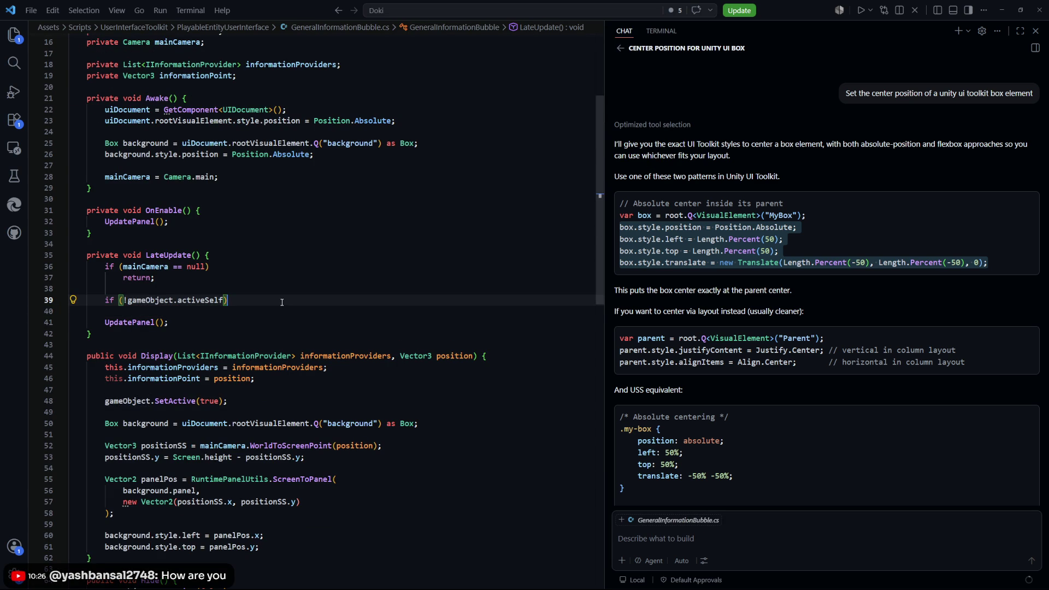
pyautogui.press('Return')
pyautogui.write('retu')
pyautogui.press('Tab')
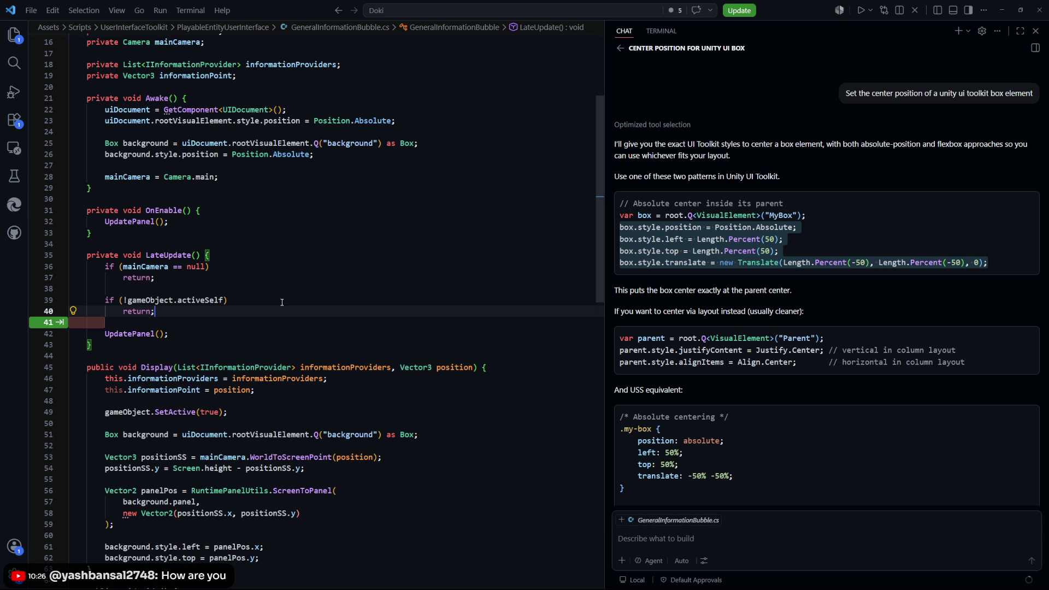
pyautogui.press('Tab')
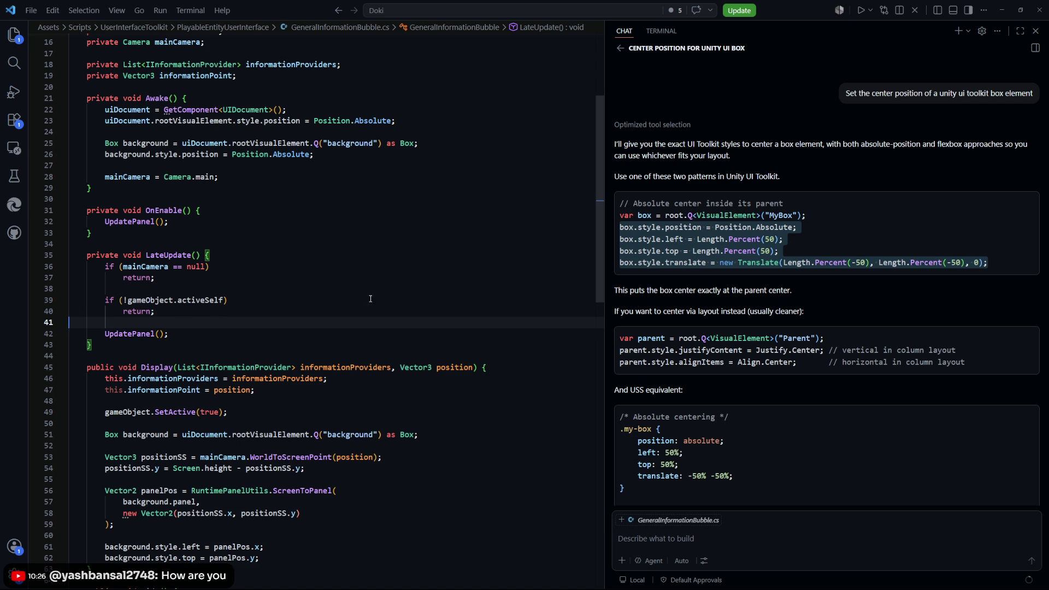
pyautogui.scroll(-5, 377, 312)
pyautogui.scroll(-5, 377, 311)
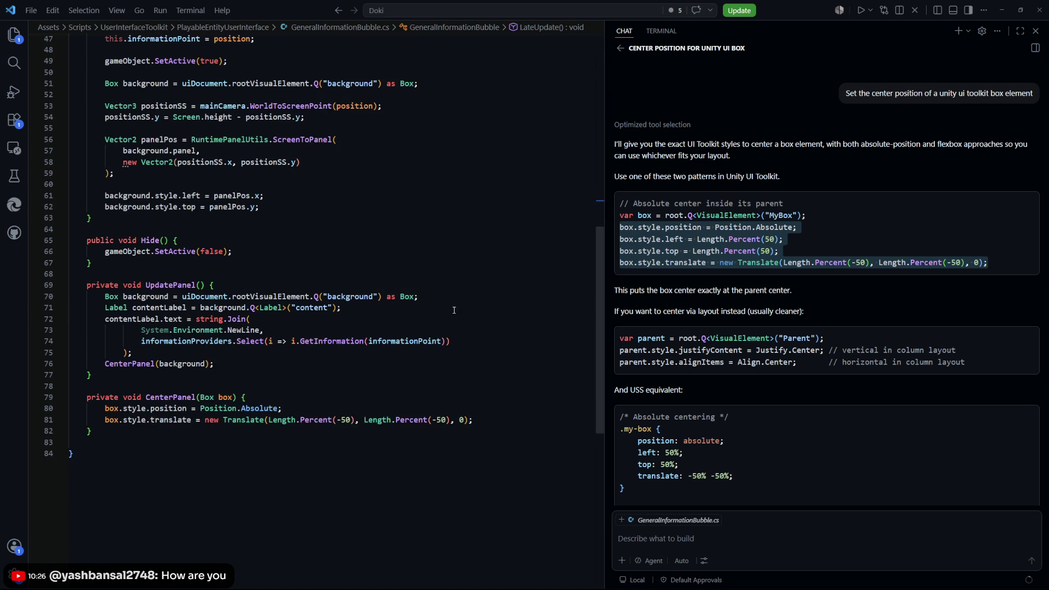
# Step: In Unity, open the string-to-list compile error at its line in PlayableActionInspect.cs
pyautogui.hotkey('alt', 'Tab')
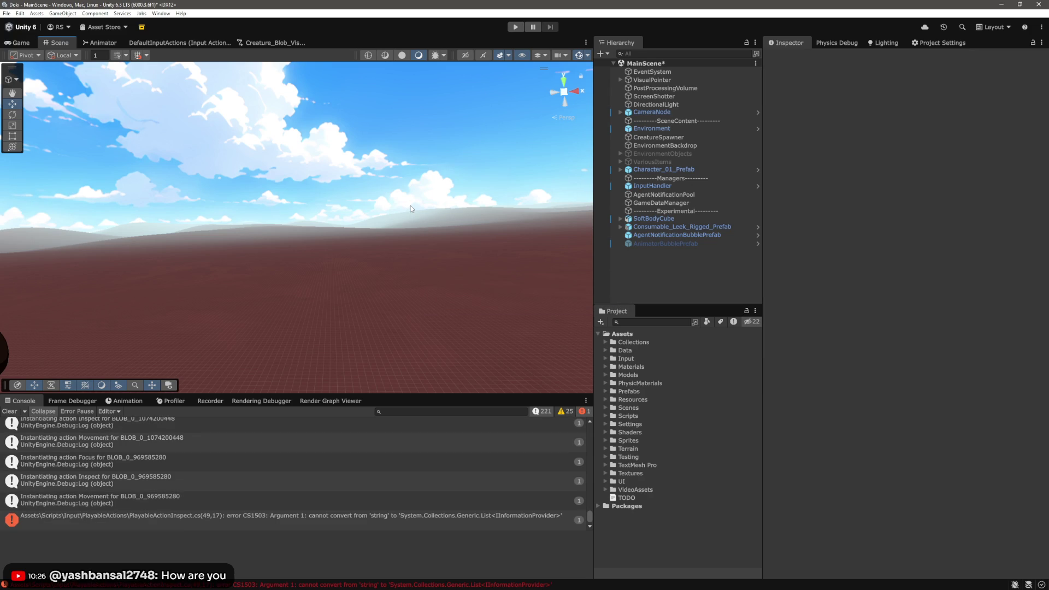
pyautogui.doubleClick(411, 517)
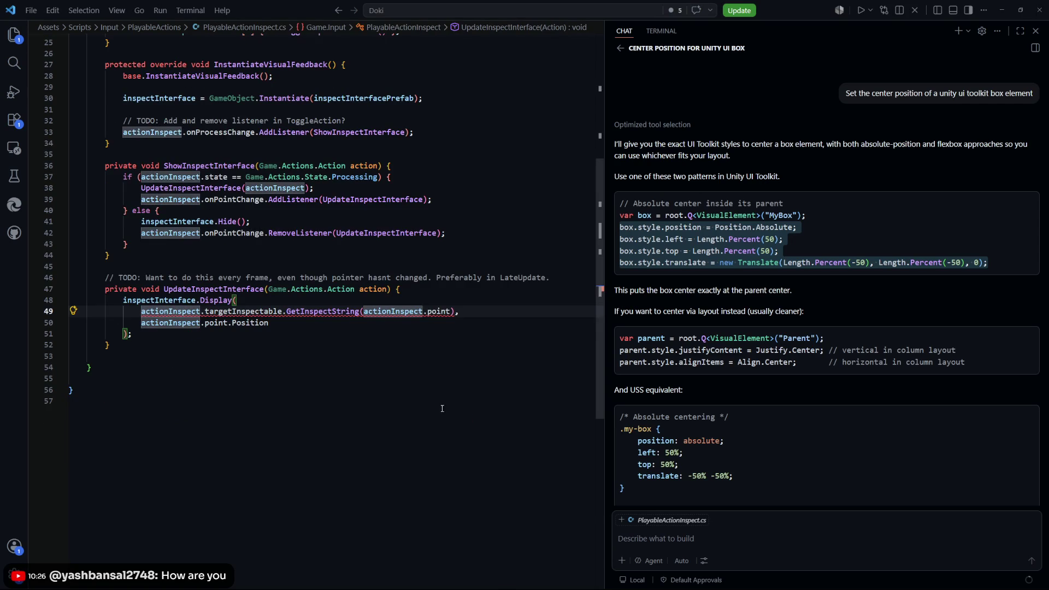
pyautogui.click(442, 409)
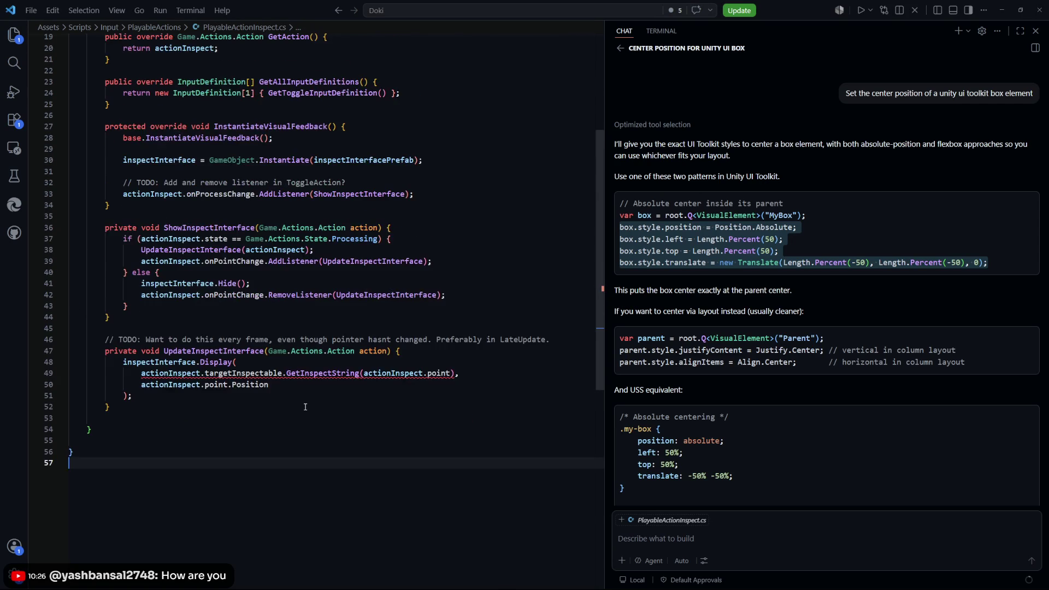
# Step: On line 49 swap .GetInspectString(actionInspect.point) for .GetInformationProviders(), save, and return to Unity
pyautogui.scroll(3, 197, 403)
pyautogui.click(197, 403)
pyautogui.press('Down')
pyautogui.press('Down')
pyautogui.press('Down')
pyautogui.moveTo(459, 415); pyautogui.dragTo(283, 416)
pyautogui.write('.Get')
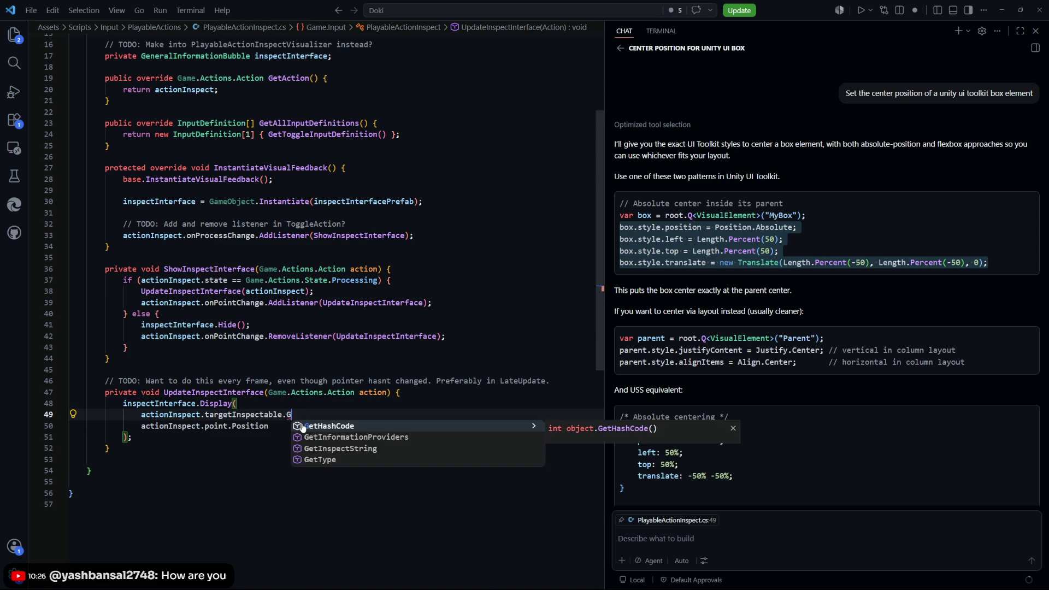
pyautogui.press('Down')
pyautogui.write('(')
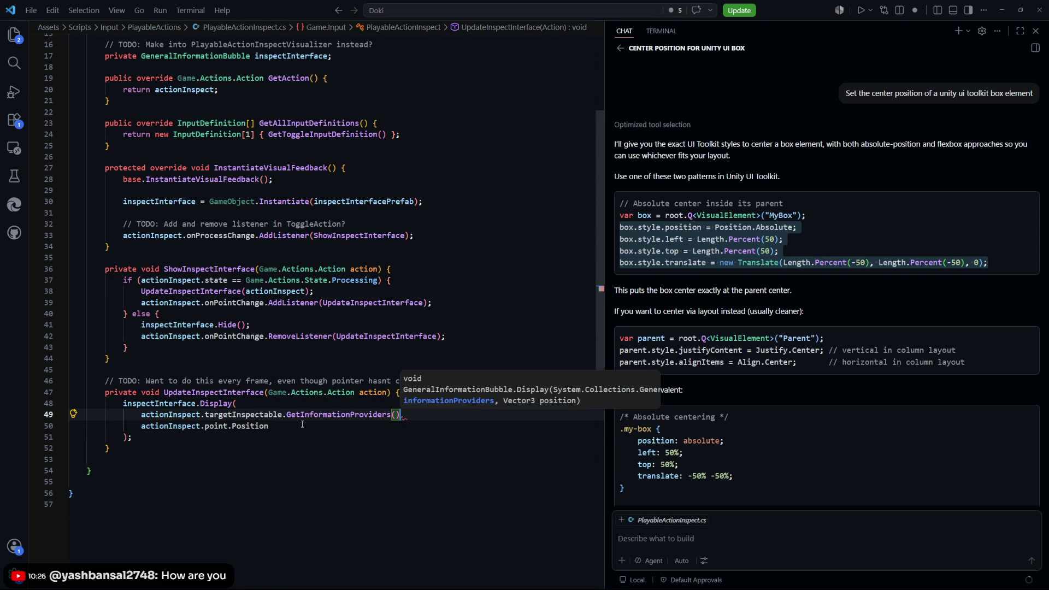
pyautogui.hotkey('ctrl', 'End')
pyautogui.hotkey('ctrl', 's')
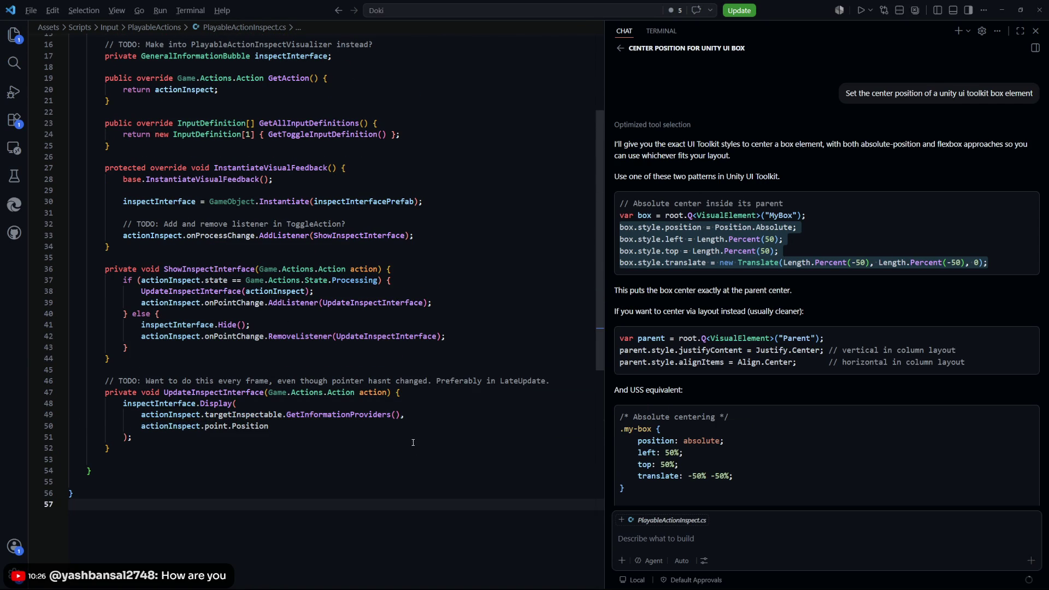
pyautogui.hotkey('alt', 'Tab')
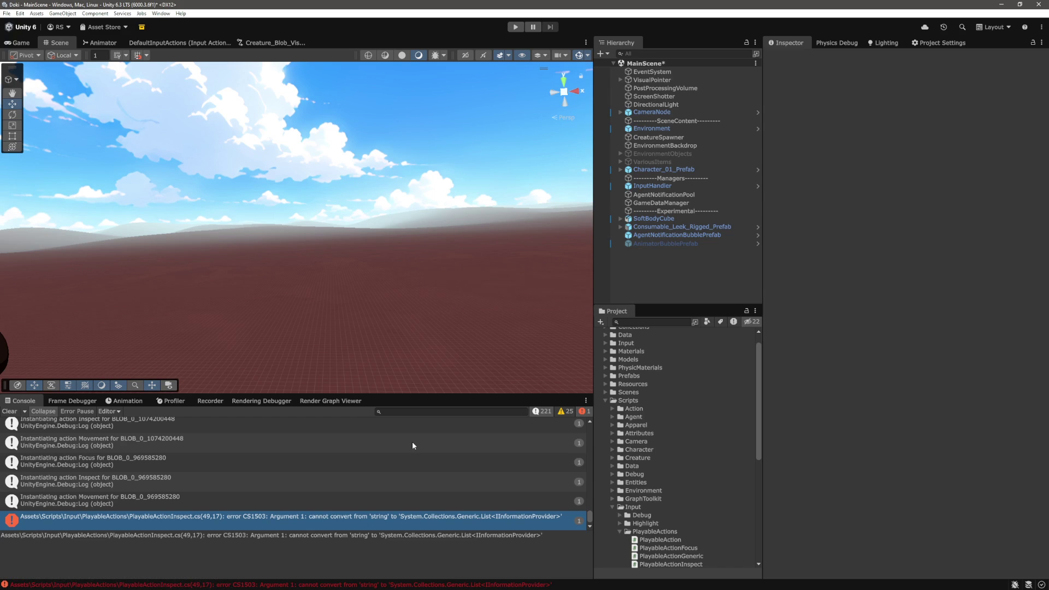
# Step: Clear the console, play, open and close the character's info panel, then open the ArgumentNullException source
pyautogui.click(13, 413)
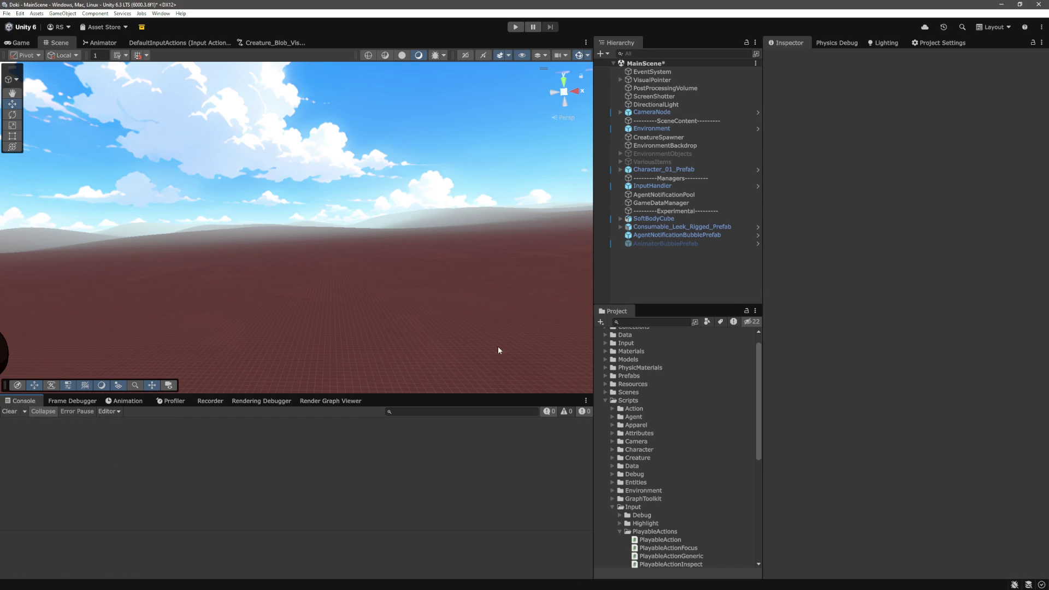
pyautogui.click(515, 27)
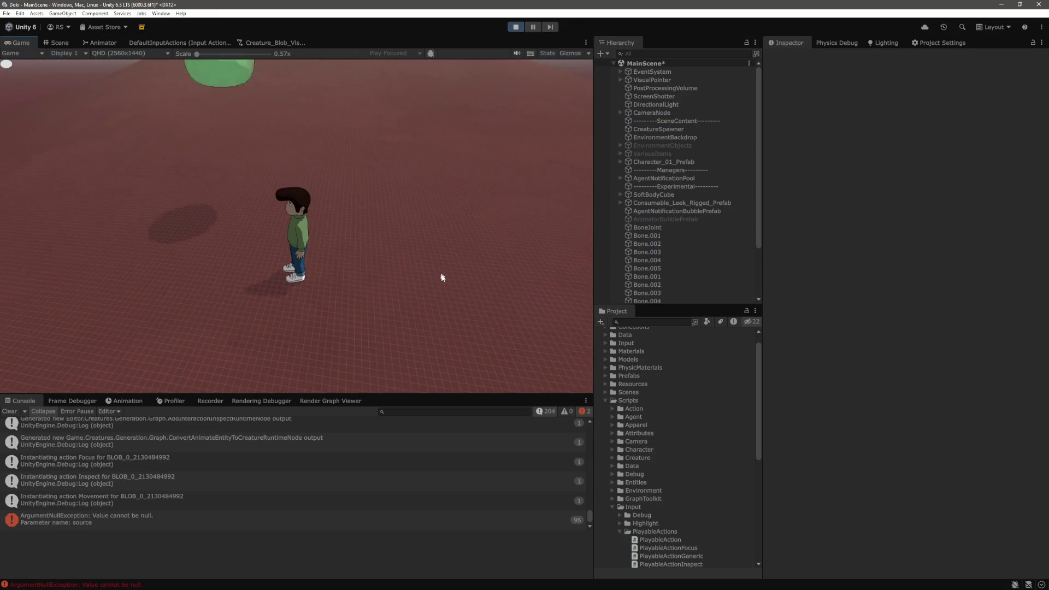
pyautogui.click(299, 254)
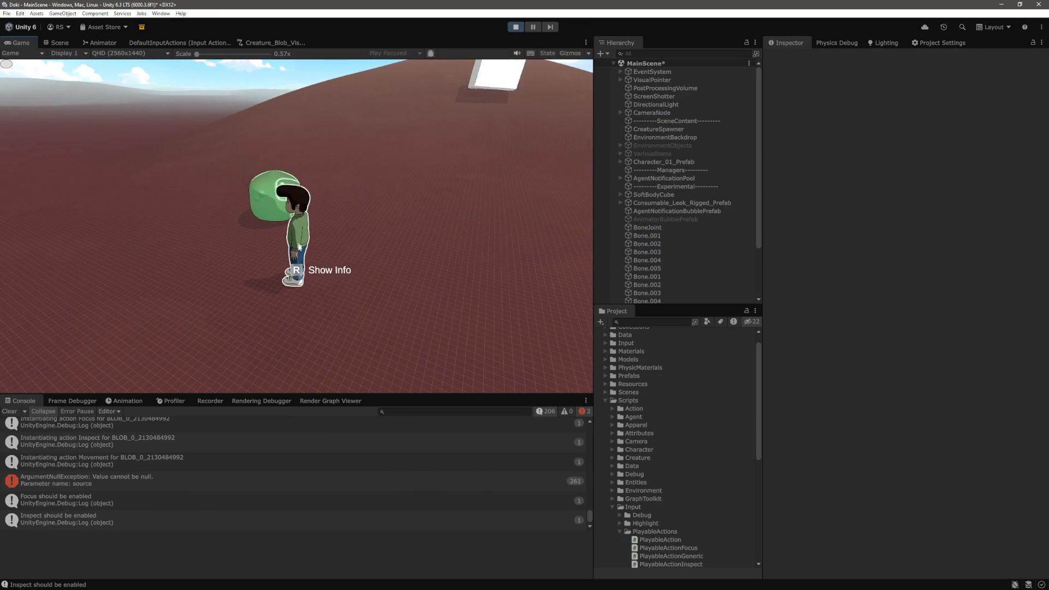
pyautogui.click(300, 247)
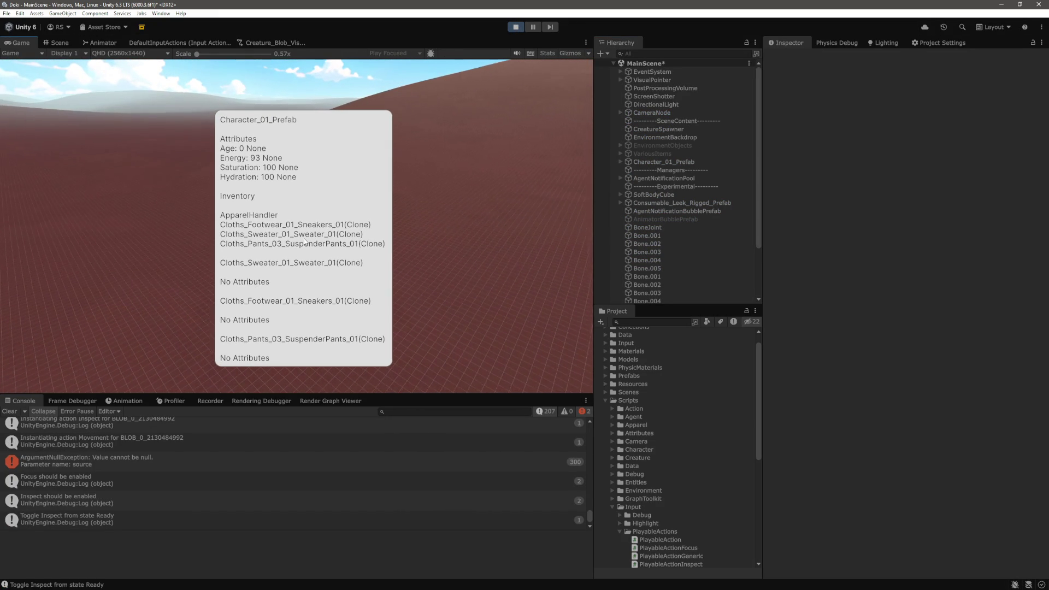
pyautogui.click(305, 242)
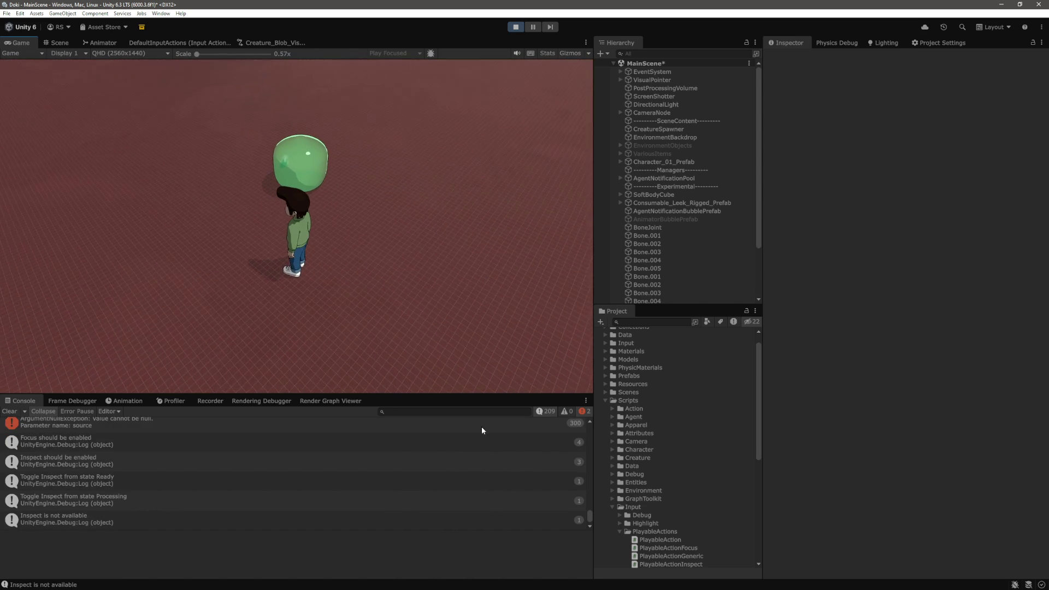
pyautogui.doubleClick(326, 421)
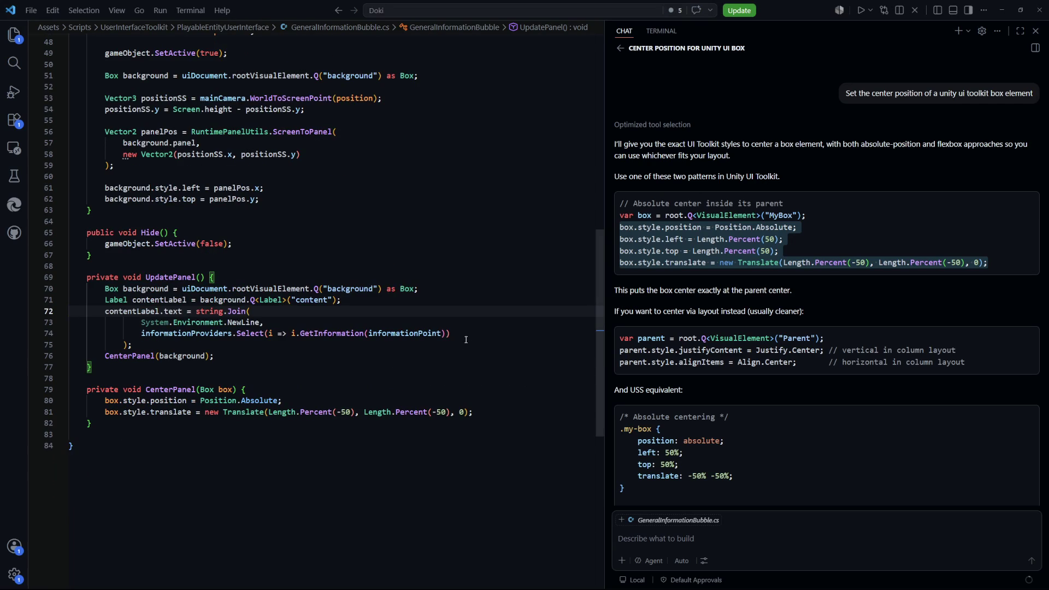
# Step: Initialise the informationProviders field declaration with '= new();' and save the script
pyautogui.scroll(2, 316, 381)
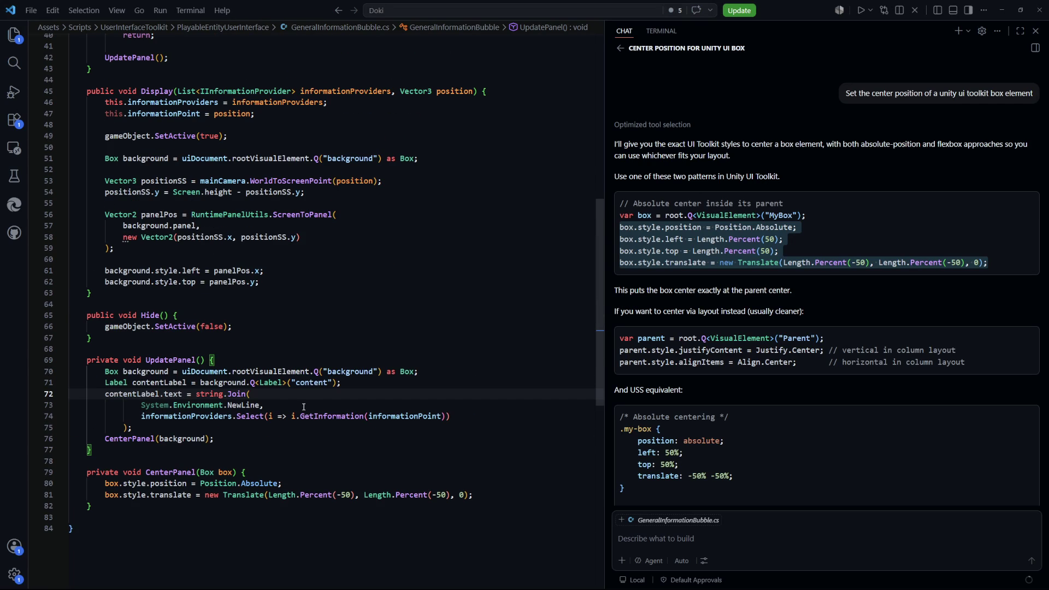
pyautogui.doubleClick(186, 417)
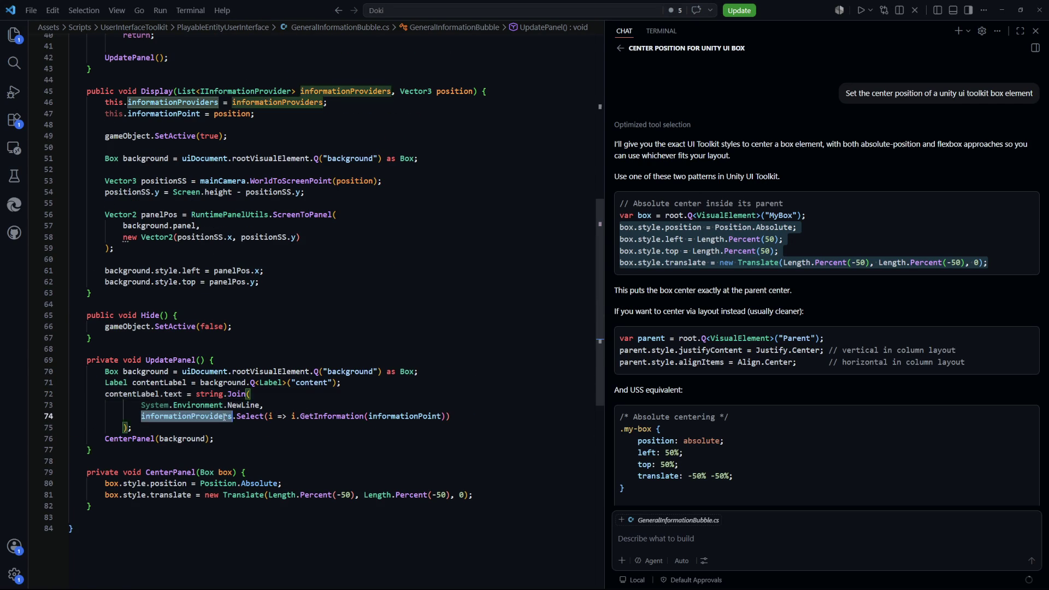
pyautogui.scroll(7, 466, 425)
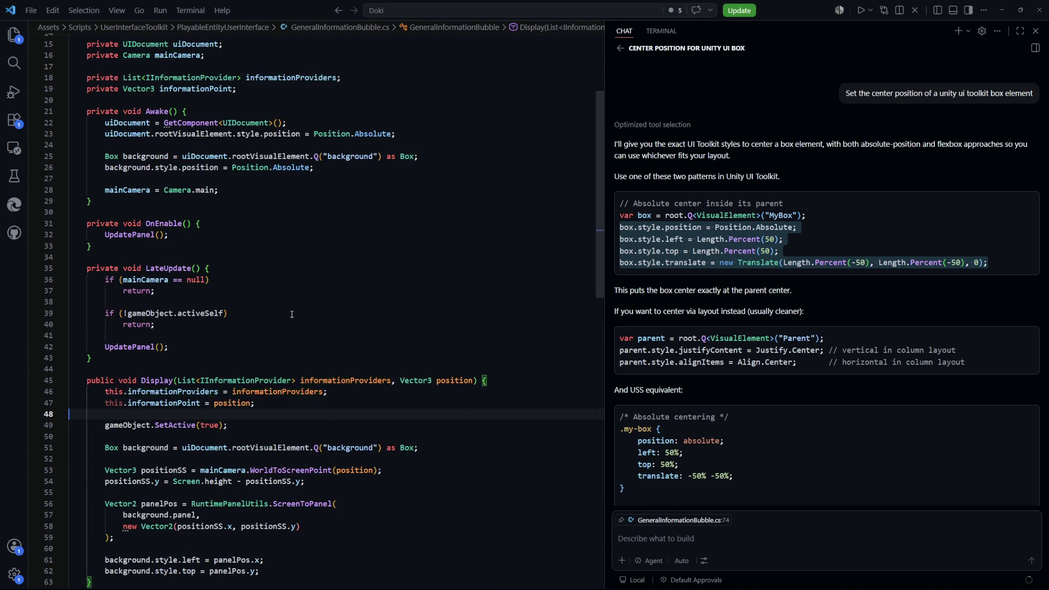
pyautogui.press('F12')
pyautogui.press('Right')
pyautogui.write('= null')
pyautogui.press('BackSpace')
pyautogui.press('BackSpace')
pyautogui.press('BackSpace')
pyautogui.write('new')
pyautogui.hotkey('ctrl', 's')
# Step: Stop Play mode in Unity, clear the logged errors, and return to Visual Studio Code
pyautogui.hotkey('alt', 'Tab')
pyautogui.click(515, 26)
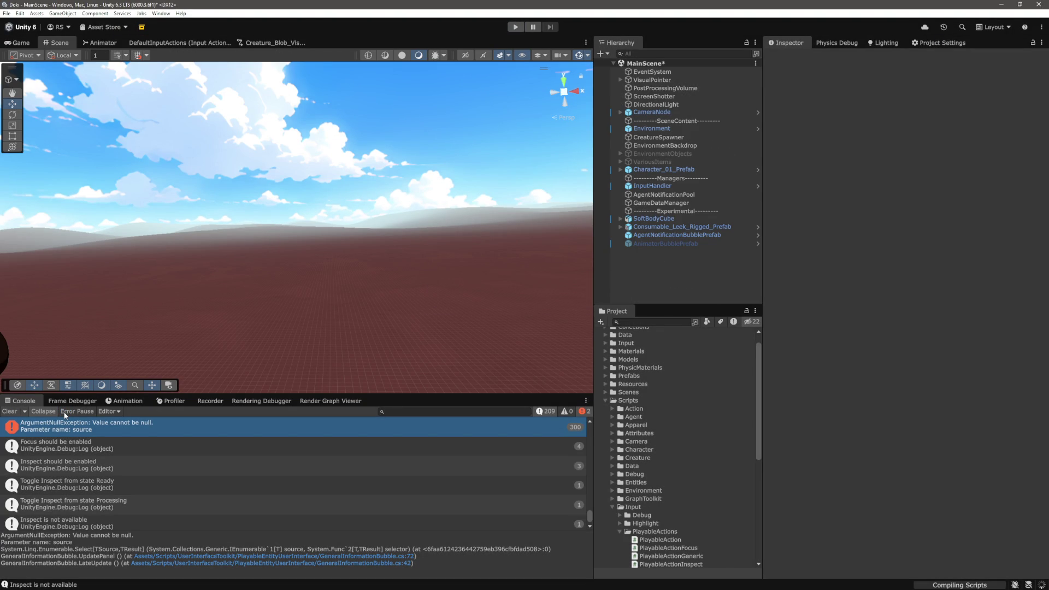
pyautogui.click(10, 411)
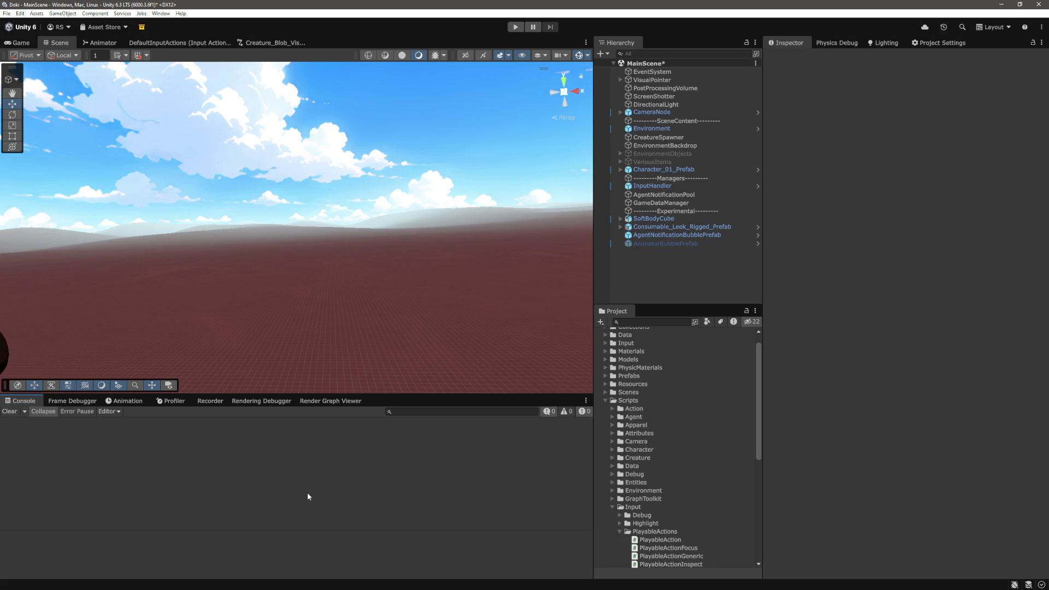
pyautogui.hotkey('alt', 'Tab')
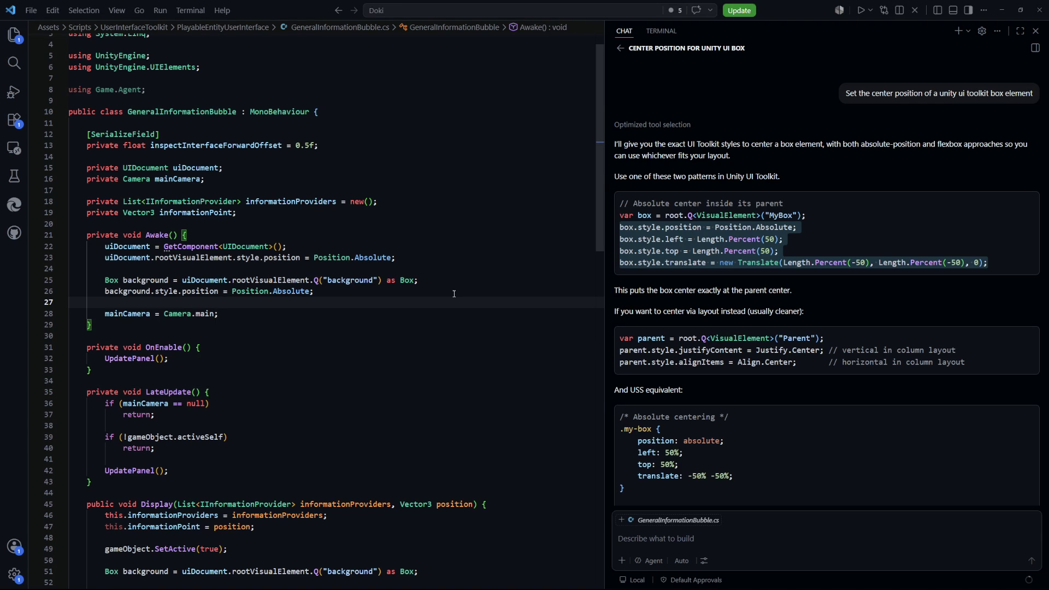
# Step: Reopen GeneralInformationBubble.cs through Quick Open with 'information', then bring up Quick Open again
pyautogui.hotkey('ctrl', 'p')
pyautogui.write('information')
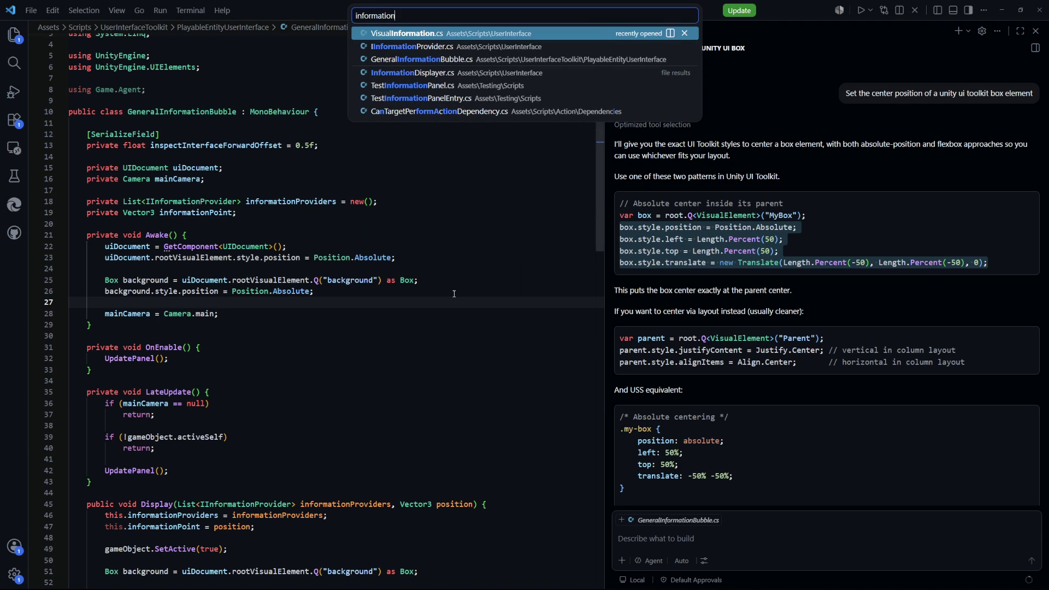
pyautogui.press('Down')
pyautogui.press('Down')
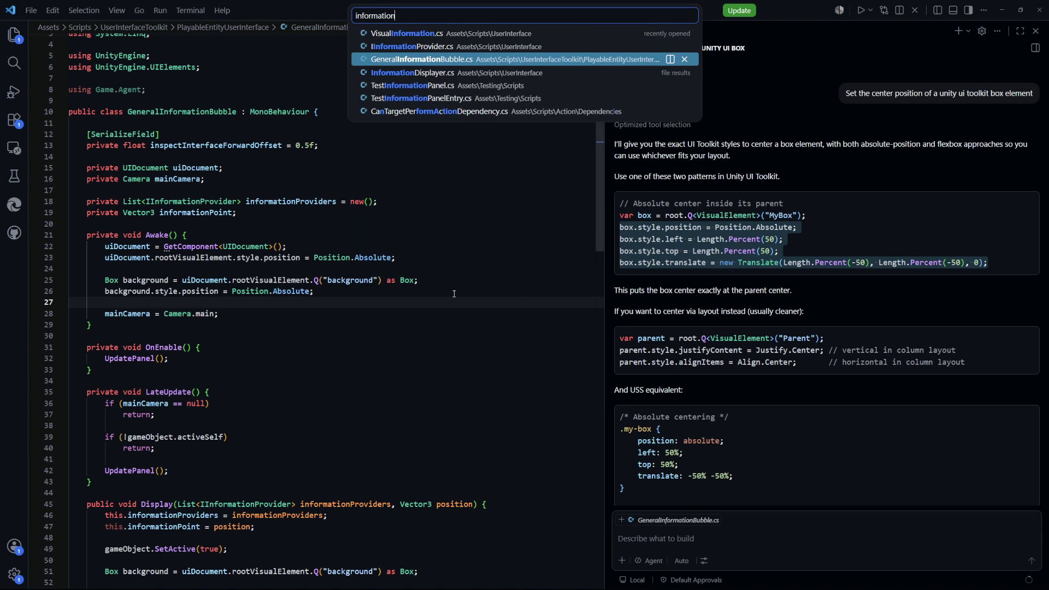
pyautogui.press('Return')
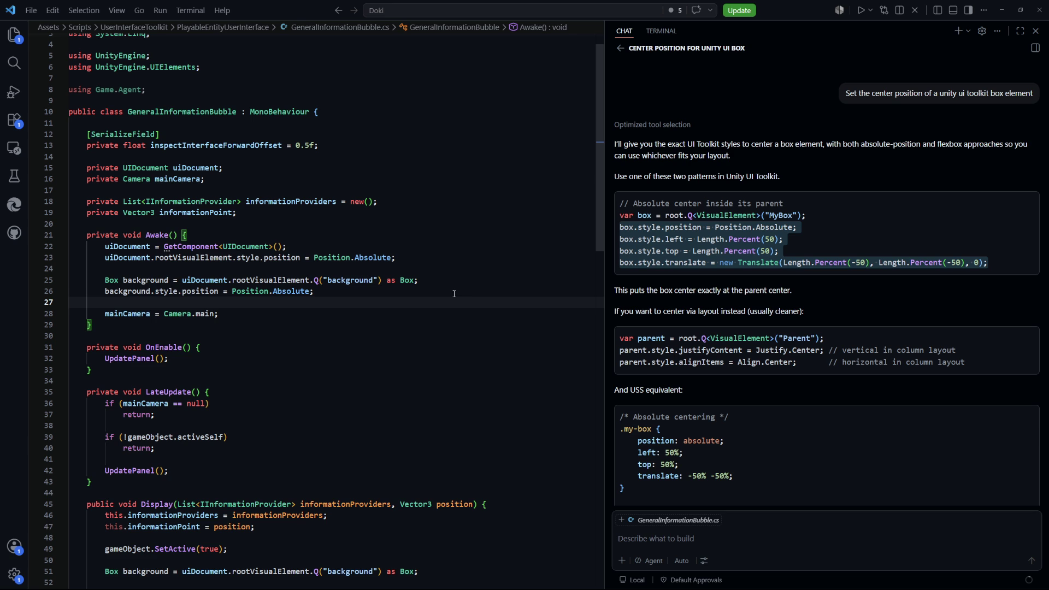
pyautogui.hotkey('ctrl', 'p')
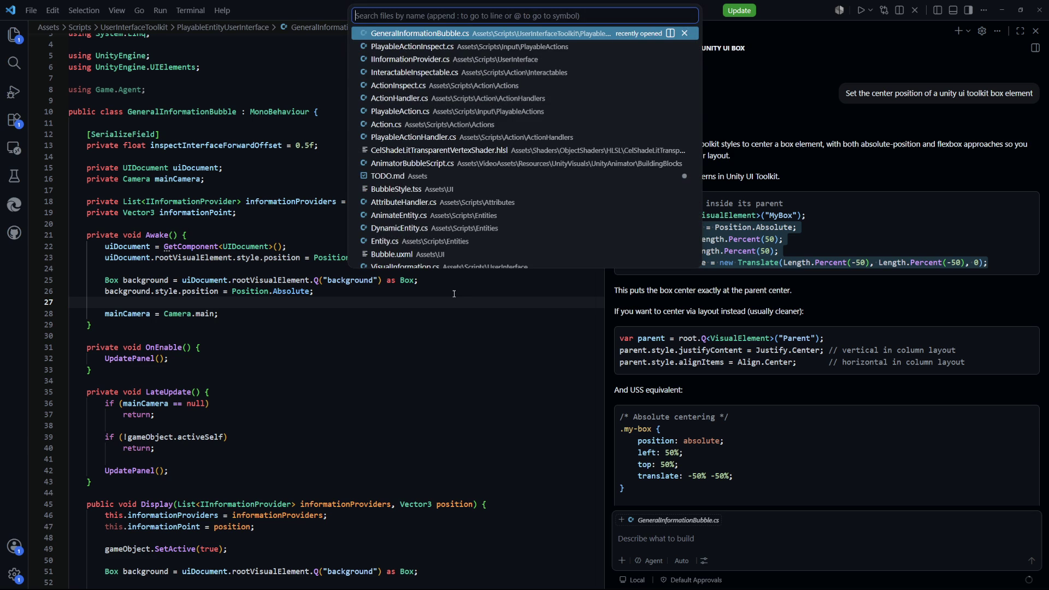
# Step: Search Quick Open for 'action' and open Action.cs, looking at line 134
pyautogui.write('move')
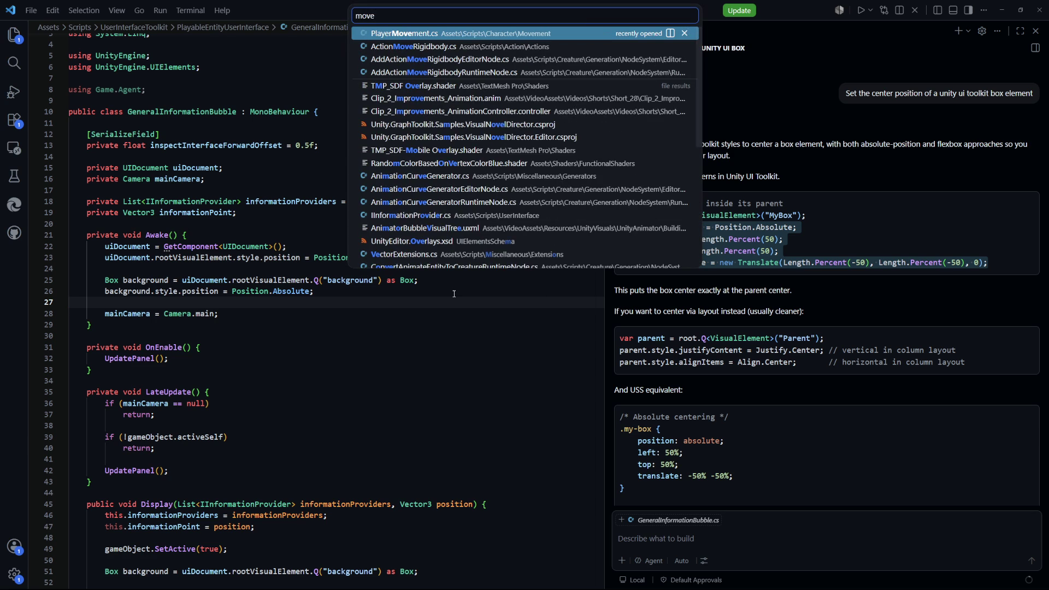
pyautogui.press('BackSpace')
pyautogui.press('BackSpace')
pyautogui.press('BackSpace')
pyautogui.write('action')
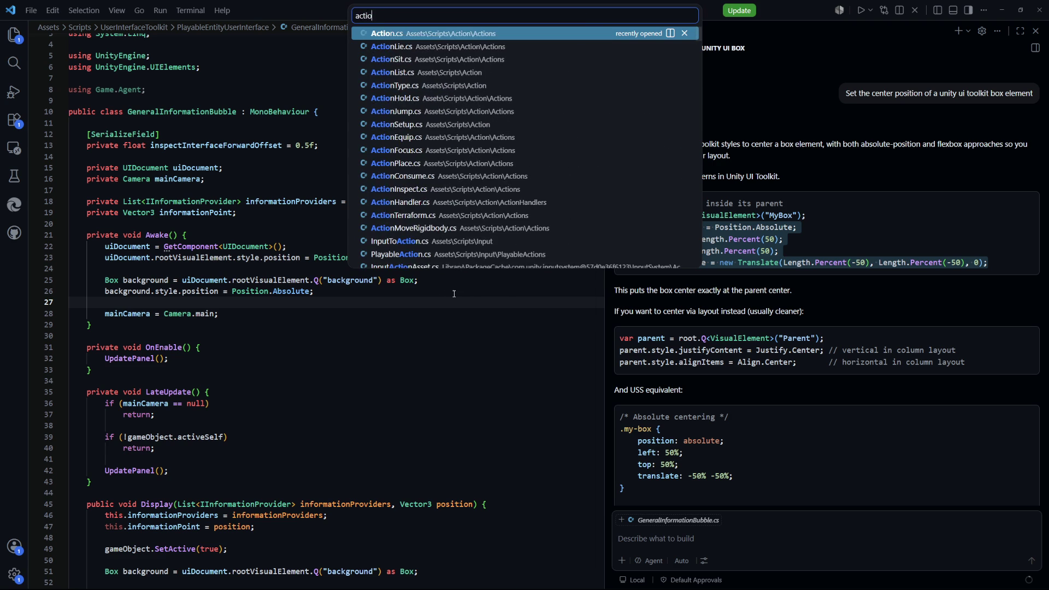
pyautogui.press('Return')
pyautogui.scroll(-4, 470, 306)
pyautogui.click(479, 310)
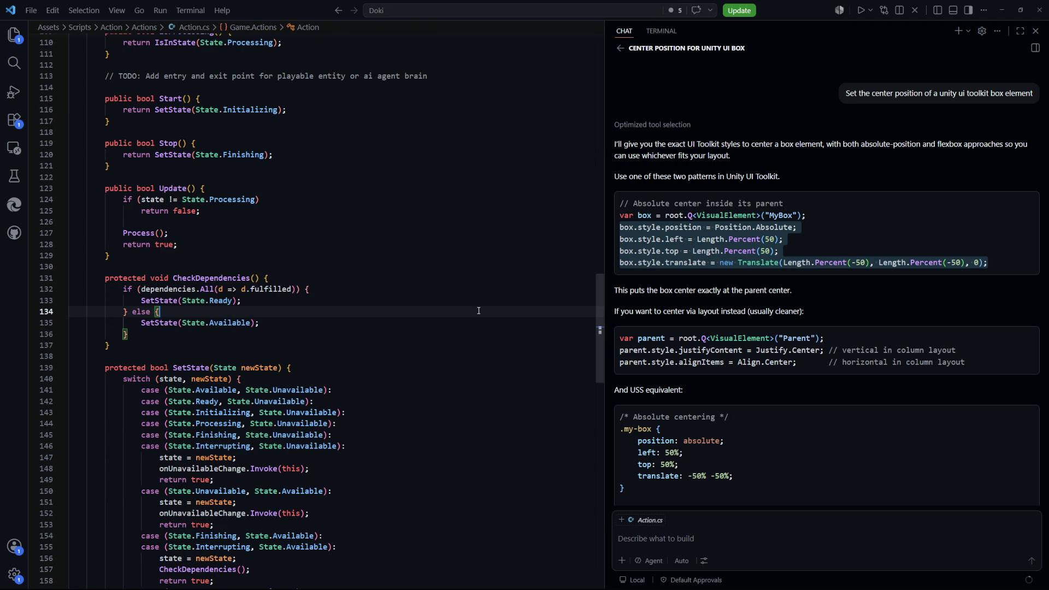
# Step: Open ActionHandler.cs and inspect SpawnAgentMessage, OnAgentMessage and the Instantiate method
pyautogui.hotkey('ctrl', 'p')
pyautogui.write('actionhandler')
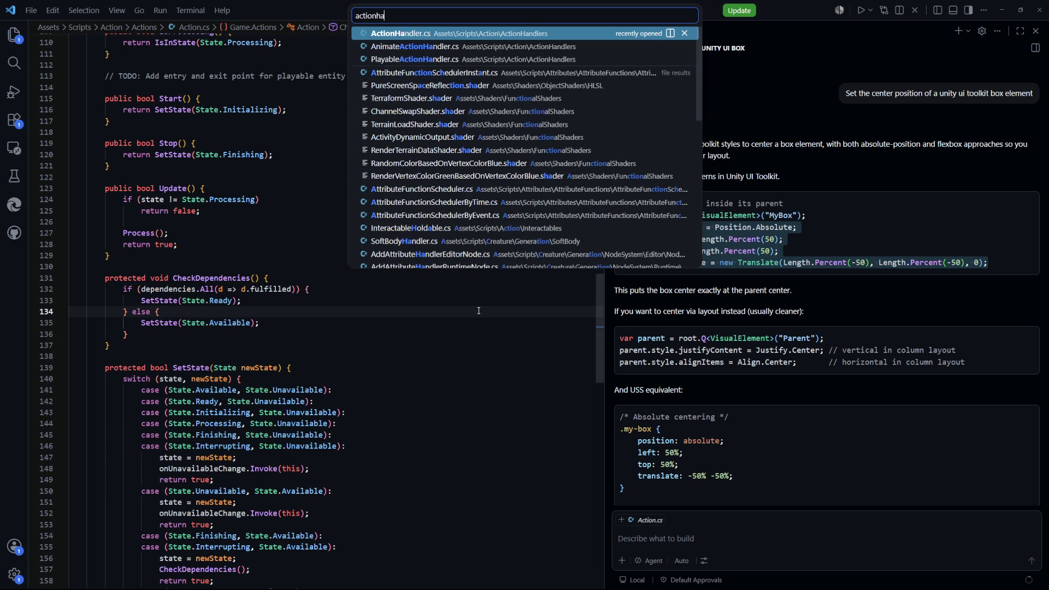
pyautogui.press('Return')
pyautogui.scroll(-10, 382, 301)
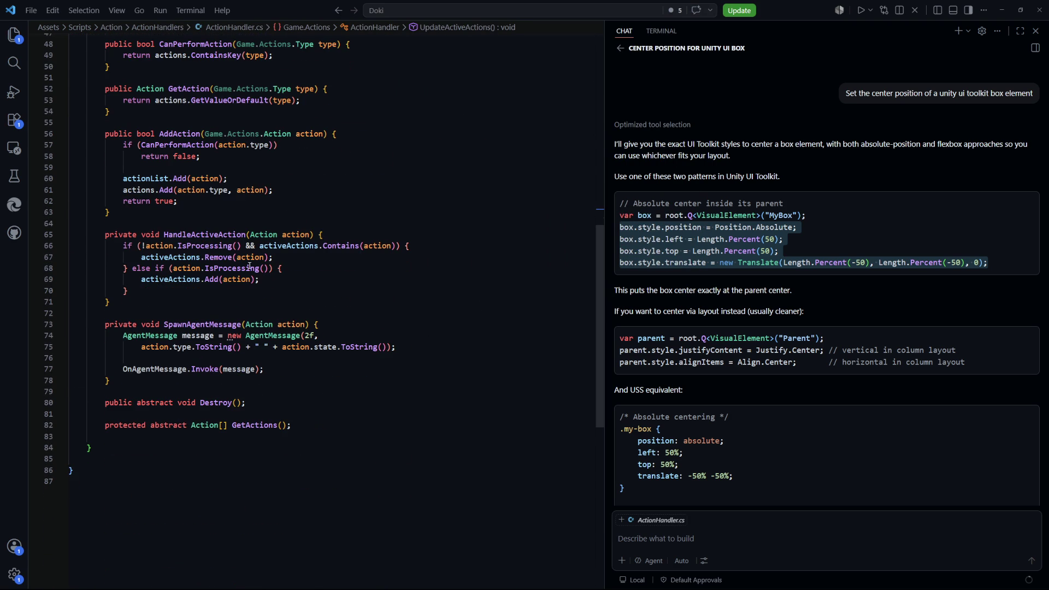
pyautogui.moveTo(228, 324); pyautogui.dragTo(263, 370)
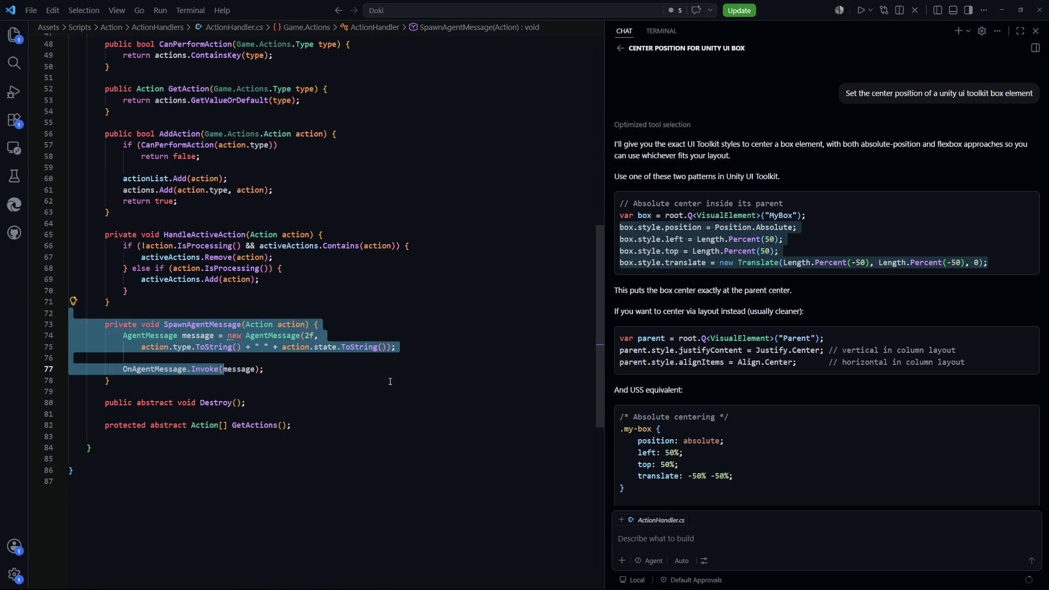
pyautogui.doubleClick(202, 324)
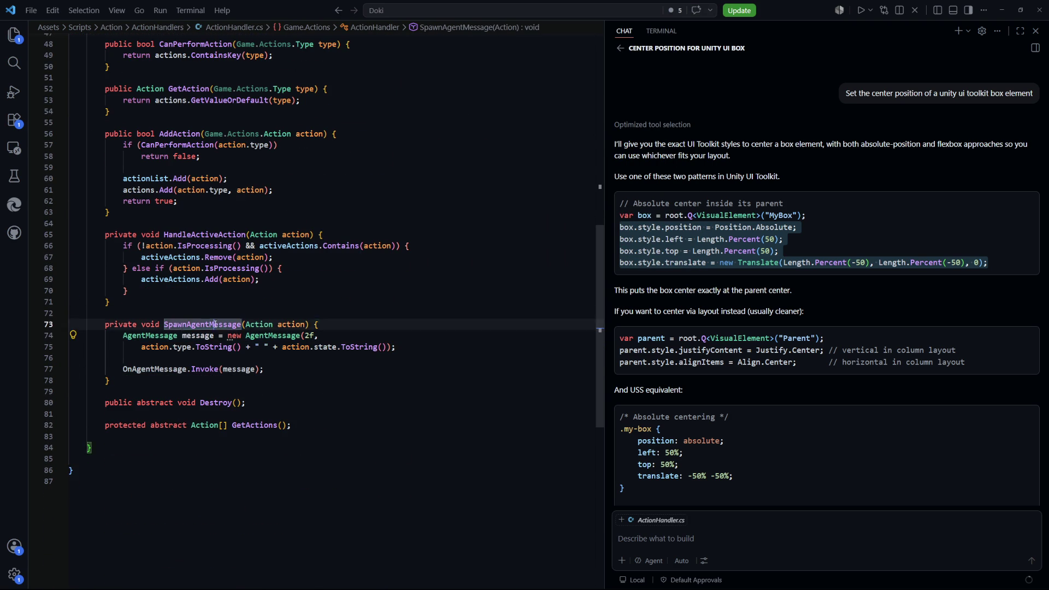
pyautogui.click(394, 386)
pyautogui.doubleClick(155, 370)
pyautogui.scroll(3, 481, 458)
pyautogui.scroll(10, 481, 458)
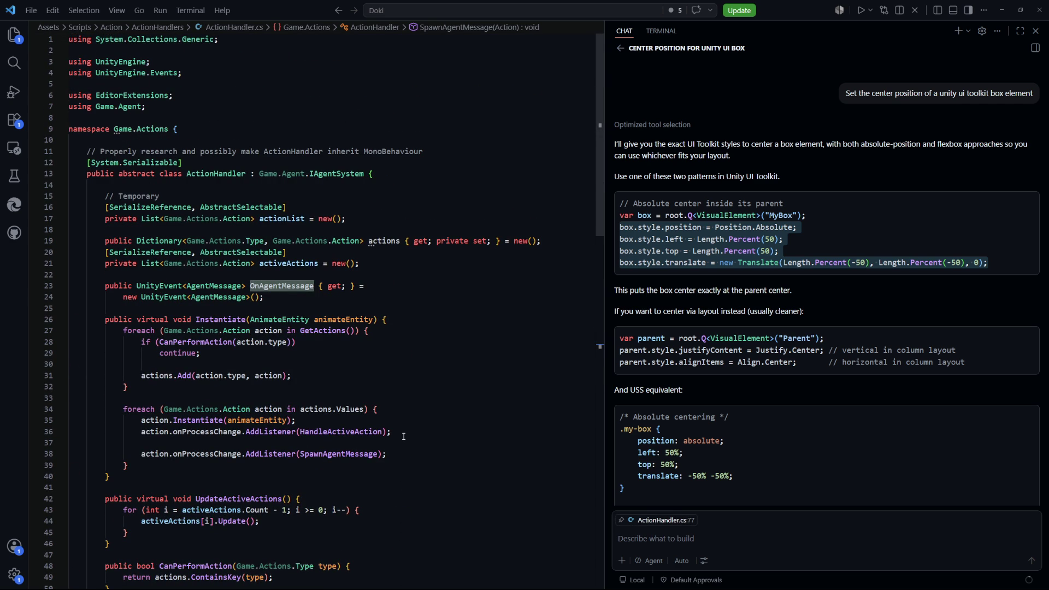
pyautogui.click(440, 377)
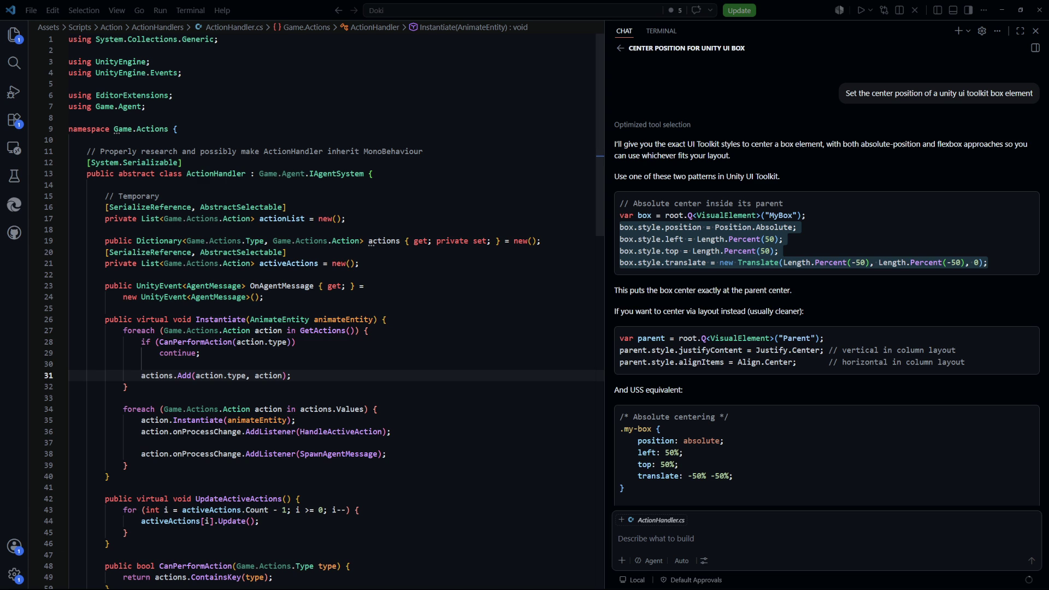
pyautogui.click(451, 434)
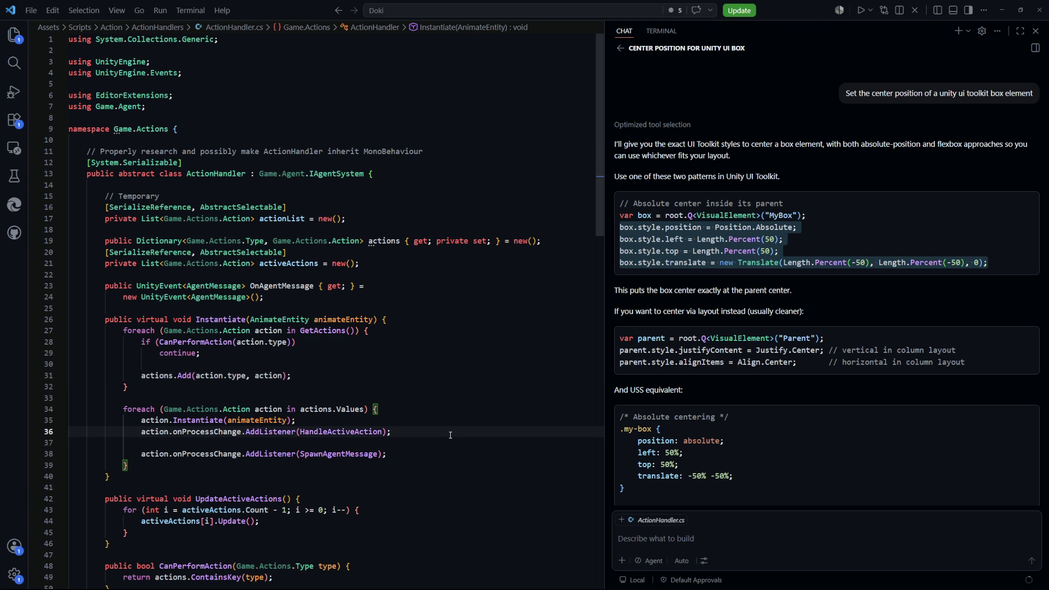
# Step: Open Agent.cs, then AgentNotificationPool.cs, picking out the AgentInstance type on line 39
pyautogui.hotkey('ctrl', 'p')
pyautogui.write('agent')
pyautogui.press('Return')
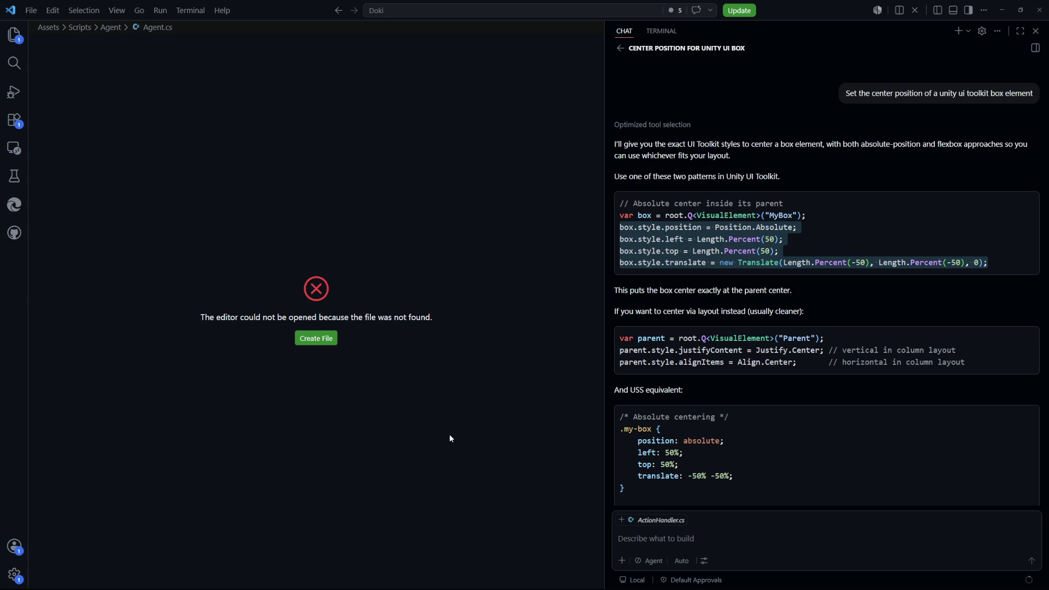
pyautogui.hotkey('ctrl', 'p')
pyautogui.write('agent')
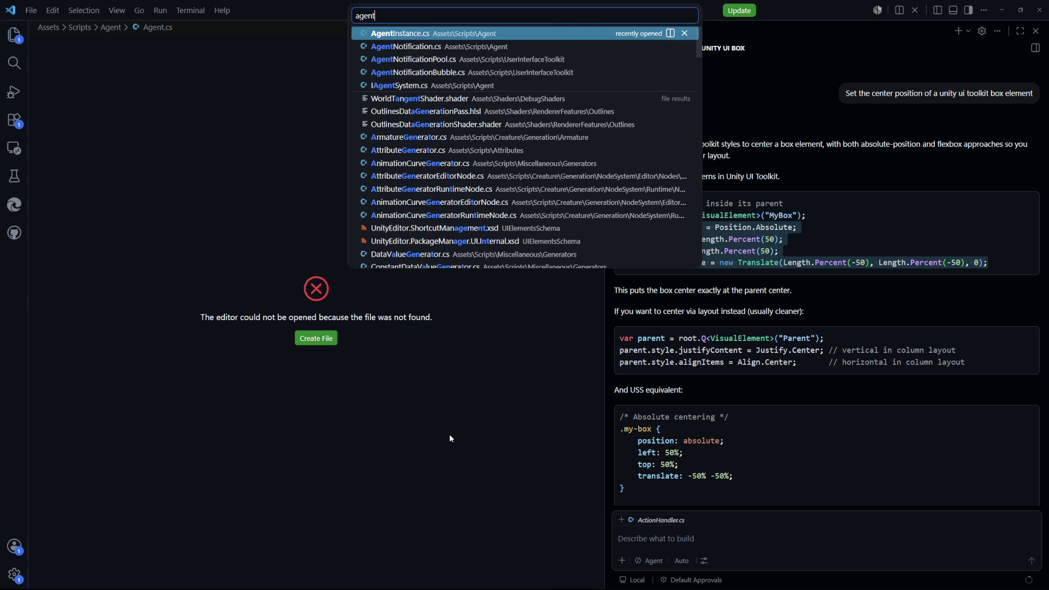
pyautogui.press('Down')
pyautogui.press('Down')
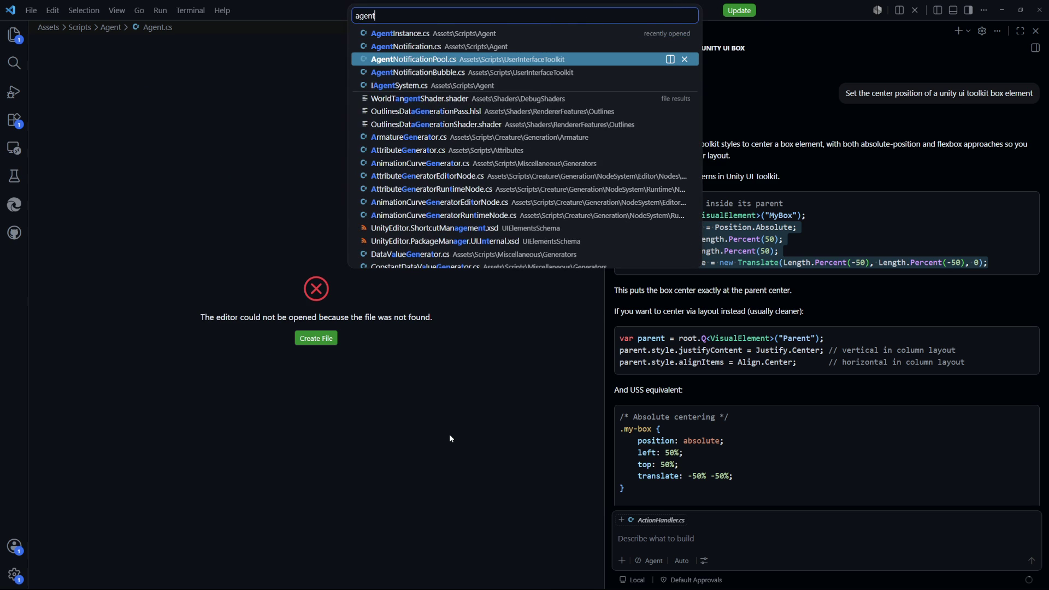
pyautogui.press('Return')
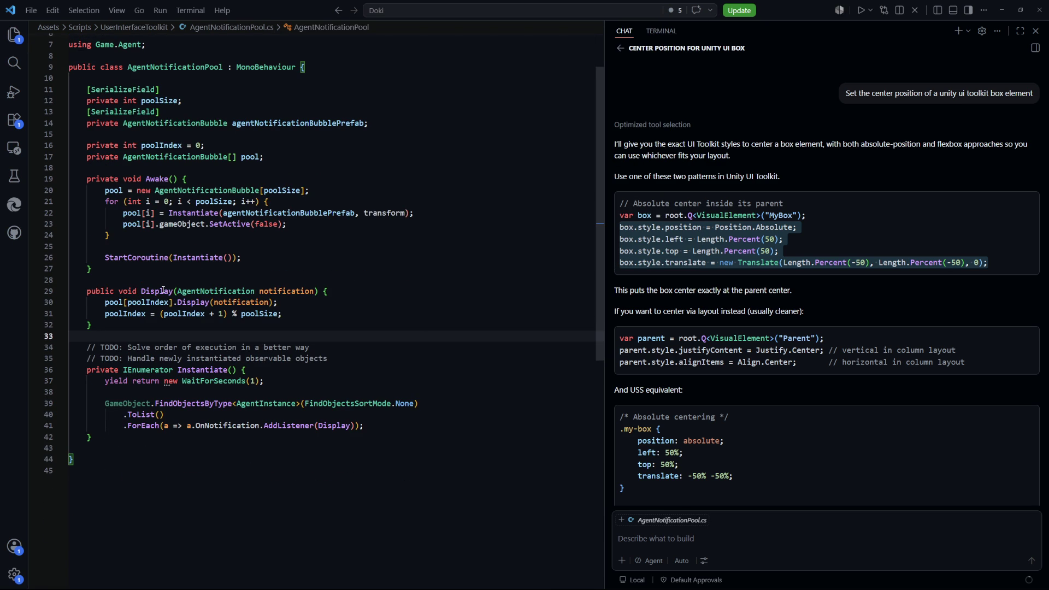
pyautogui.click(202, 403)
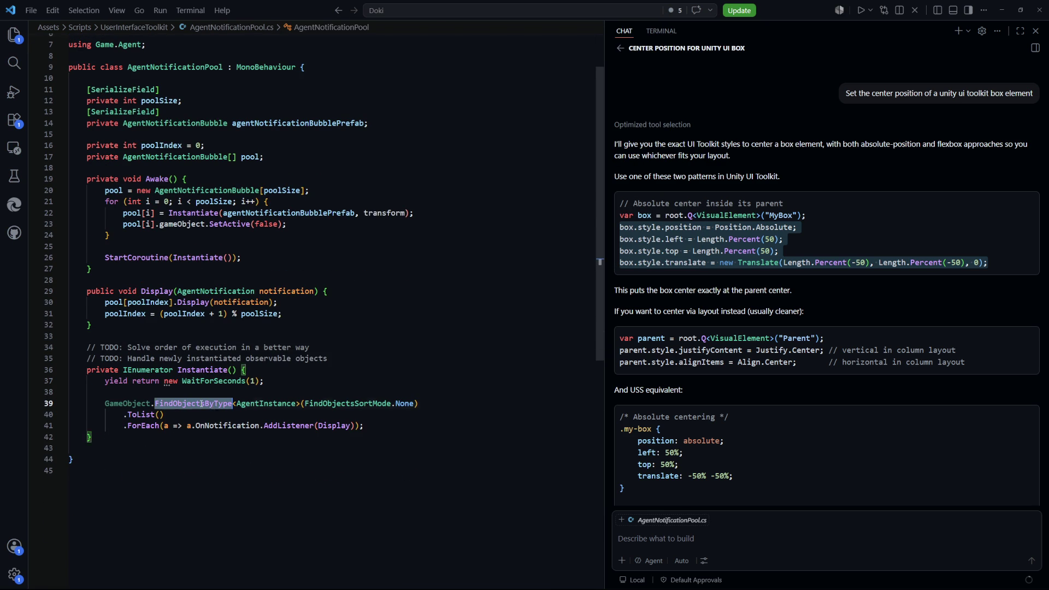
pyautogui.doubleClick(249, 403)
# Step: Open AgentInstance.cs via 'agentinst', look over its class body, then go to Unity
pyautogui.hotkey('ctrl', 'p')
pyautogui.write('agentinst')
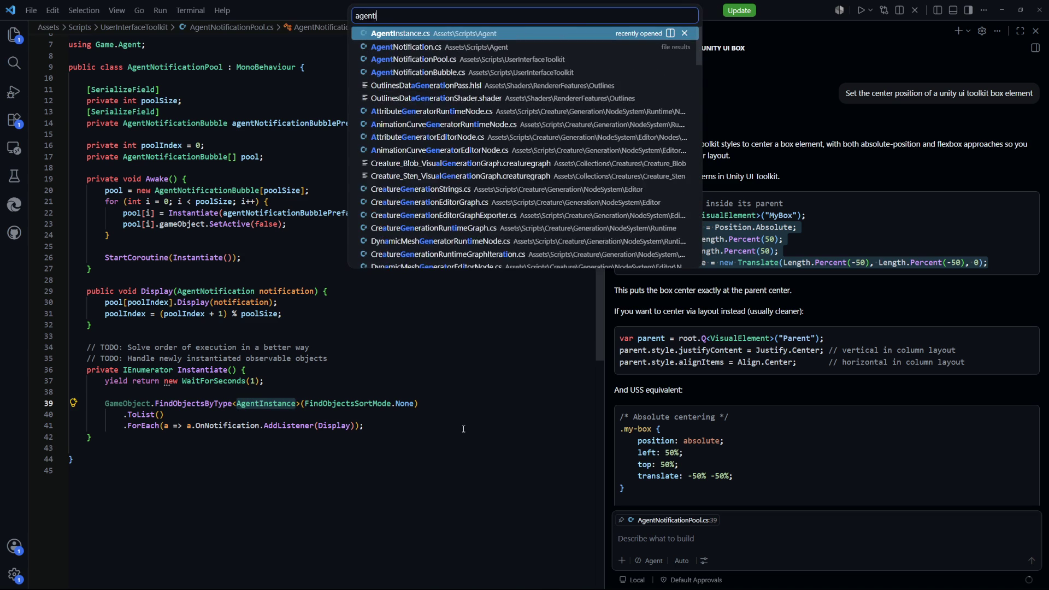
pyautogui.press('Return')
pyautogui.click(462, 342)
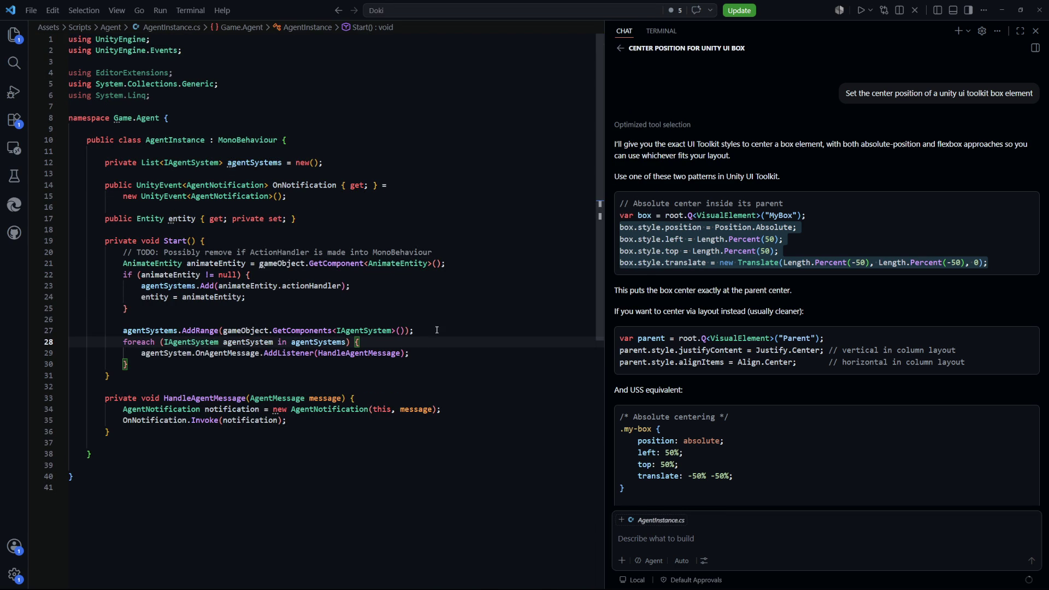
pyautogui.moveTo(316, 150)
pyautogui.mouseDown()
pyautogui.moveTo(93, 140)
pyautogui.moveTo(92, 462)
pyautogui.mouseUp()
pyautogui.click(109, 465)
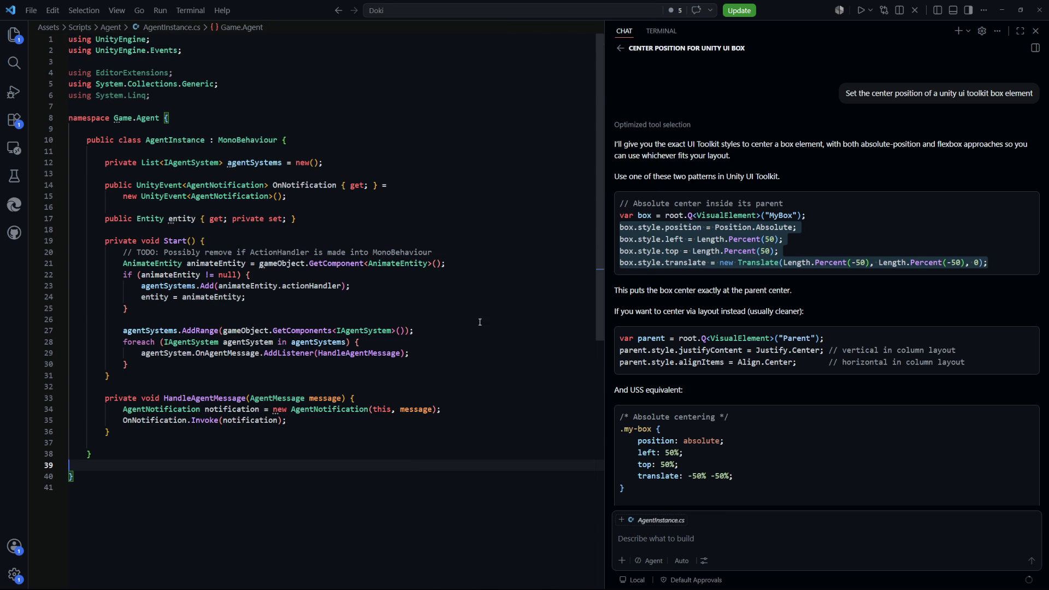
pyautogui.click(275, 153)
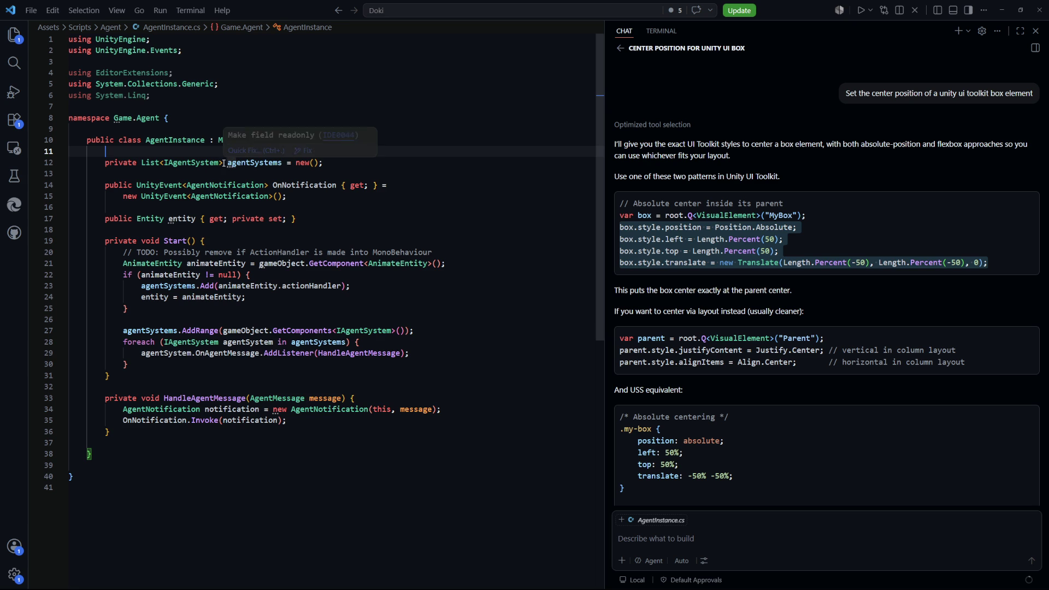
pyautogui.scroll(-1, 251, 155)
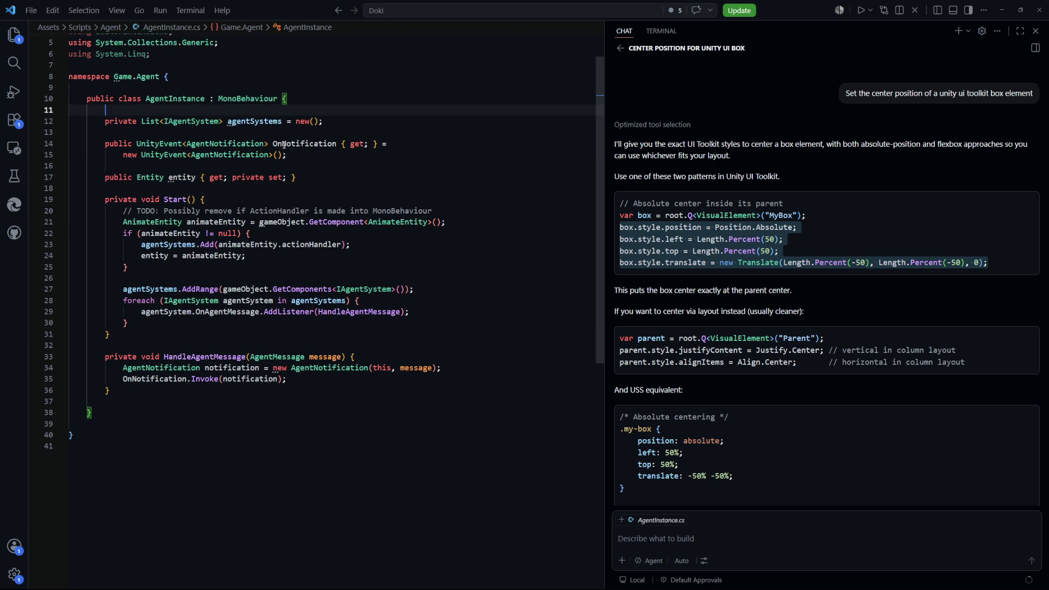
pyautogui.moveTo(284, 145); pyautogui.dragTo(305, 168)
pyautogui.click(305, 167)
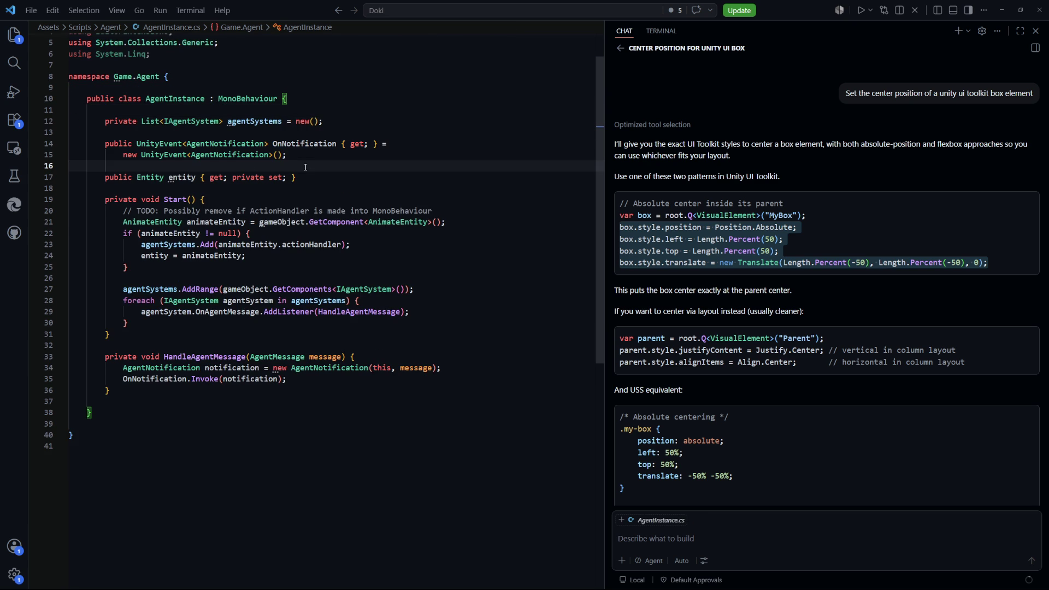
pyautogui.press('Down')
pyautogui.press('Down')
pyautogui.scroll(-1, 190, 149)
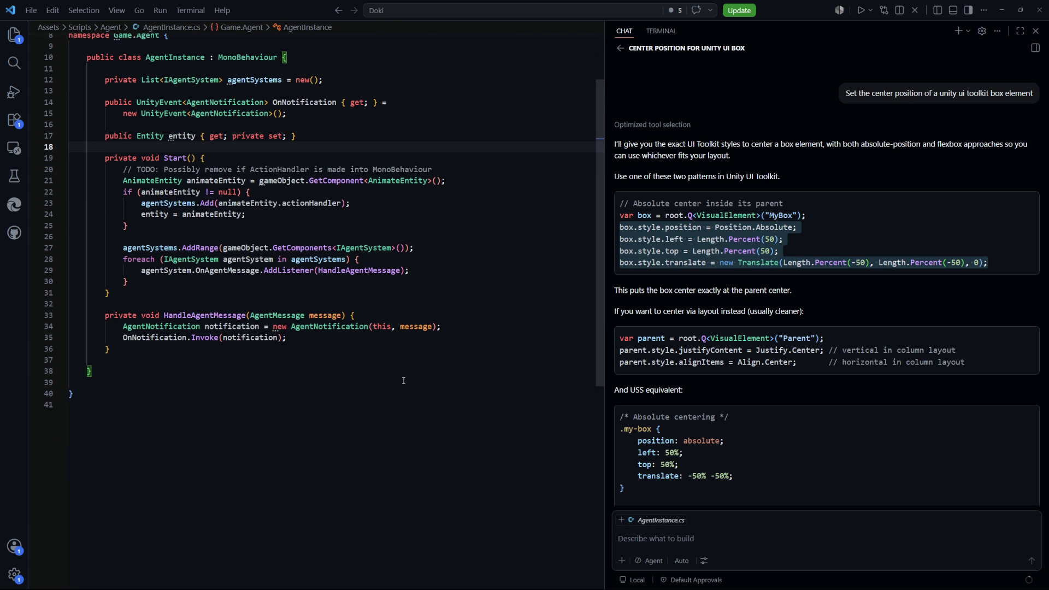
pyautogui.hotkey('alt', 'Tab')
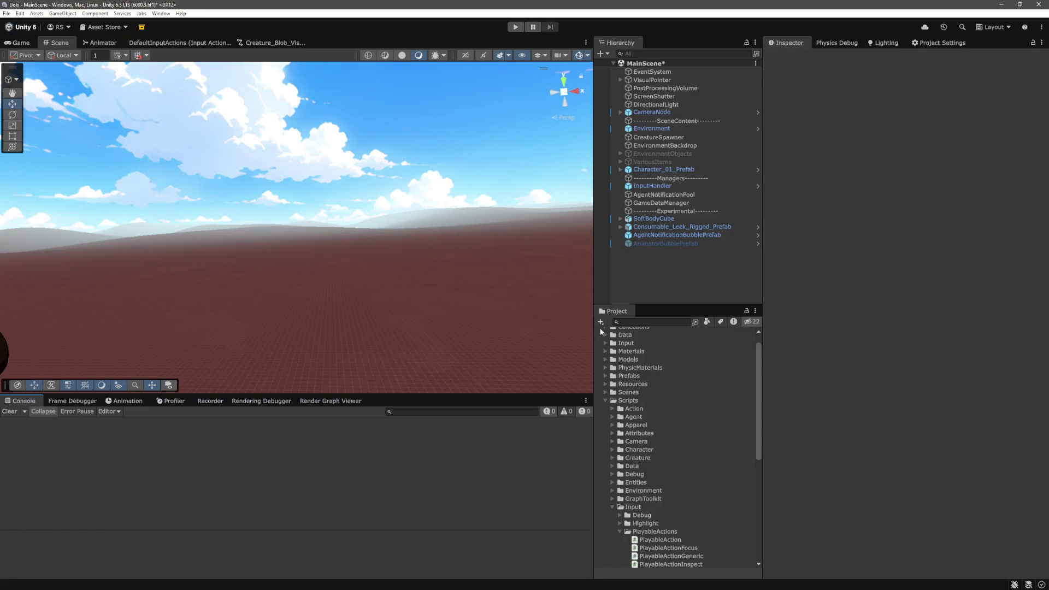
# Step: Select Character_01_Prefab and collapse its Playable Entity, Body Definition, Attribute Handler and Apparel Handler components
pyautogui.click(681, 170)
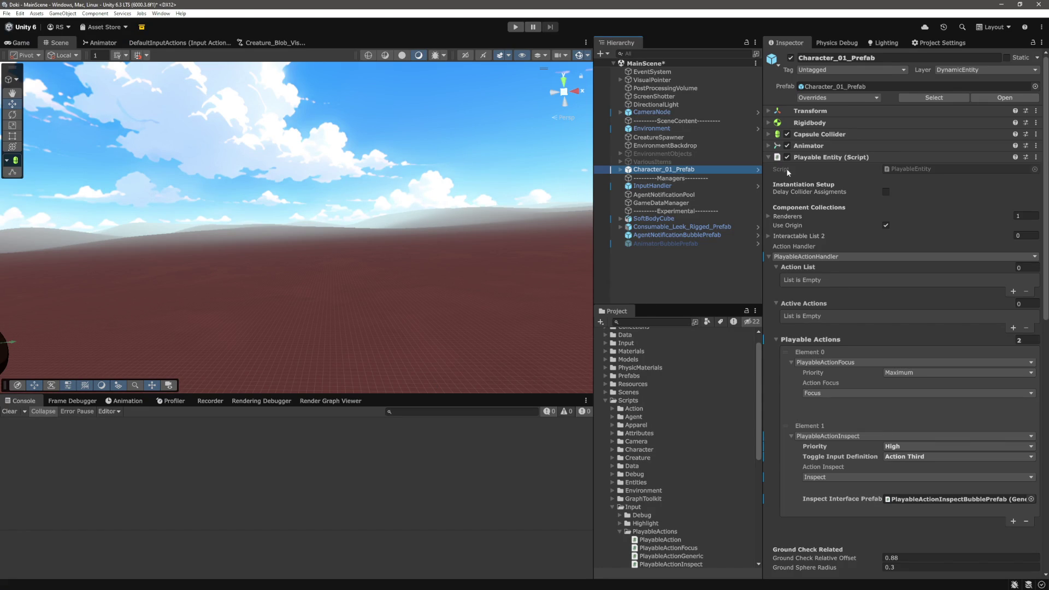
pyautogui.click(768, 157)
pyautogui.click(768, 169)
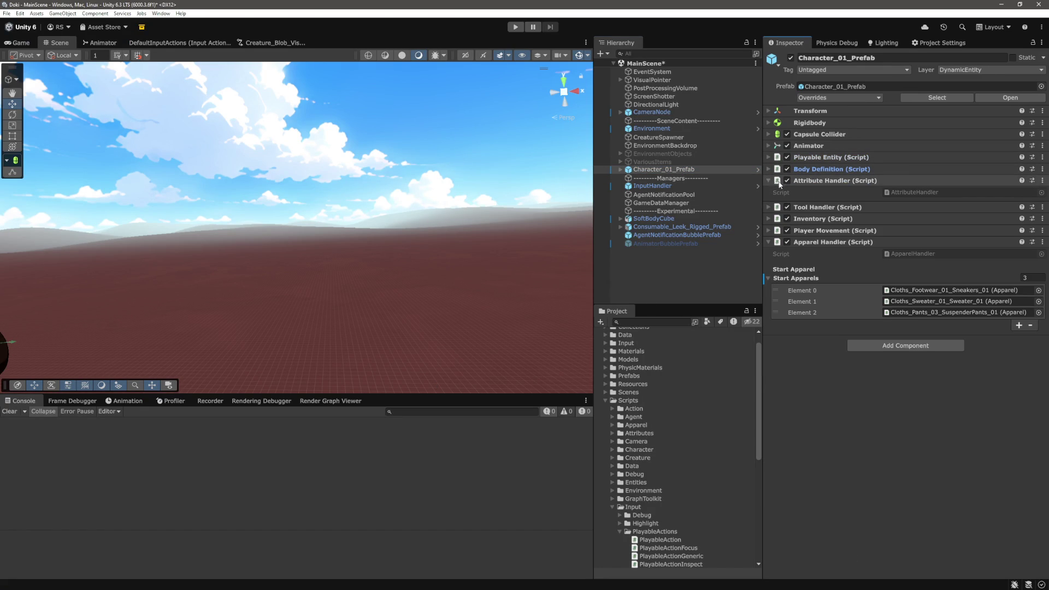
pyautogui.click(770, 180)
pyautogui.click(768, 227)
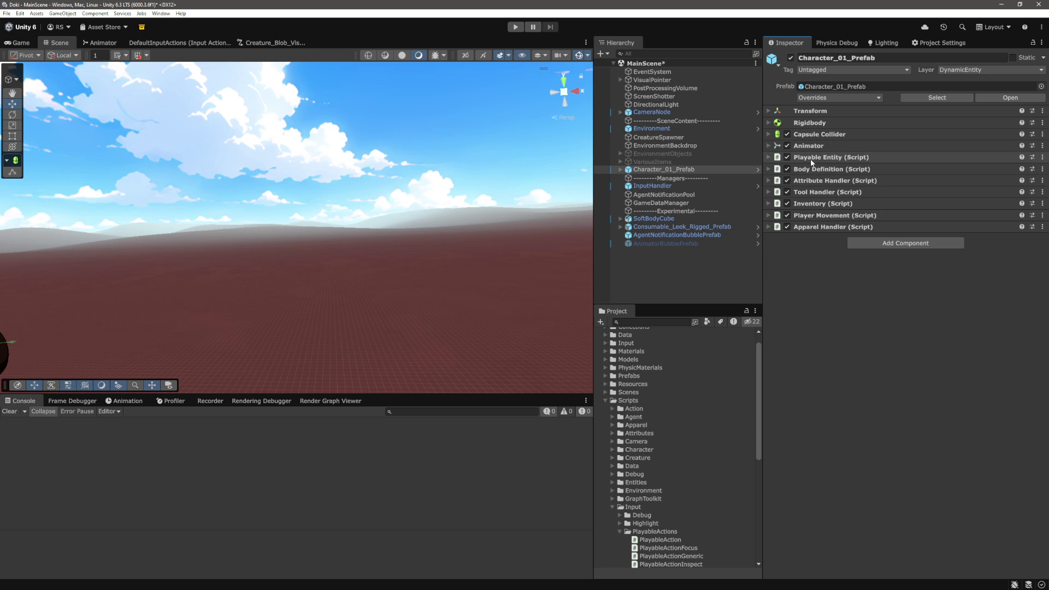
# Step: Add the Agent Instance component by searching 'age', deselect the prefab, and enter play mode
pyautogui.click(879, 243)
pyautogui.write('age')
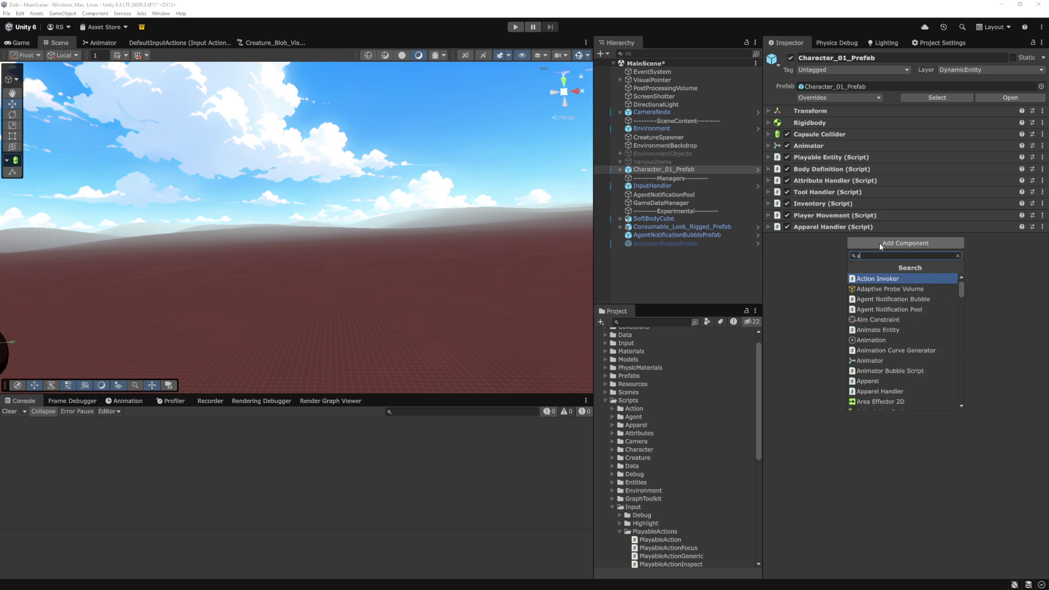
pyautogui.press('Down')
pyautogui.press('Down')
pyautogui.press('Return')
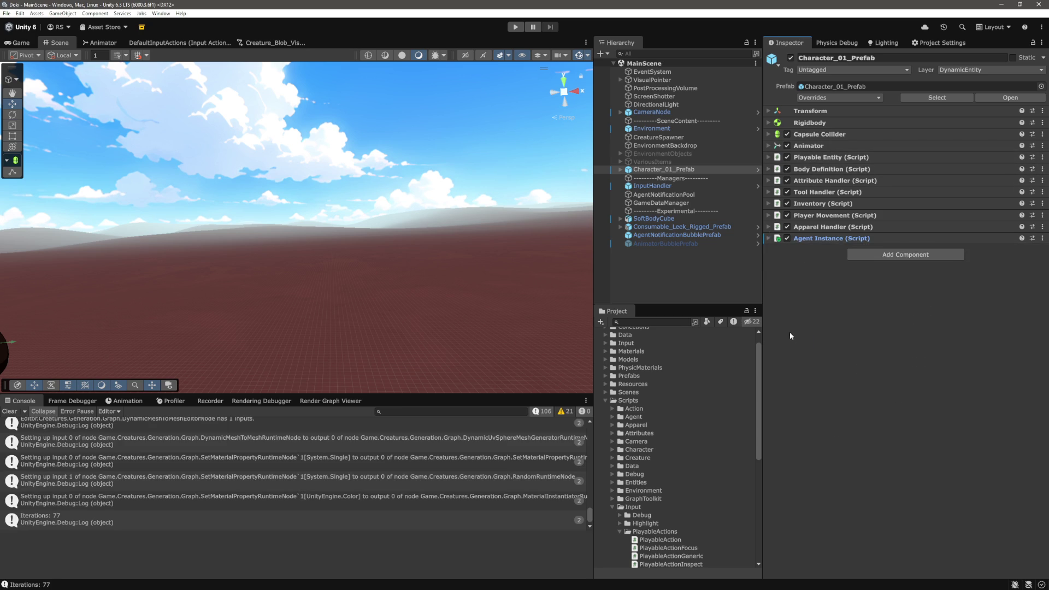
pyautogui.click(680, 268)
pyautogui.click(515, 27)
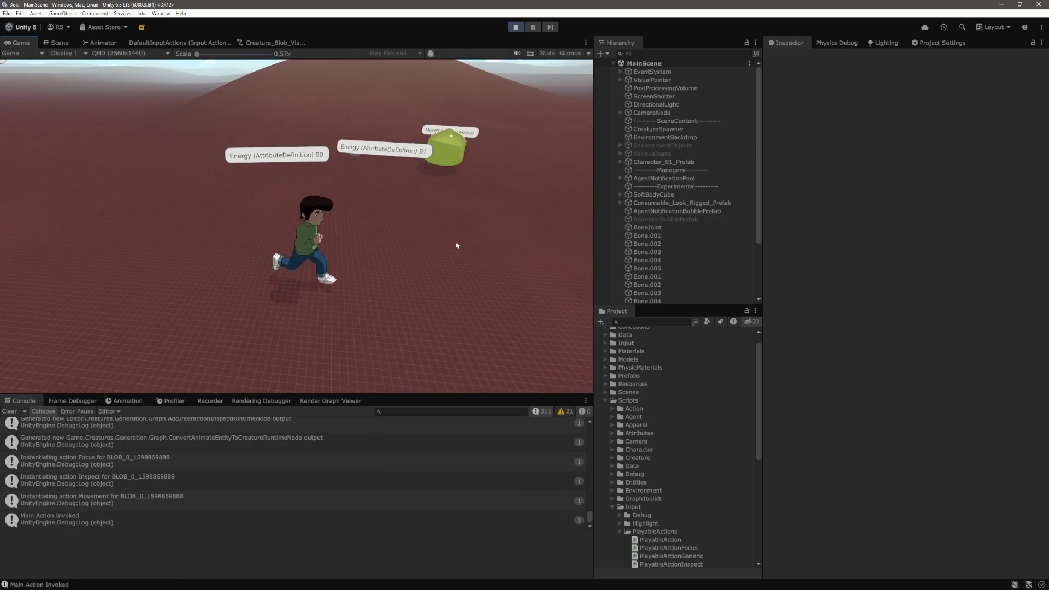
# Step: Toggle the character's info panel, then trigger several focus actions around the Game view
pyautogui.click(315, 255)
pyautogui.click(438, 236)
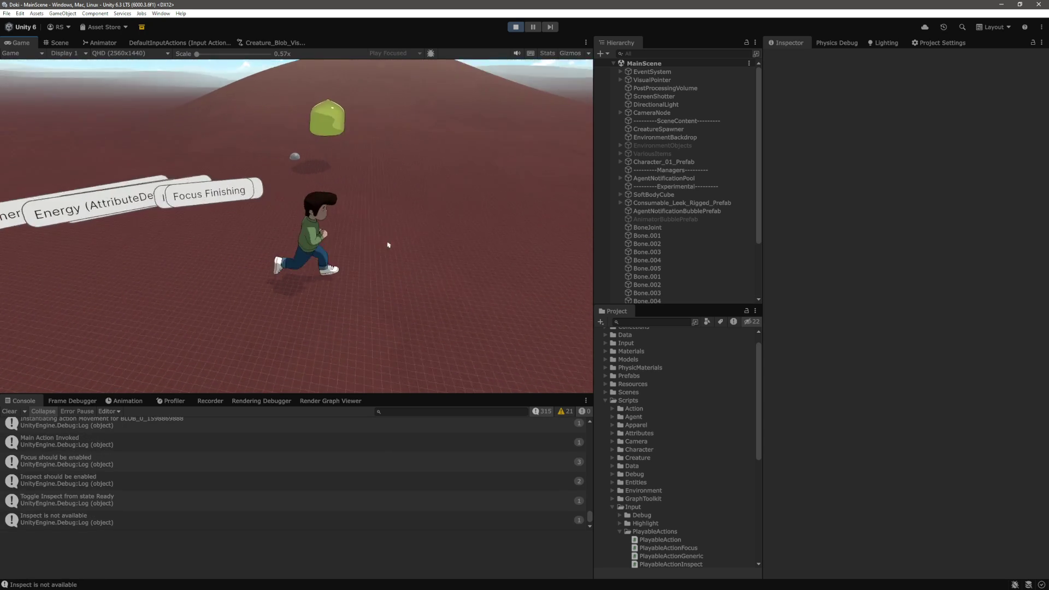
pyautogui.click(487, 243)
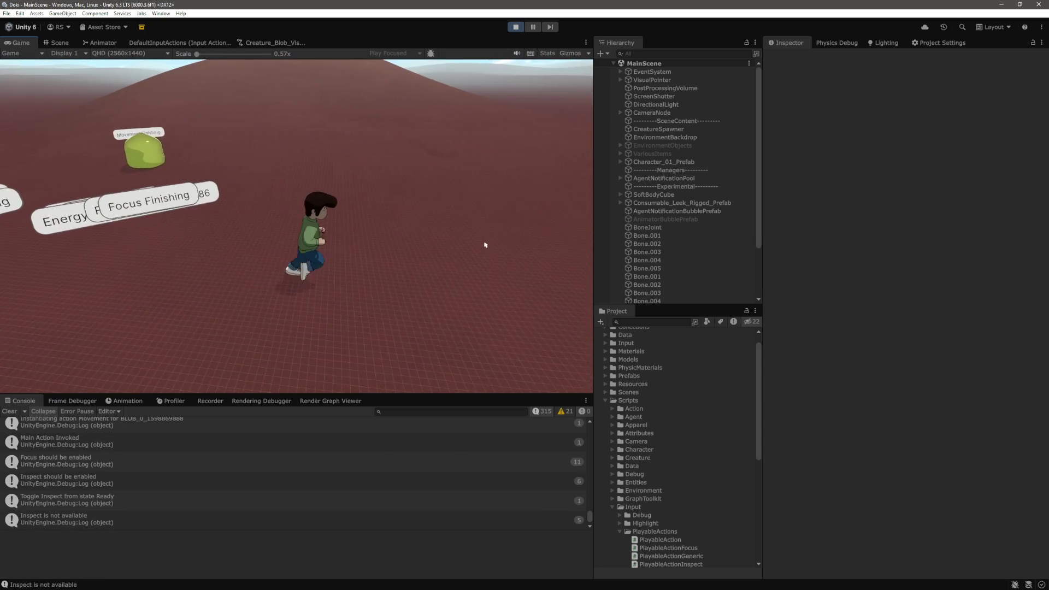
pyautogui.click(448, 249)
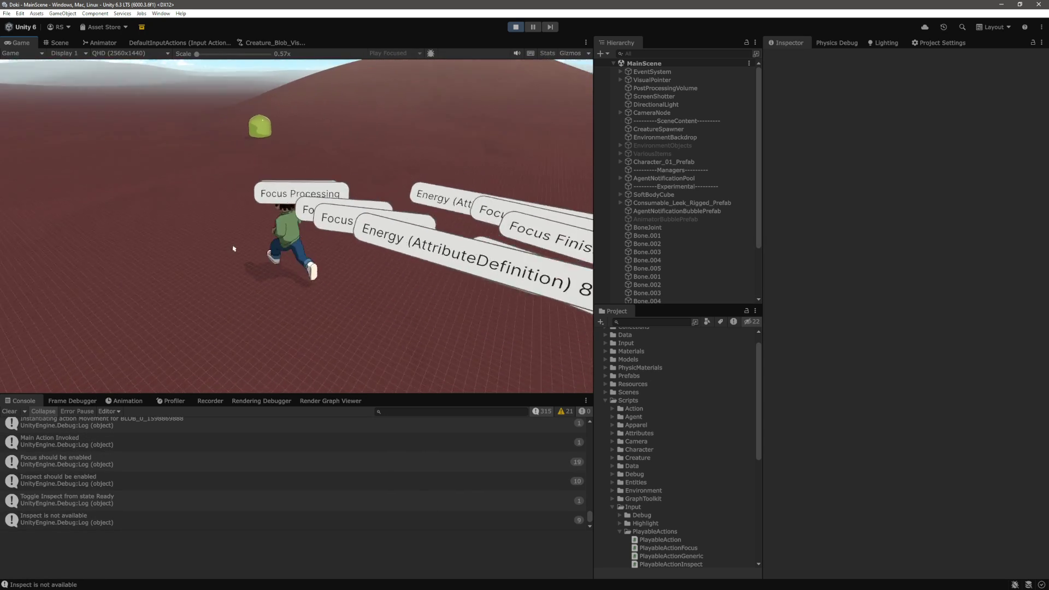
pyautogui.click(376, 217)
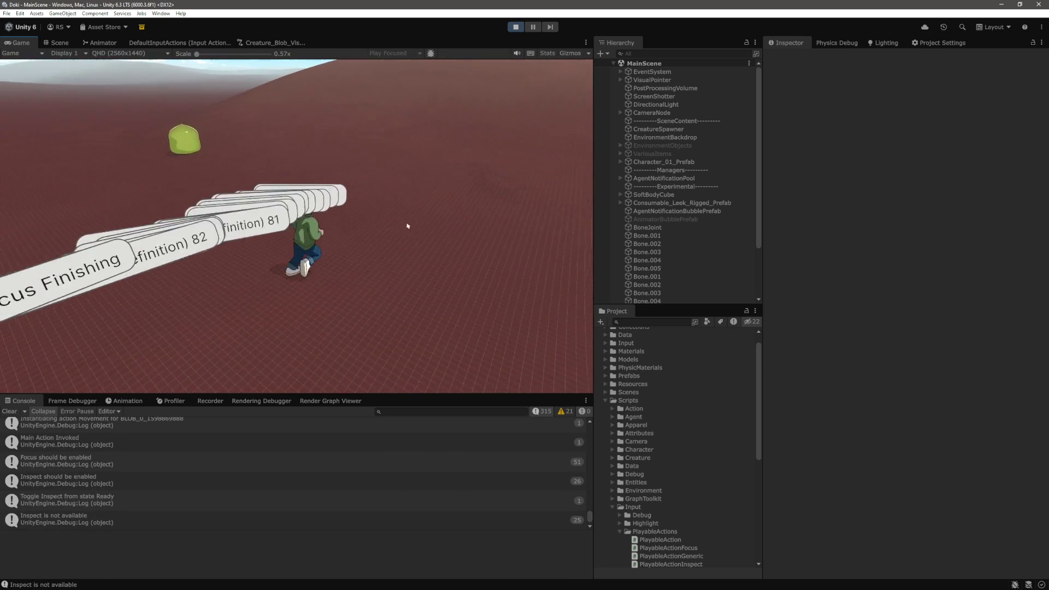
pyautogui.click(352, 239)
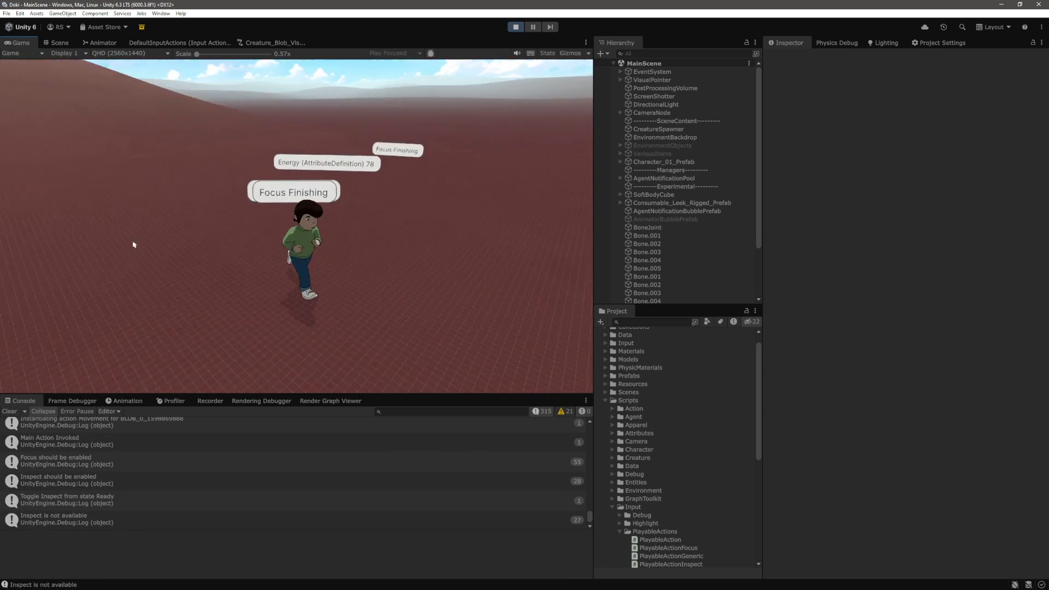
pyautogui.click(509, 253)
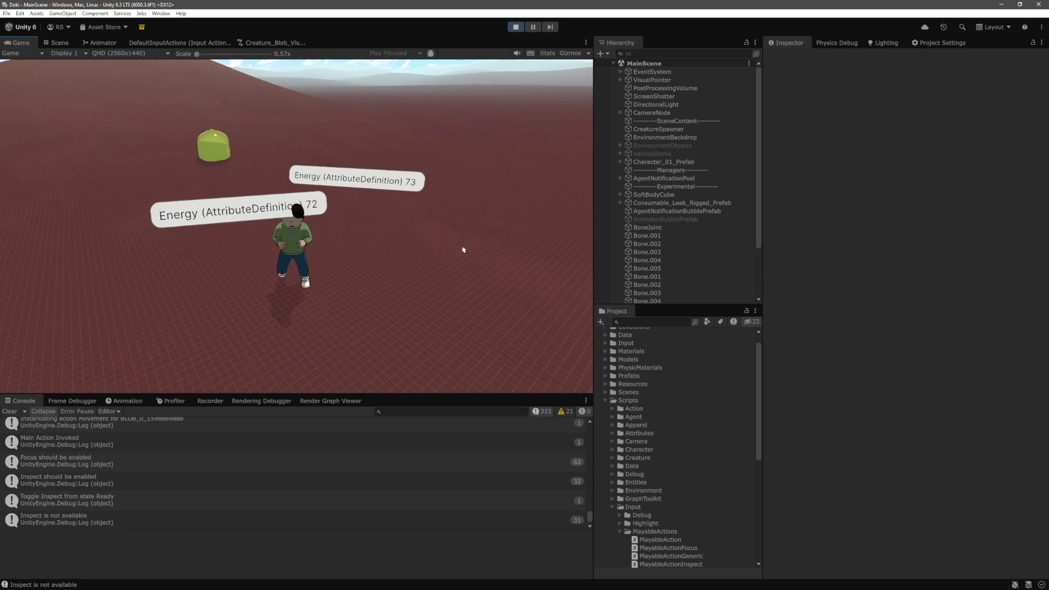
# Step: Focus on the character repeatedly to spawn bubbles, then open its info panel
pyautogui.click(451, 263)
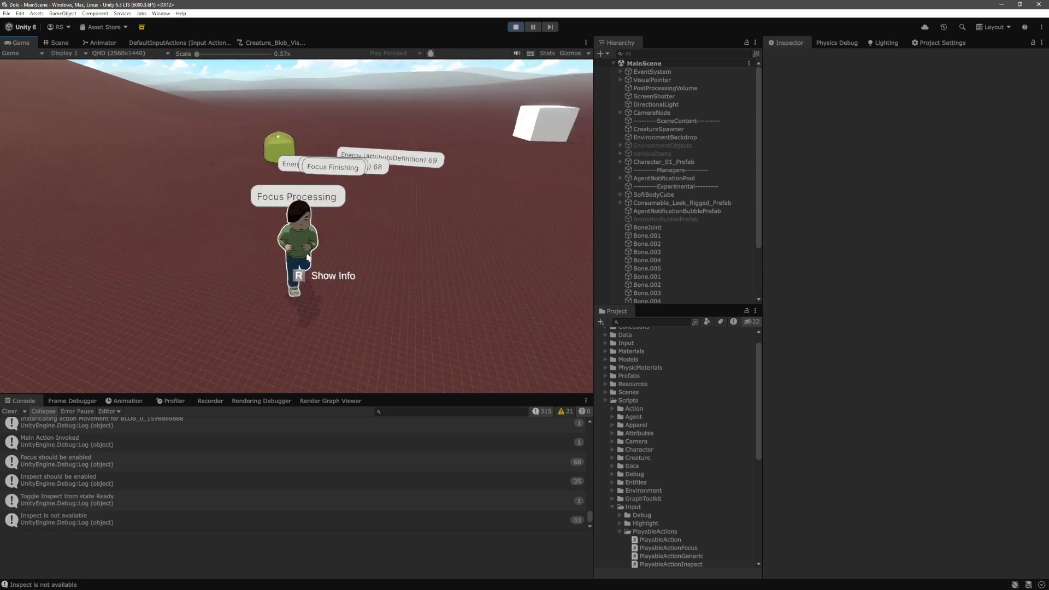
pyautogui.click(392, 273)
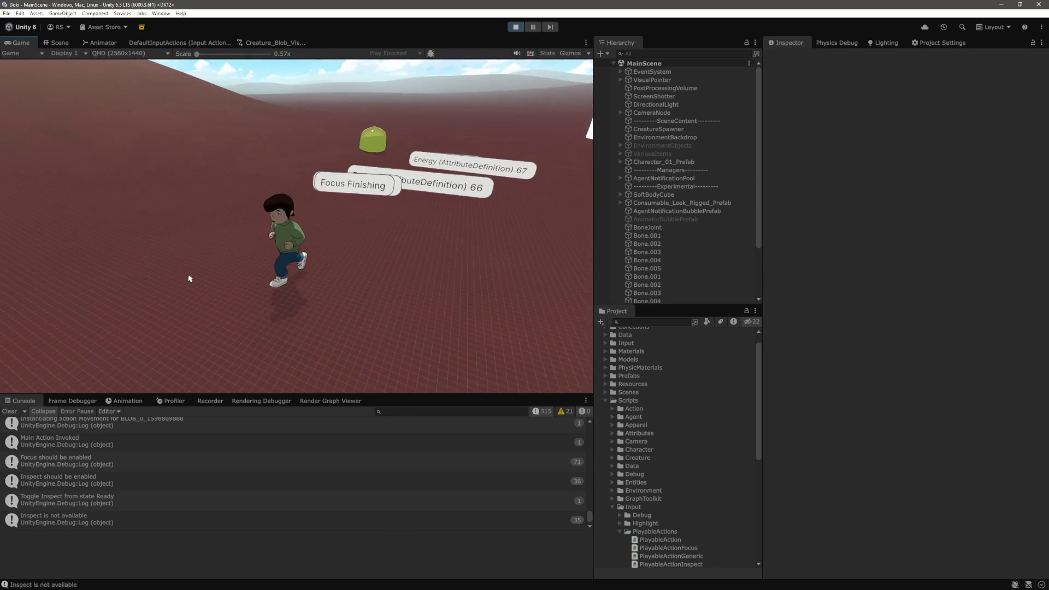
pyautogui.click(386, 276)
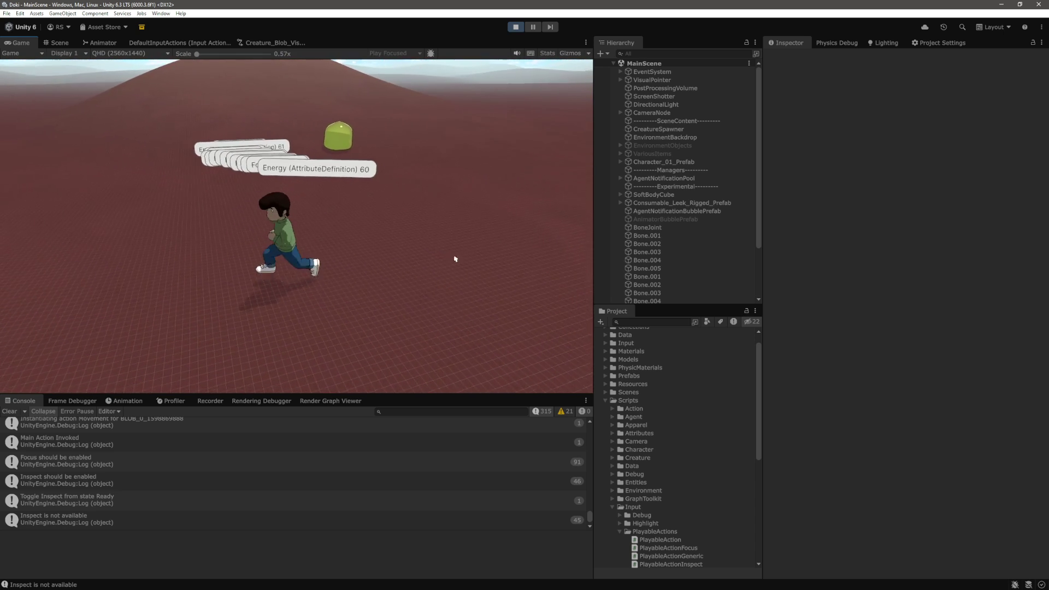
pyautogui.click(234, 253)
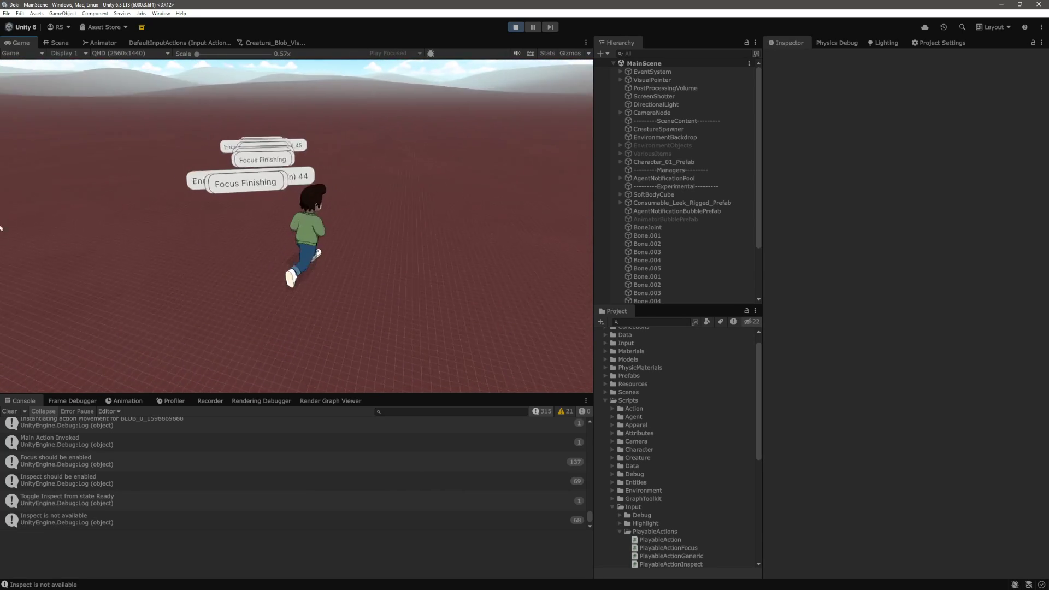
pyautogui.click(306, 263)
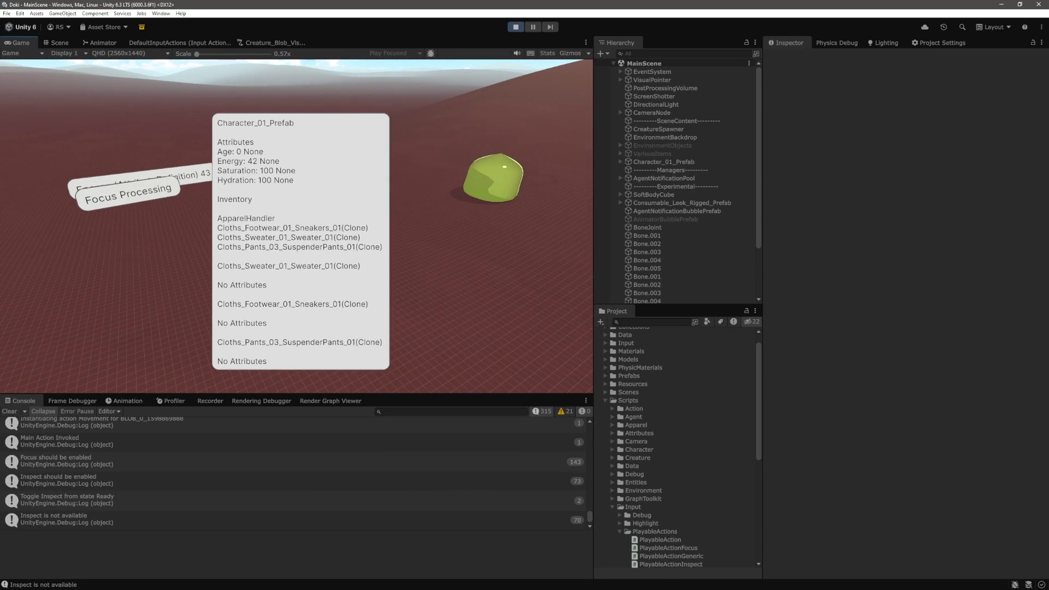
# Step: Close the info panel, let bubbles accumulate, then invoke the main action on the green blob
pyautogui.click(436, 233)
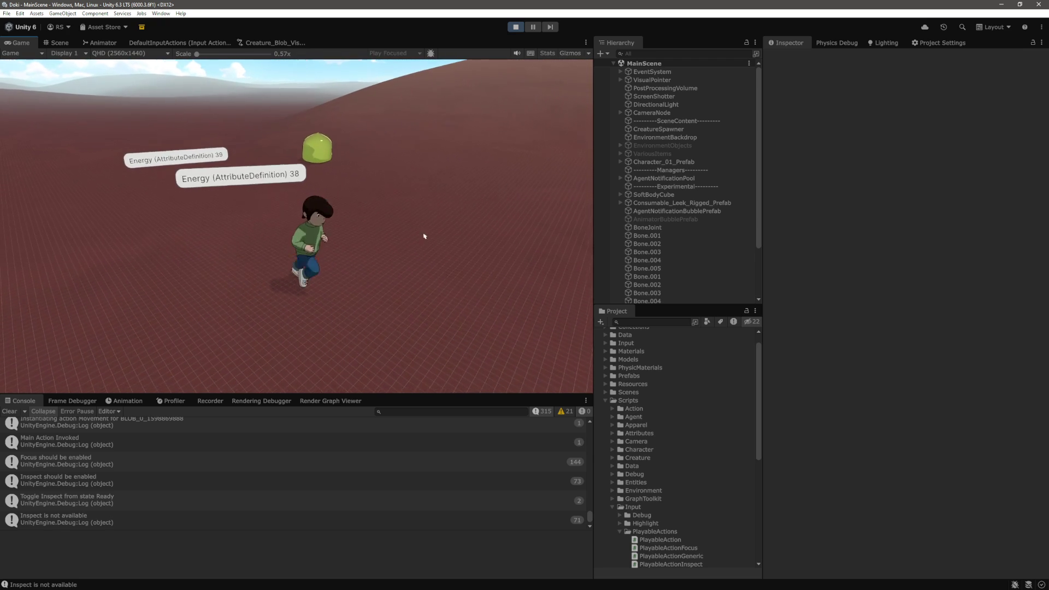
pyautogui.moveTo(303, 242)
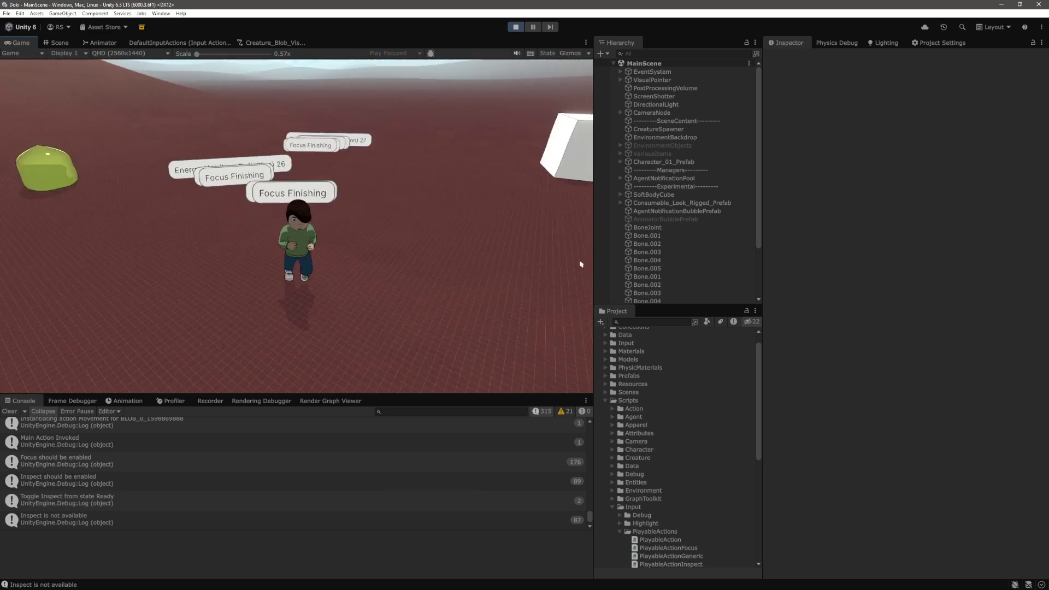
pyautogui.moveTo(278, 257)
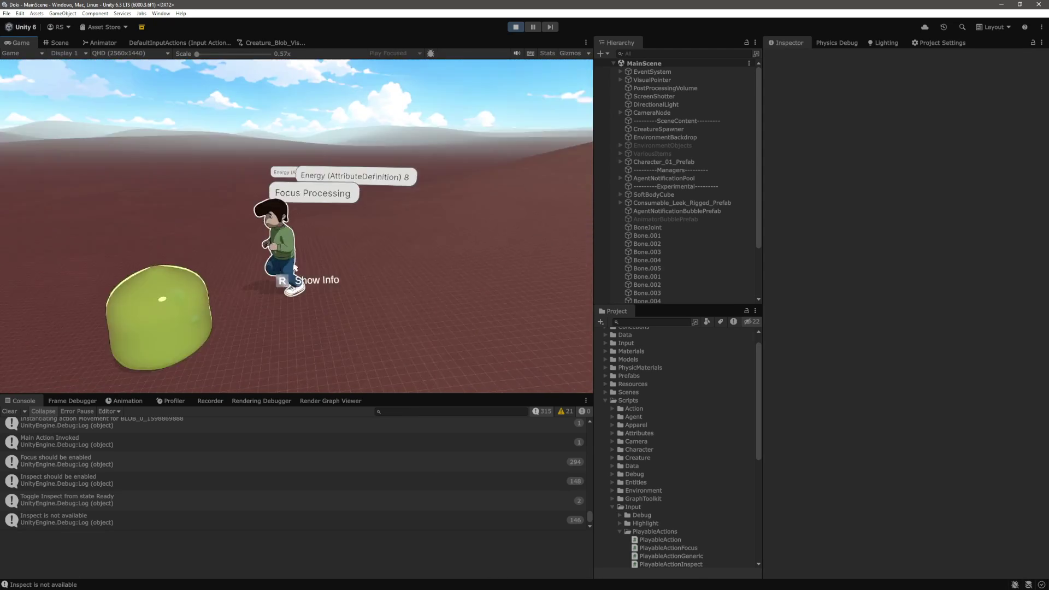
pyautogui.click(235, 265)
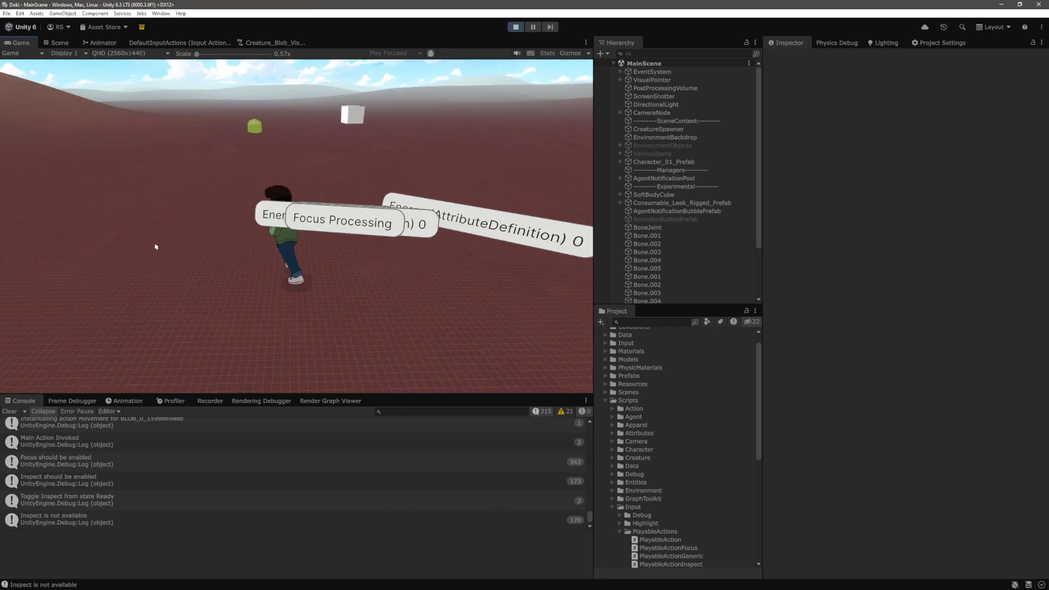
# Step: Stop the running game and open GeneralInformationBubble.cs in Visual Studio Code
pyautogui.hotkey('ctrl', 'p')
pyautogui.hotkey('alt', 'Tab')
pyautogui.click(421, 301)
pyautogui.hotkey('ctrl', 'p')
pyautogui.press('Down')
pyautogui.press('Down')
pyautogui.press('Down')
pyautogui.press('Down')
pyautogui.press('Return')
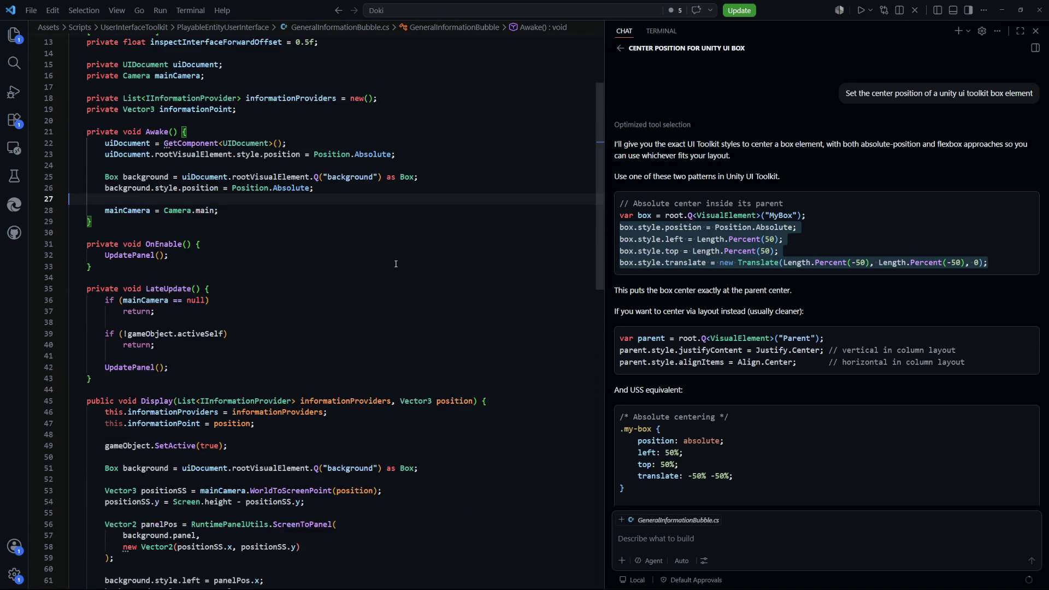
# Step: Start a box.style.scale line below the Translate line 81, undo it, and save the file
pyautogui.scroll(-2, 396, 264)
pyautogui.click(383, 205)
pyautogui.scroll(-5, 377, 219)
pyautogui.scroll(-6, 369, 247)
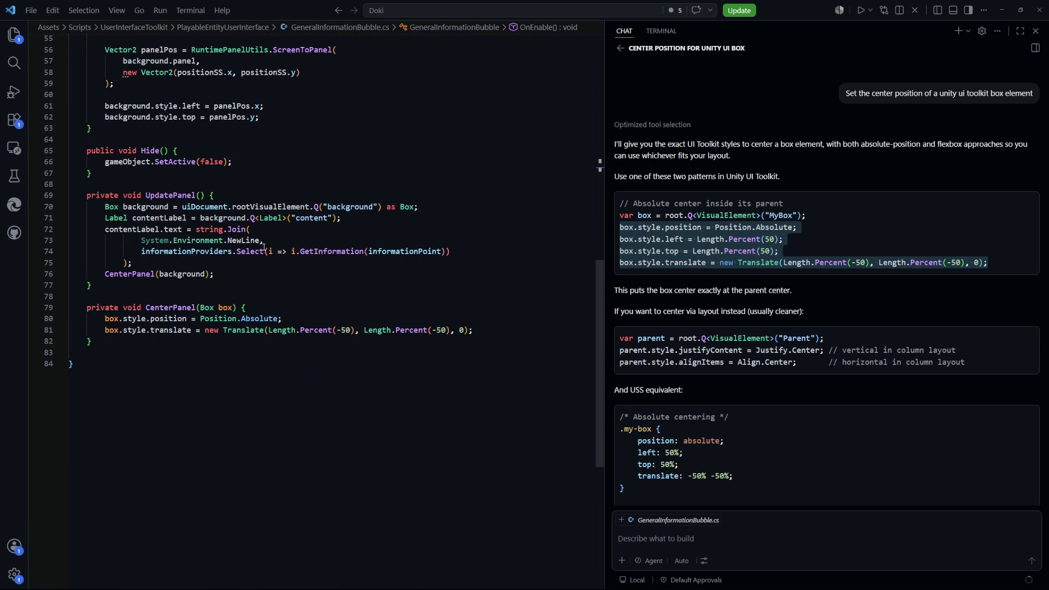
pyautogui.moveTo(474, 330); pyautogui.dragTo(206, 331)
pyautogui.click(525, 331)
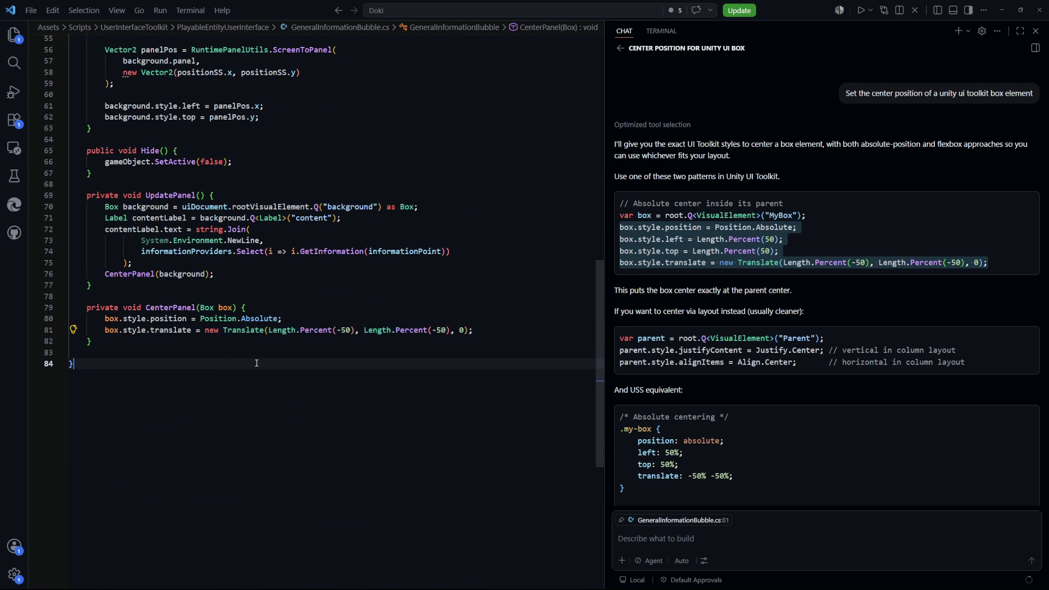
pyautogui.press('Return')
pyautogui.press('Return')
pyautogui.write('box.style.sc')
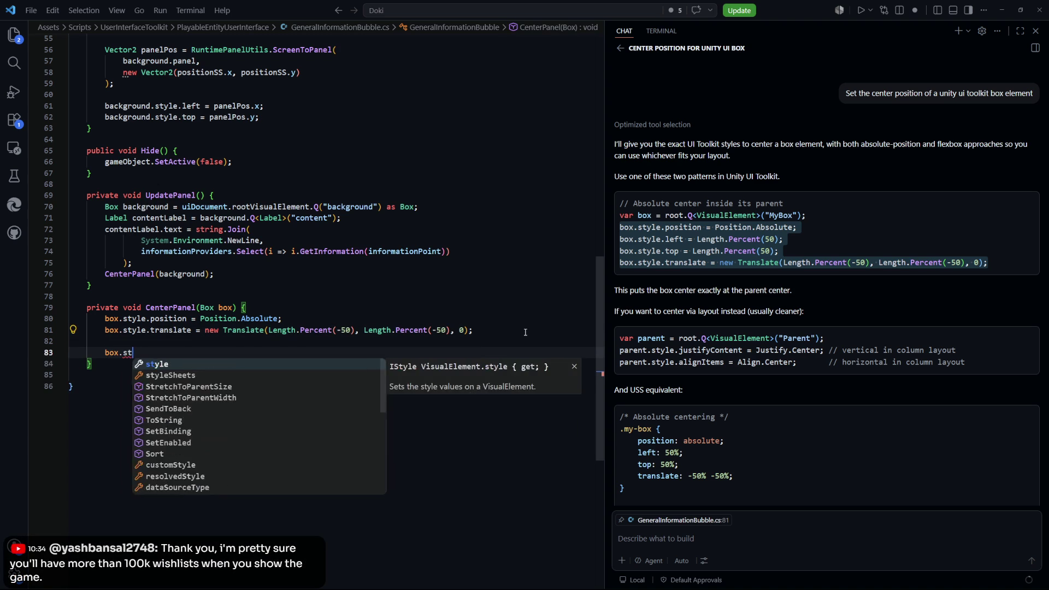
pyautogui.press('Tab')
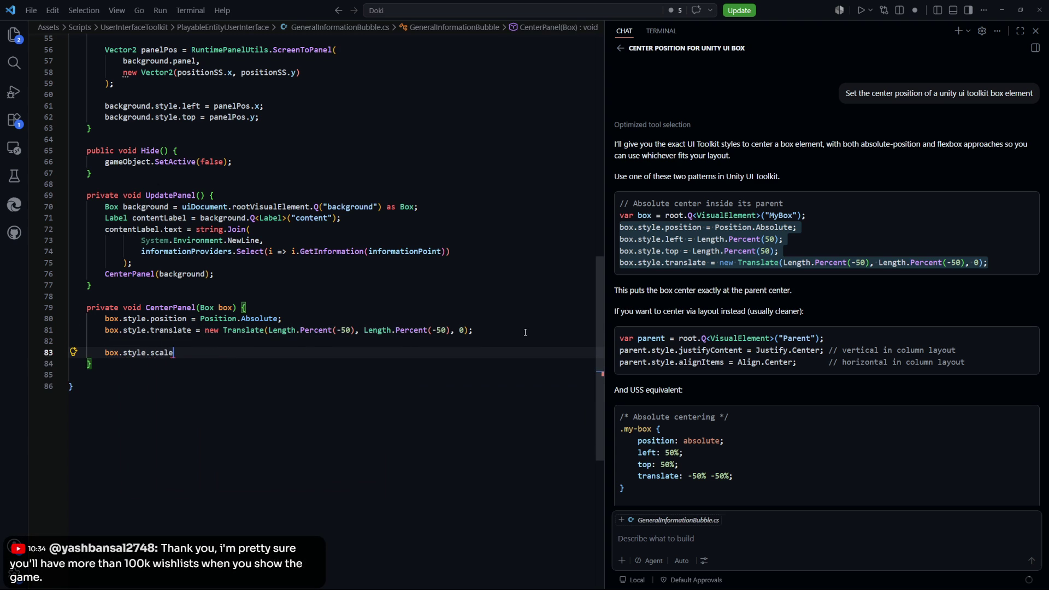
pyautogui.hotkey('ctrl', 'z')
pyautogui.hotkey('ctrl', 'z')
pyautogui.hotkey('ctrl', 'z')
pyautogui.click(377, 442)
pyautogui.hotkey('ctrl', 's')
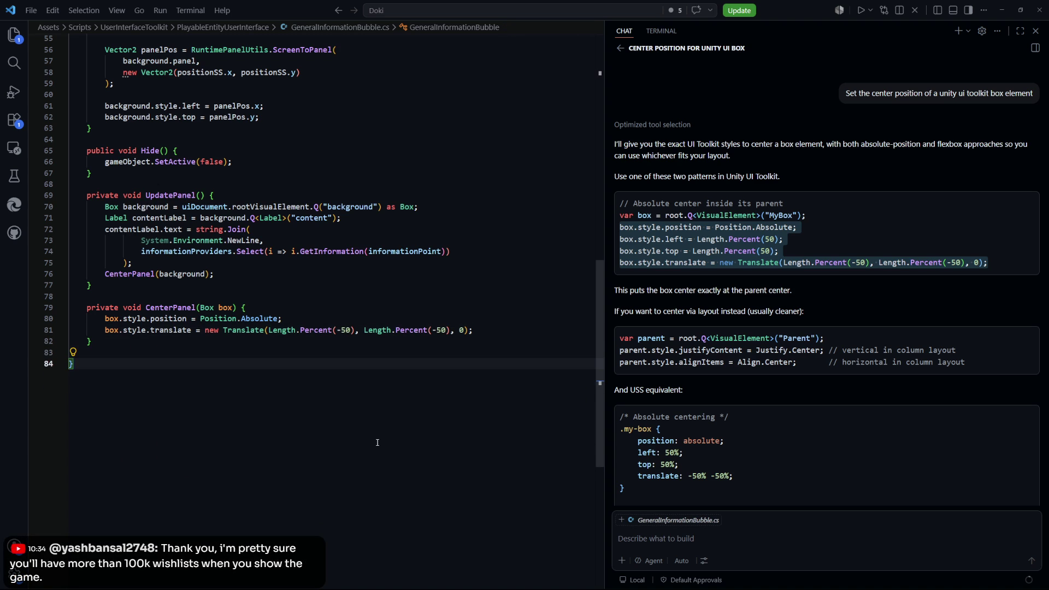
# Step: Review the CenterPanel and Display methods in GeneralInformationBubble.cs
pyautogui.scroll(10, 391, 355)
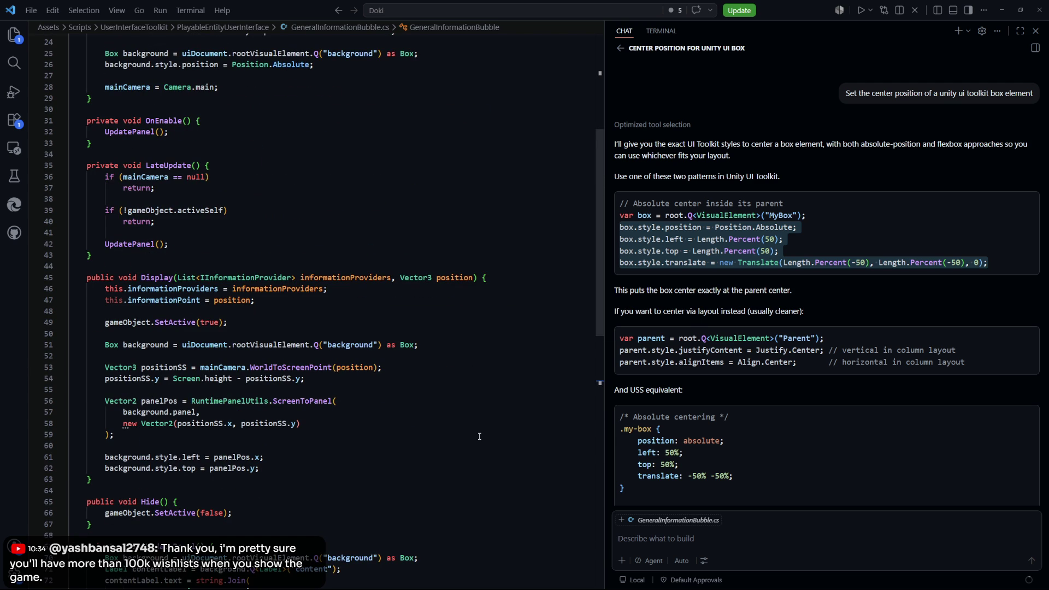
pyautogui.scroll(-2, 454, 384)
pyautogui.scroll(6, 451, 391)
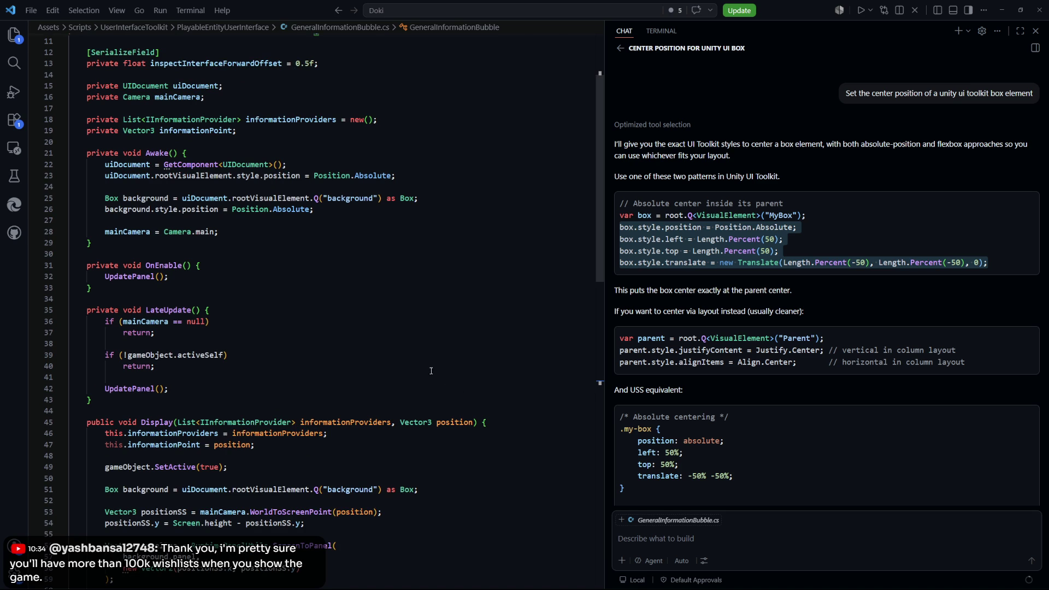
pyautogui.scroll(-3, 417, 358)
pyautogui.scroll(-6, 418, 358)
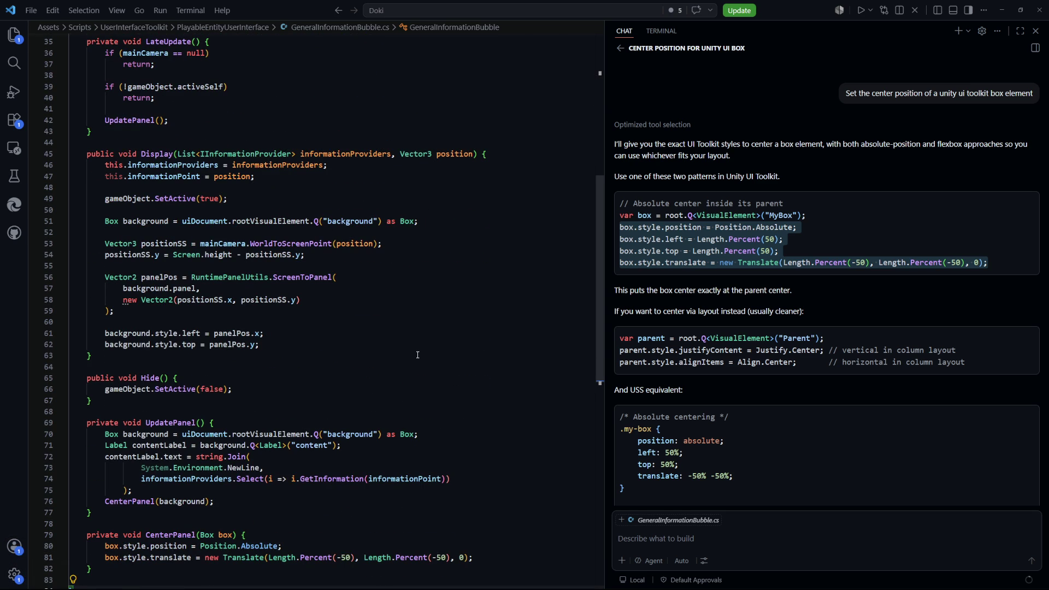
pyautogui.scroll(-2, 417, 353)
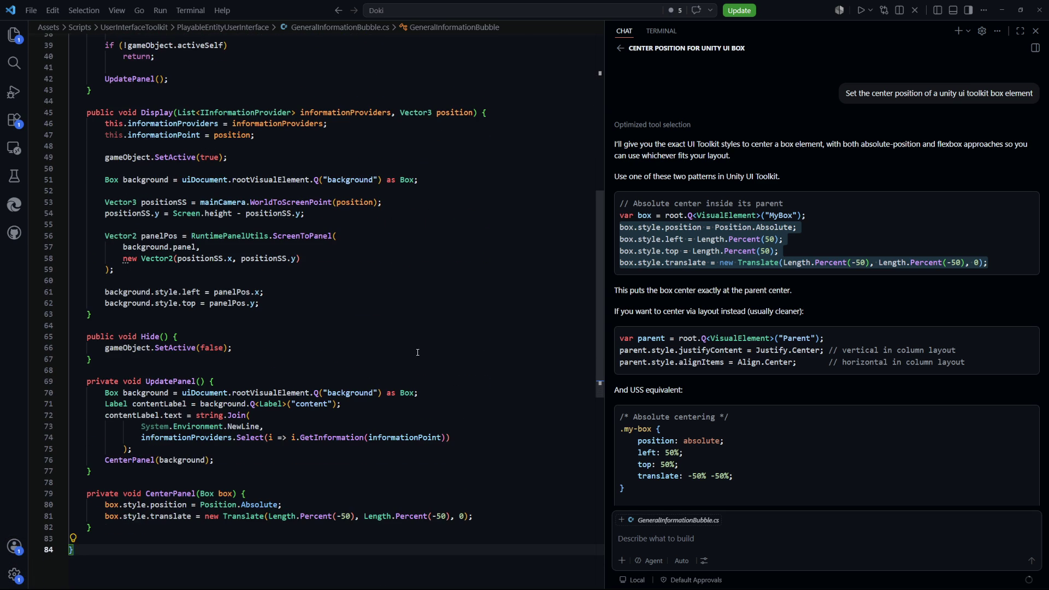
pyautogui.scroll(-3, 417, 352)
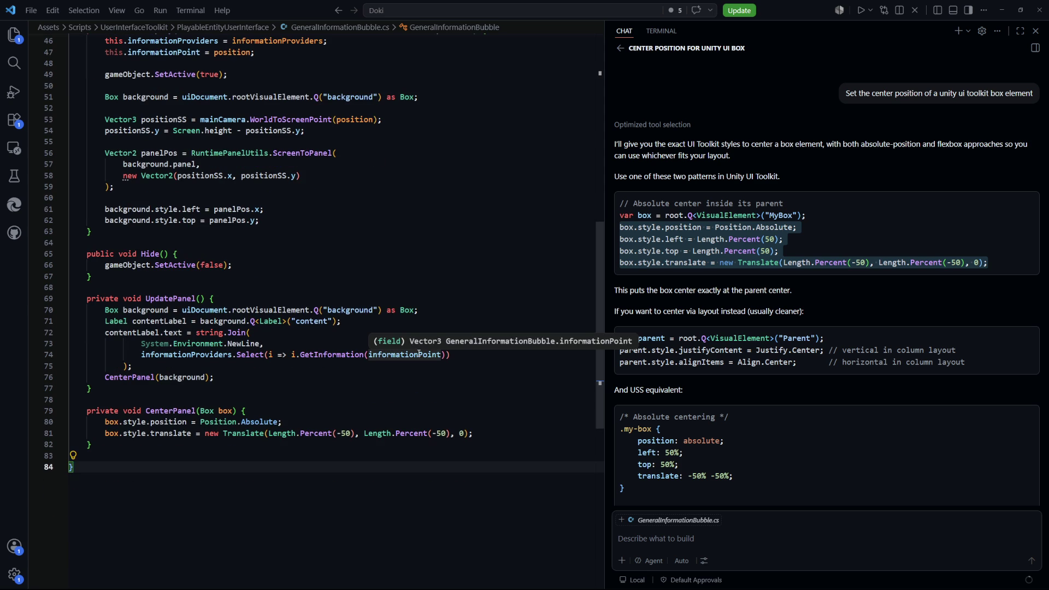
pyautogui.click(442, 422)
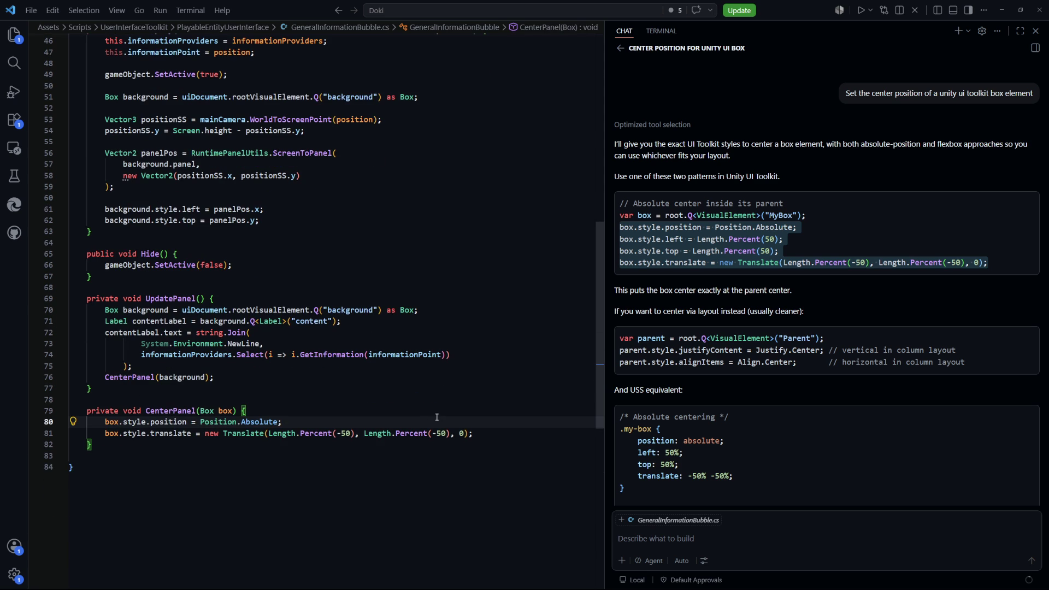
pyautogui.scroll(5, 437, 417)
pyautogui.click(443, 385)
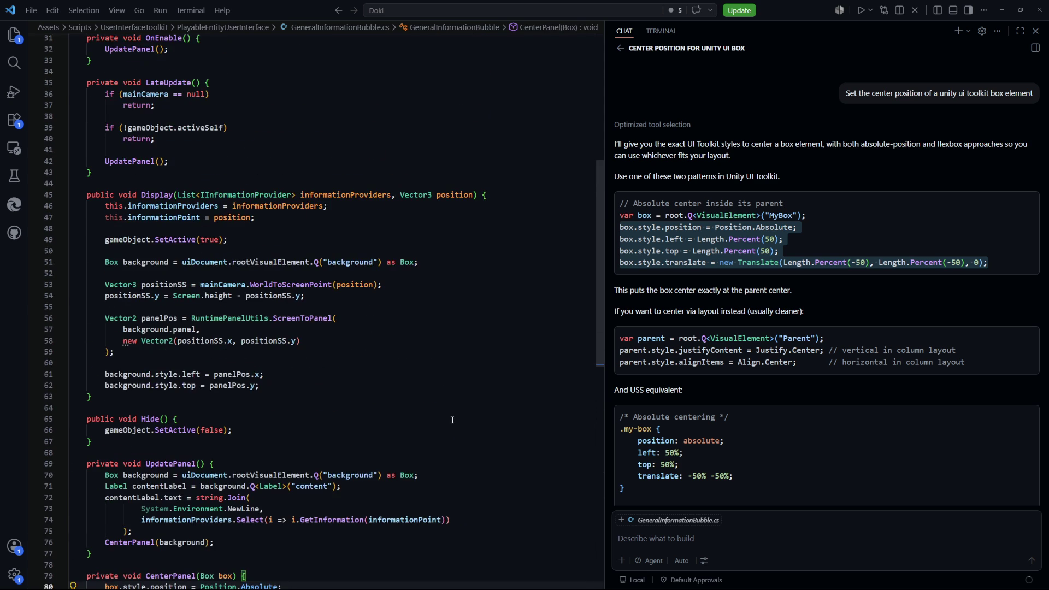
# Step: Open AgentNotificationBubble.cs through Quick Open using 'agent', then switch to Unity
pyautogui.hotkey('ctrl', 'p')
pyautogui.write('agent')
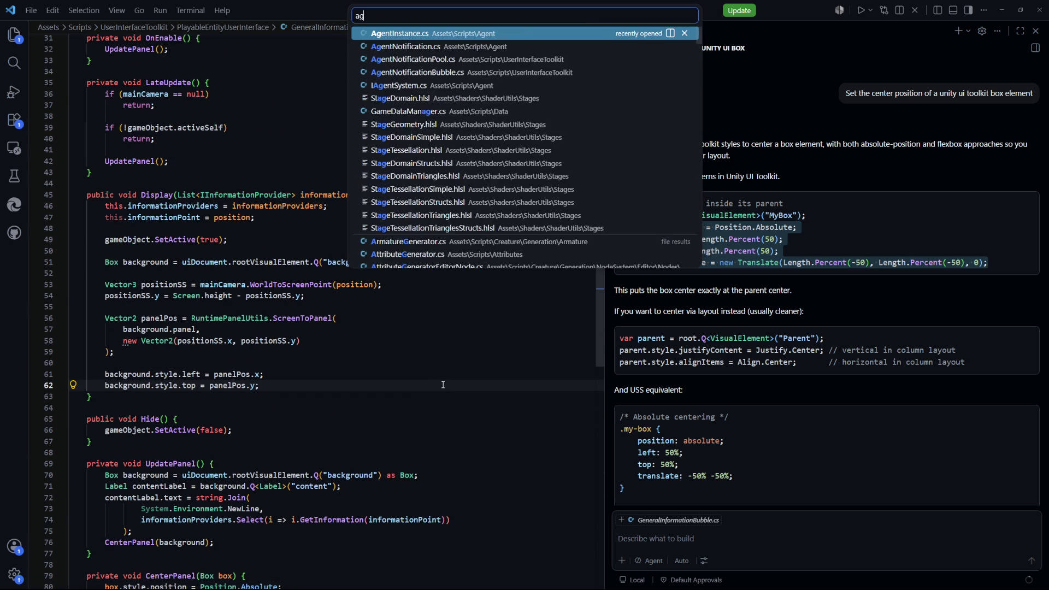
pyautogui.press('Down')
pyautogui.press('Down')
pyautogui.press('Down')
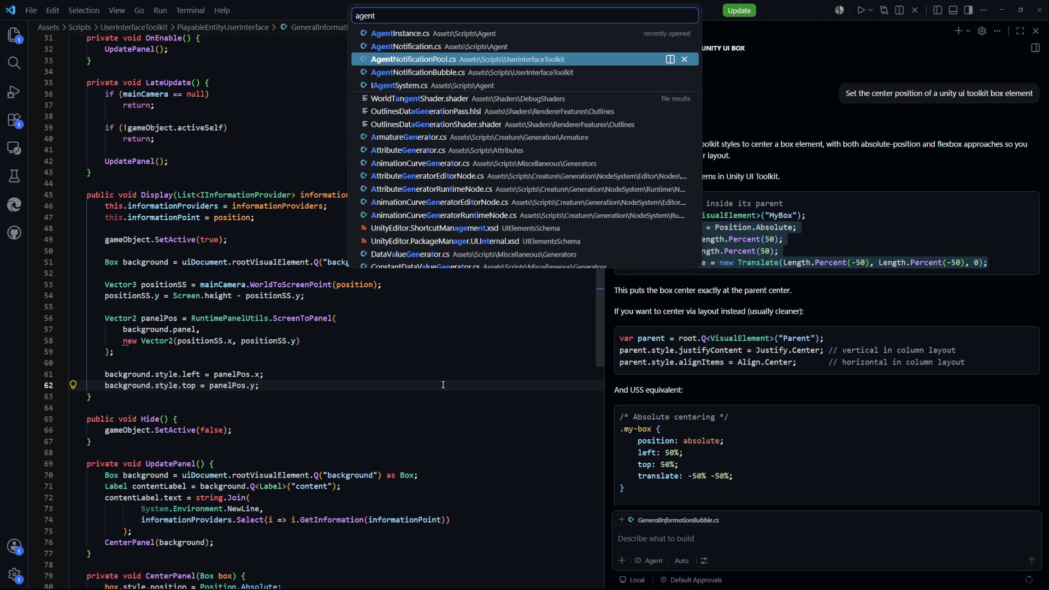
pyautogui.press('Return')
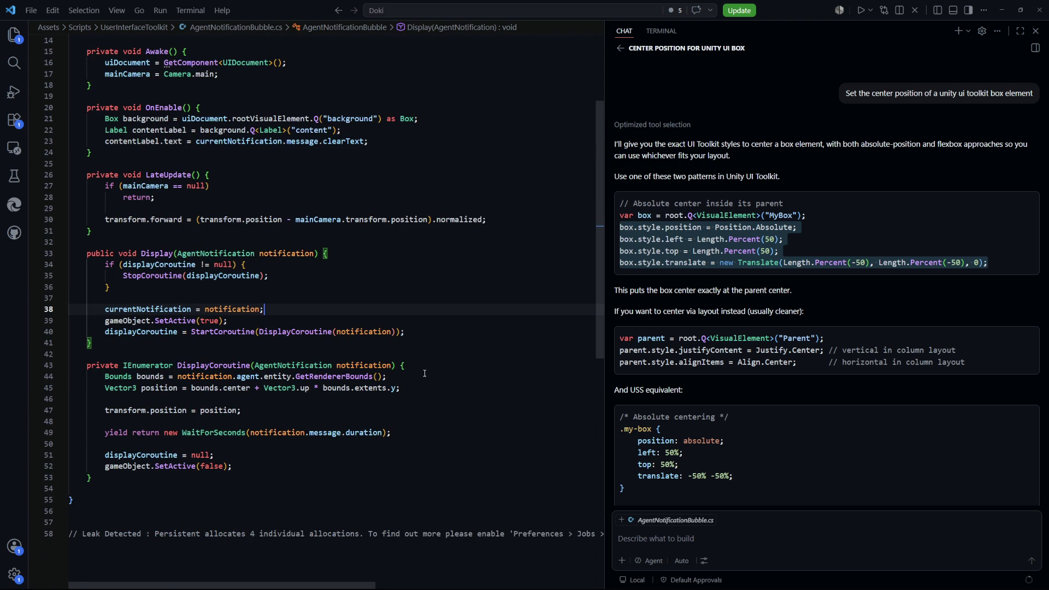
pyautogui.hotkey('alt', 'Tab')
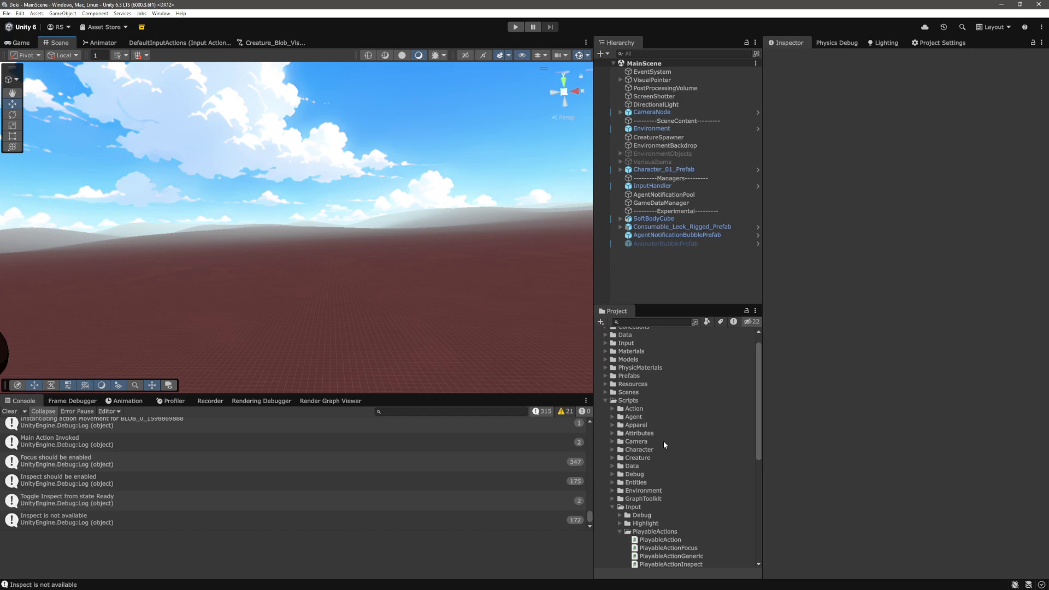
# Step: Expand Assets/UI/UserInterfaceElements and select AgentNotificationBubblePrefab, briefly checking the Bubble asset
pyautogui.scroll(-8, 668, 429)
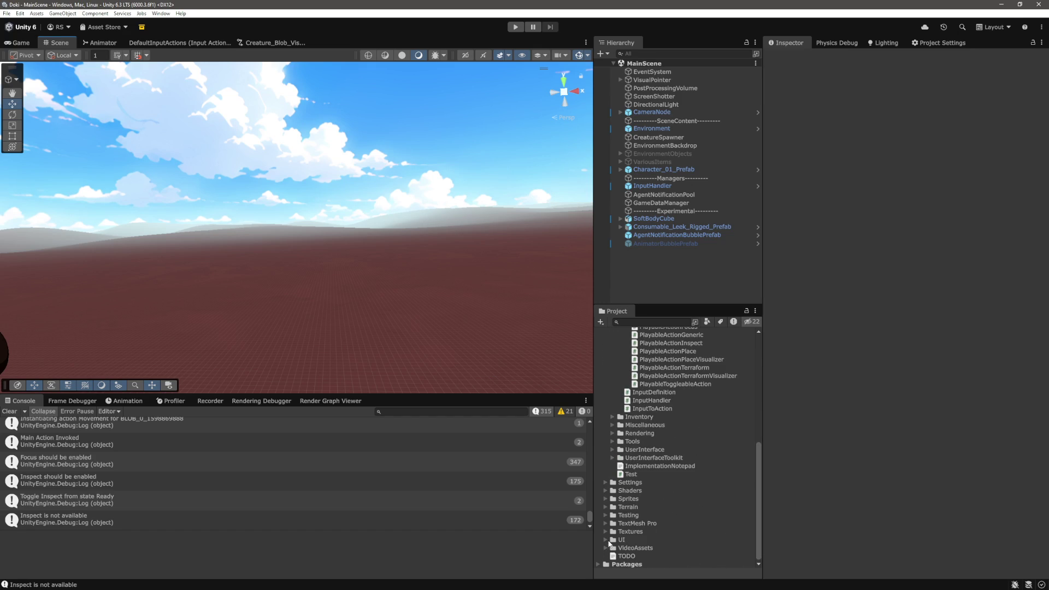
pyautogui.click(606, 541)
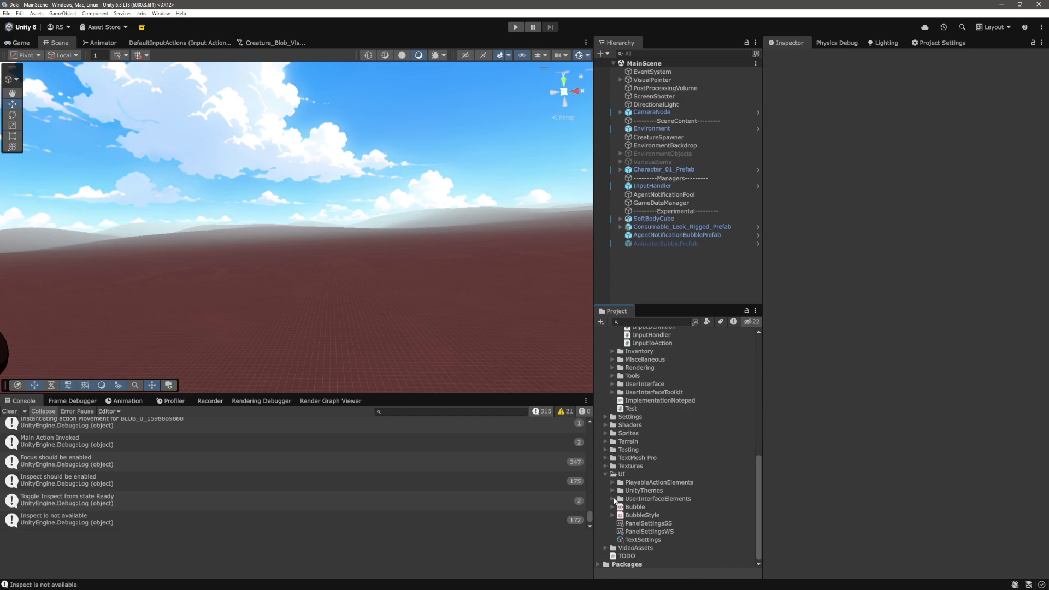
pyautogui.click(613, 499)
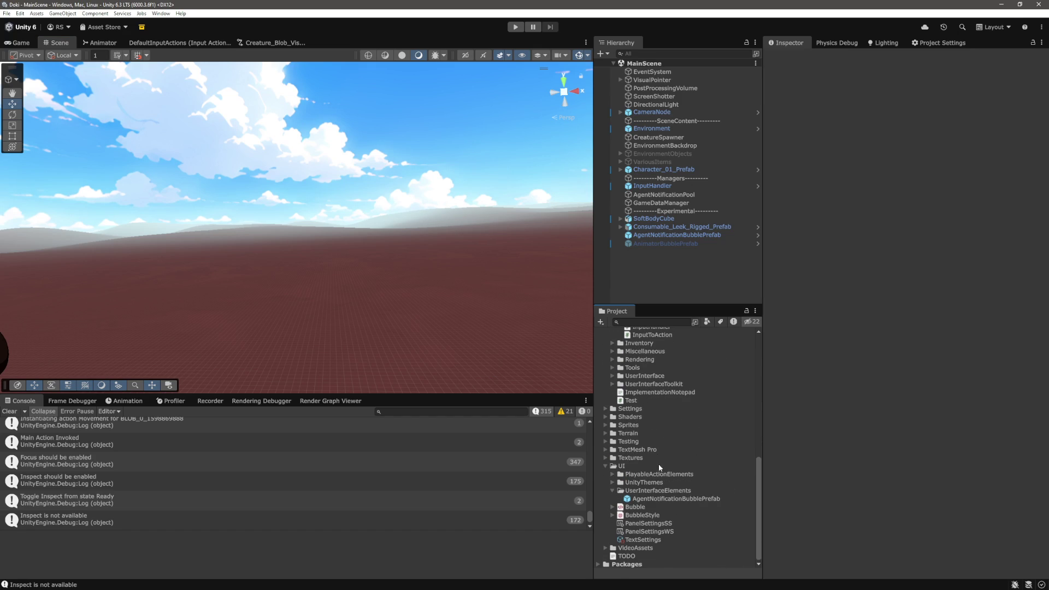
pyautogui.click(613, 483)
pyautogui.click(675, 498)
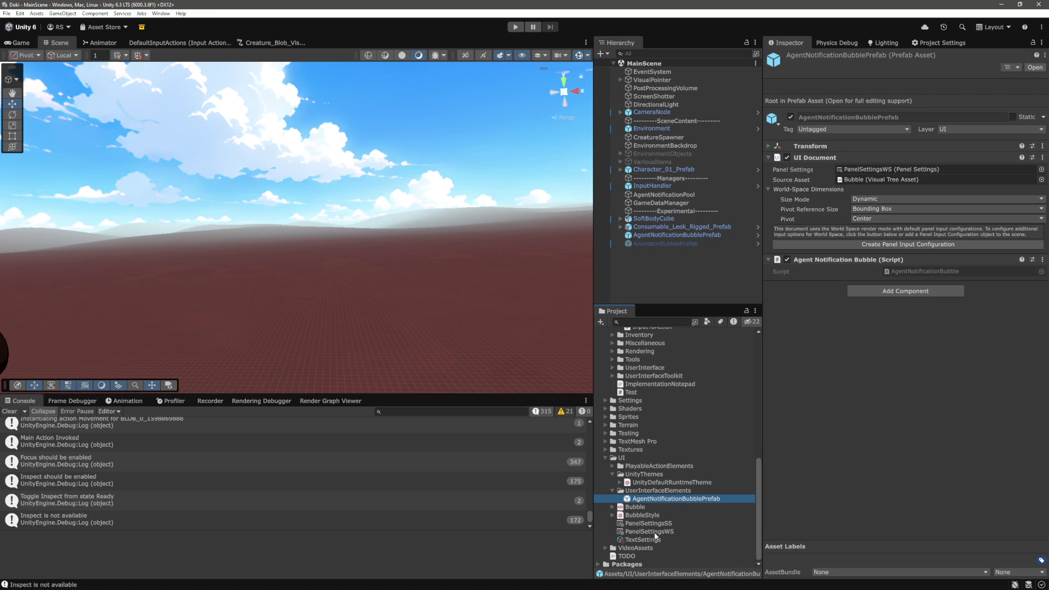
pyautogui.click(637, 508)
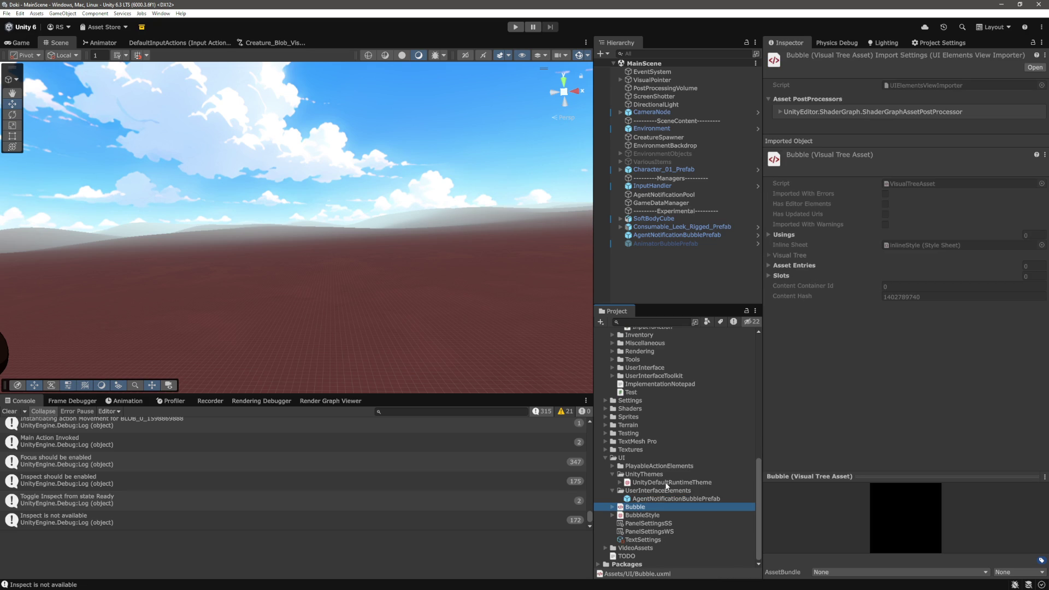
pyautogui.click(666, 499)
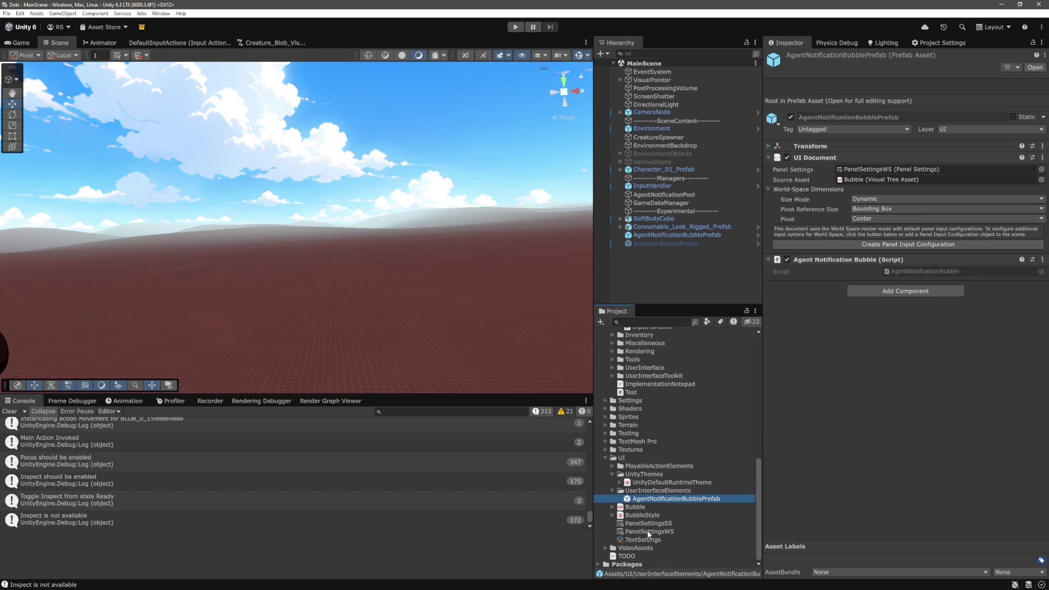
# Step: Set the prefab's UI Document Panel Settings to PanelSettingsSS instead of PanelSettingsWS
pyautogui.moveTo(651, 523)
pyautogui.mouseDown()
pyautogui.moveTo(748, 525)
pyautogui.moveTo(927, 431)
pyautogui.moveTo(925, 169)
pyautogui.mouseUp()
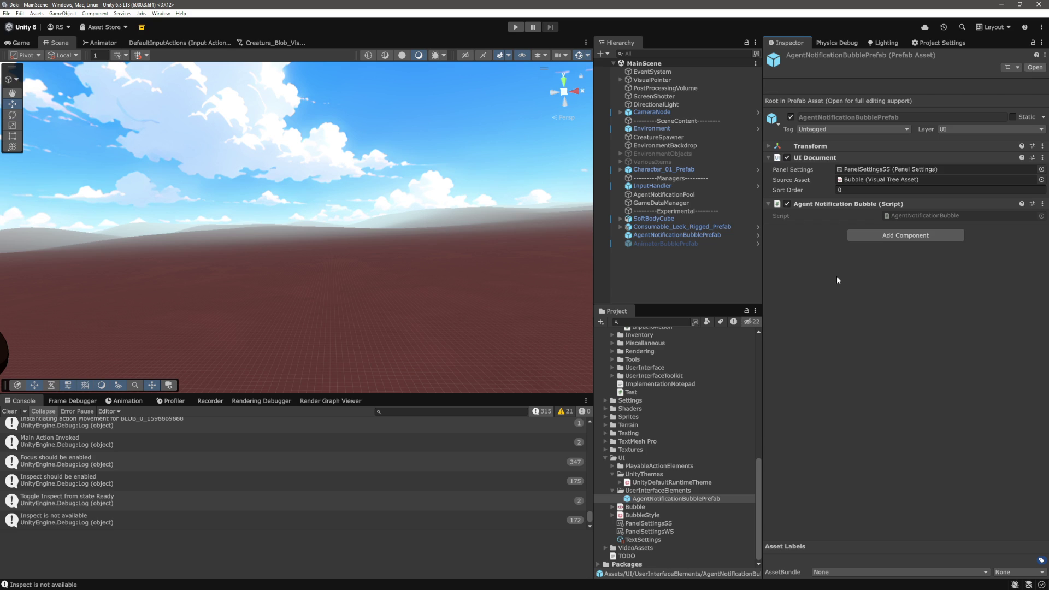
pyautogui.click(770, 146)
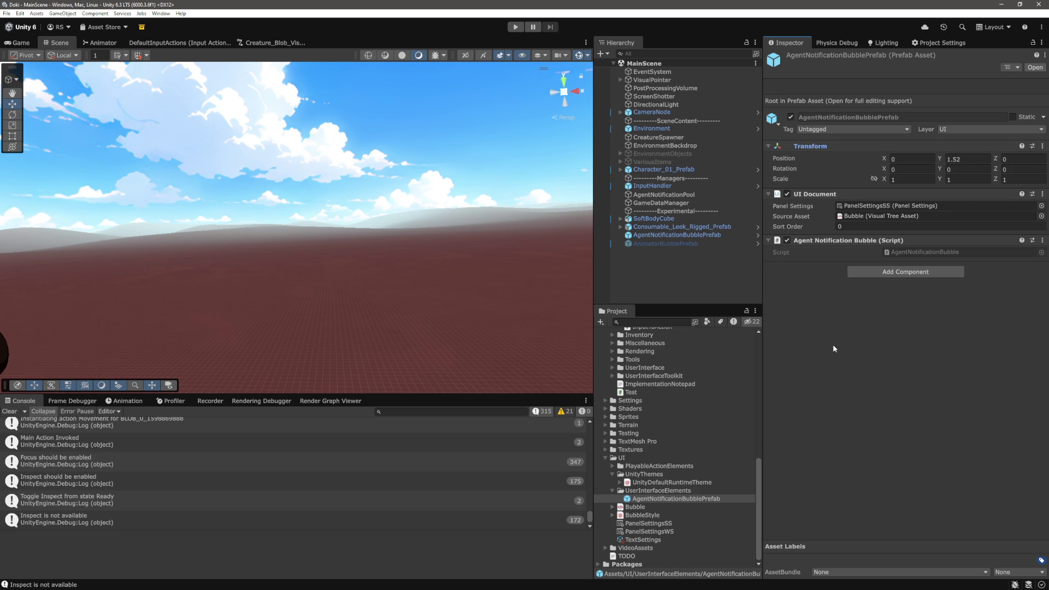
pyautogui.click(914, 271)
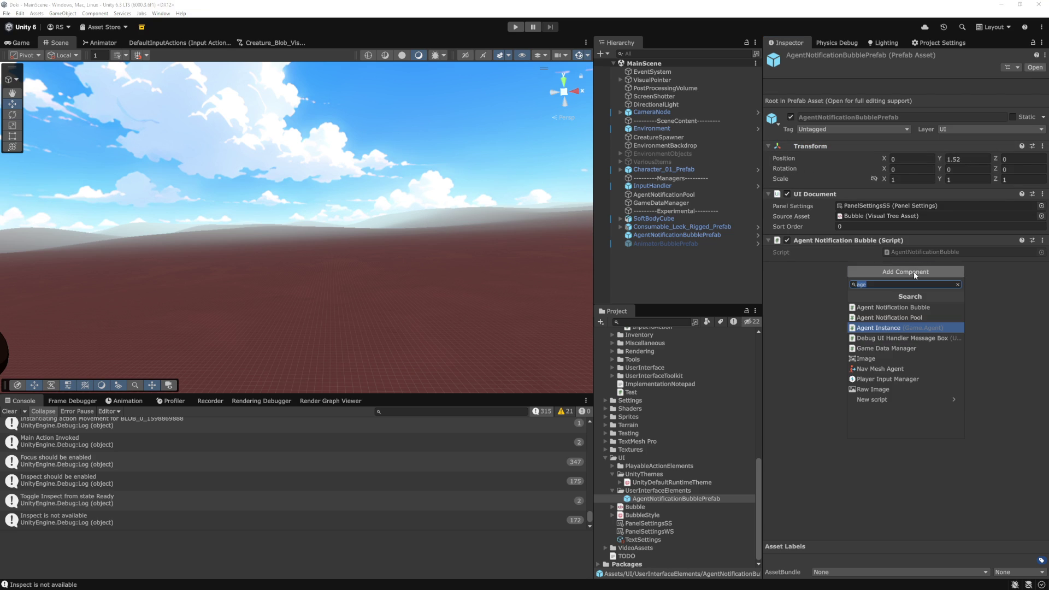
pyautogui.write('box')
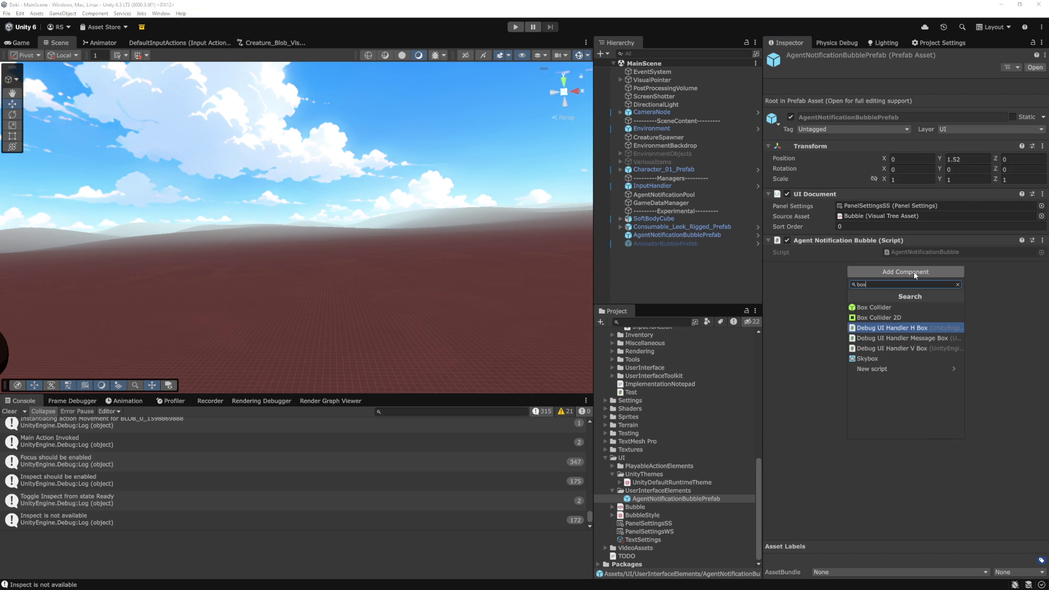
pyautogui.press('Up')
pyautogui.press('Return')
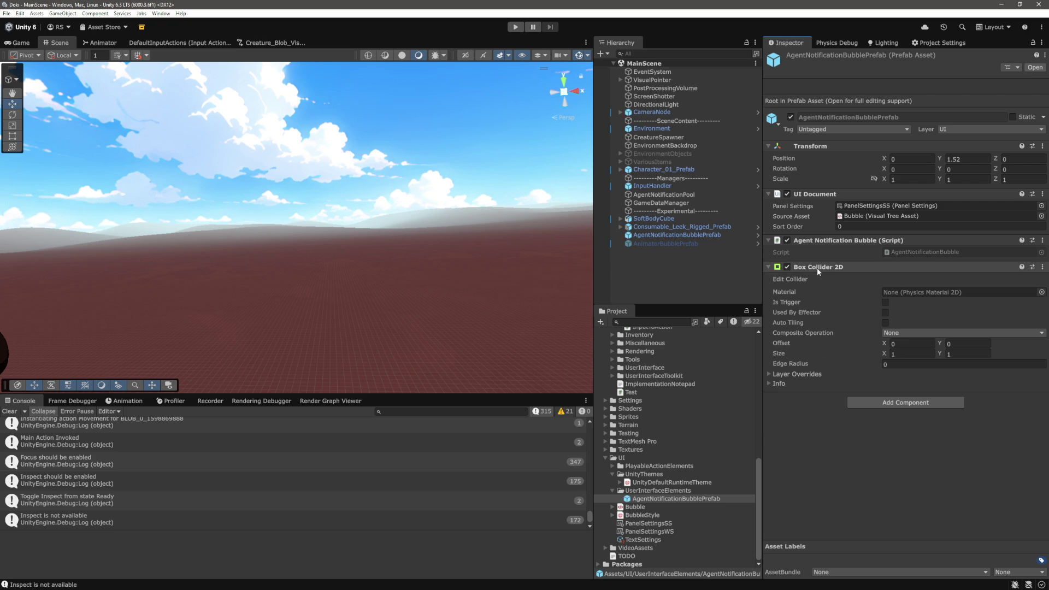
pyautogui.click(1043, 267)
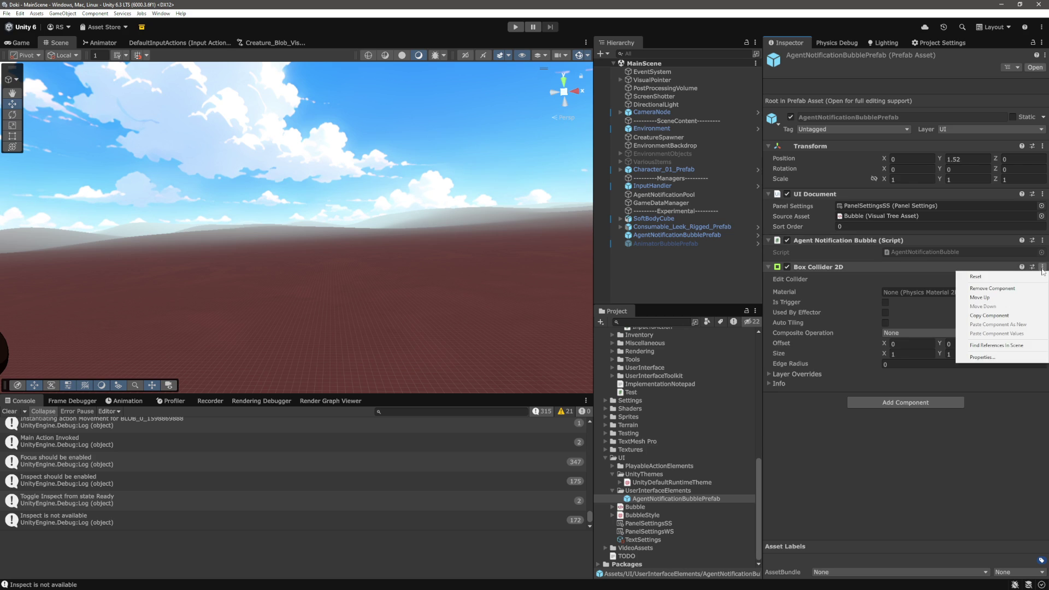
pyautogui.click(992, 288)
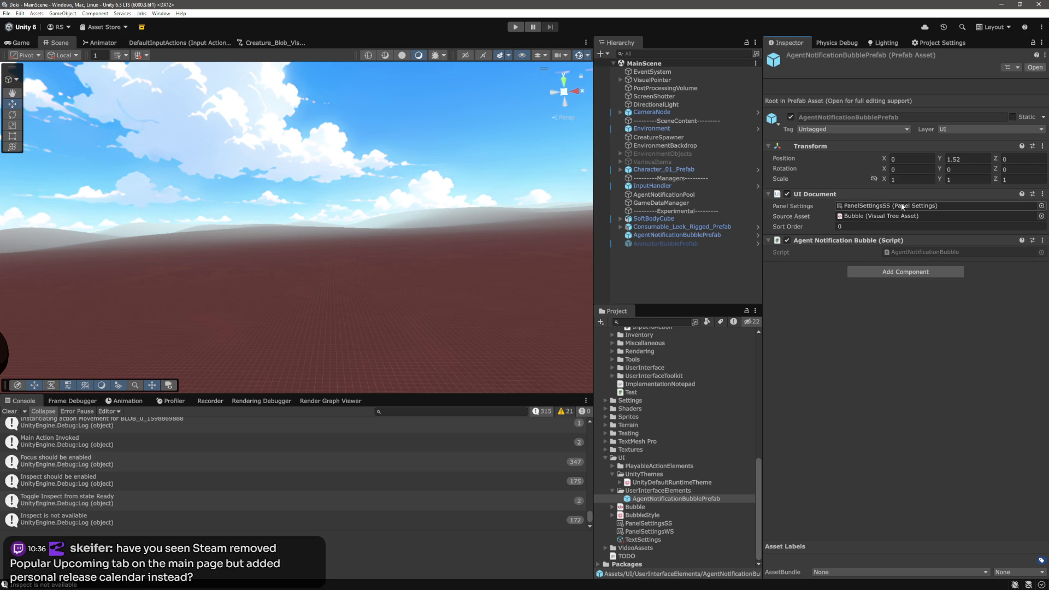
pyautogui.hotkey('alt', 'Tab')
# Step: Open AgentNotificationBubble.cs through Quick Open
pyautogui.click(467, 352)
pyautogui.hotkey('ctrl', 'p')
pyautogui.write('ager')
pyautogui.write('t')
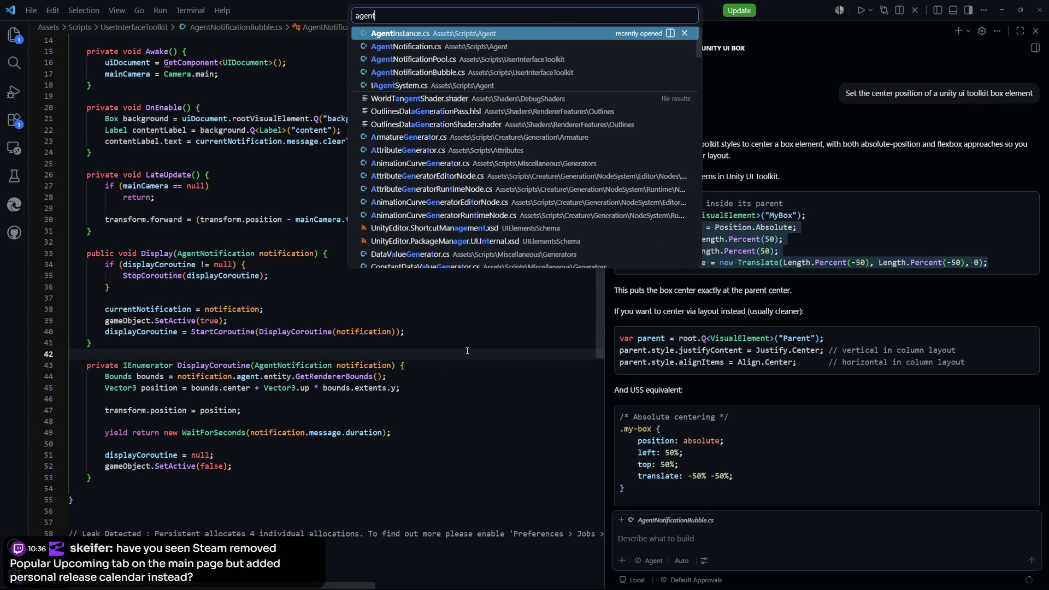
pyautogui.press('Down')
pyautogui.press('Down')
pyautogui.press('Down')
pyautogui.press('Return')
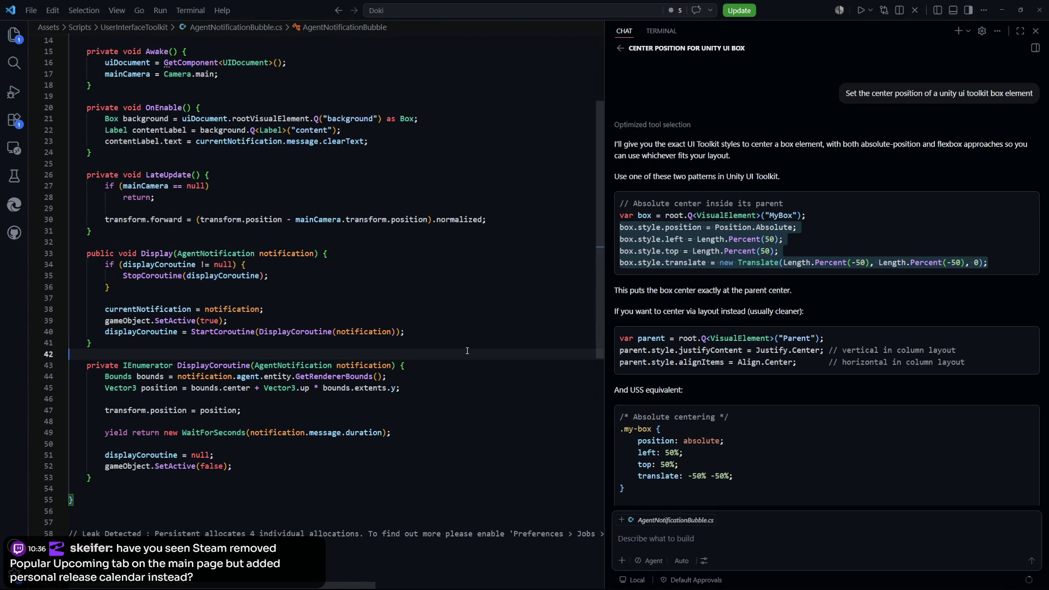
# Step: Search for 'forward' and comment out the transform.forward line in LateUpdate
pyautogui.scroll(5, 439, 305)
pyautogui.scroll(-2, 328, 317)
pyautogui.moveTo(108, 322); pyautogui.dragTo(267, 328)
pyautogui.doubleClick(176, 323)
pyautogui.hotkey('ctrl', 'f')
pyautogui.scroll(-2, 464, 317)
pyautogui.moveTo(486, 261); pyautogui.dragTo(103, 261)
pyautogui.hotkey('shift', 'alt', 'a')
pyautogui.click(443, 328)
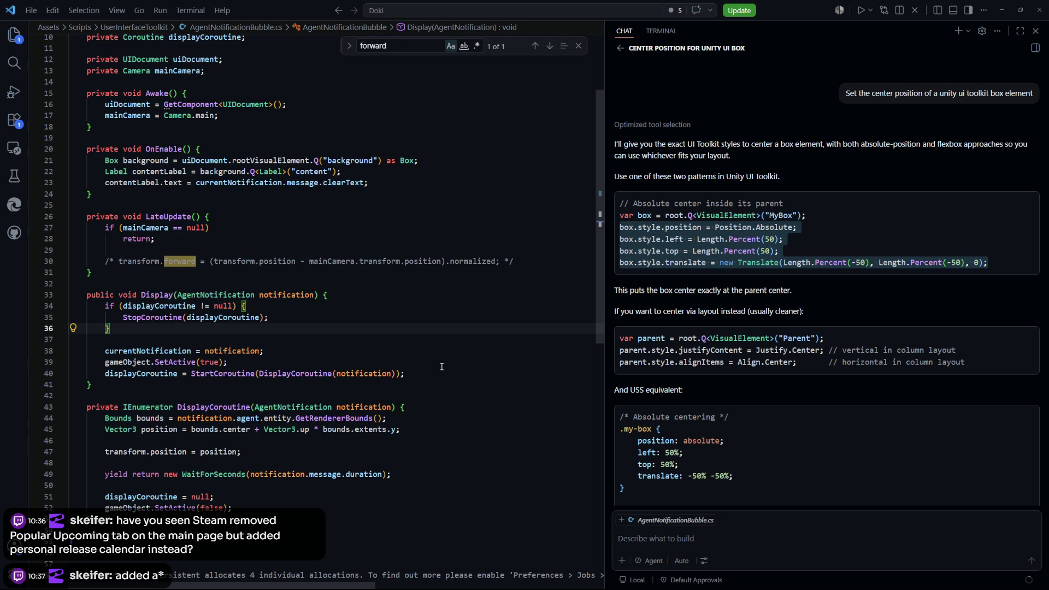
# Step: Review the StartCoroutine call in Display and the position calculation in DisplayCoroutine
pyautogui.scroll(-3, 410, 338)
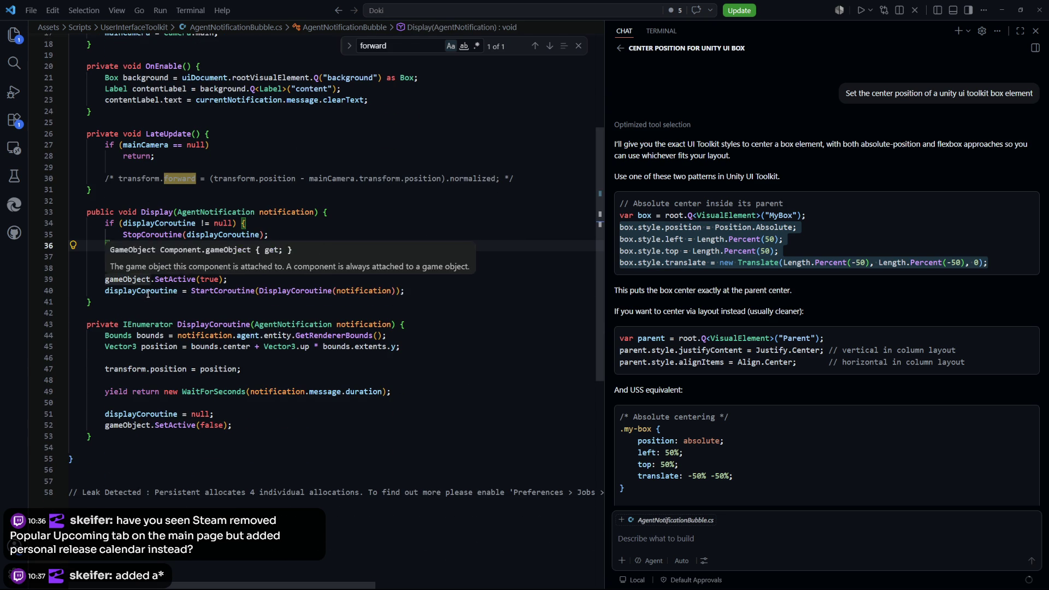
pyautogui.scroll(-1, 288, 336)
pyautogui.click(213, 270)
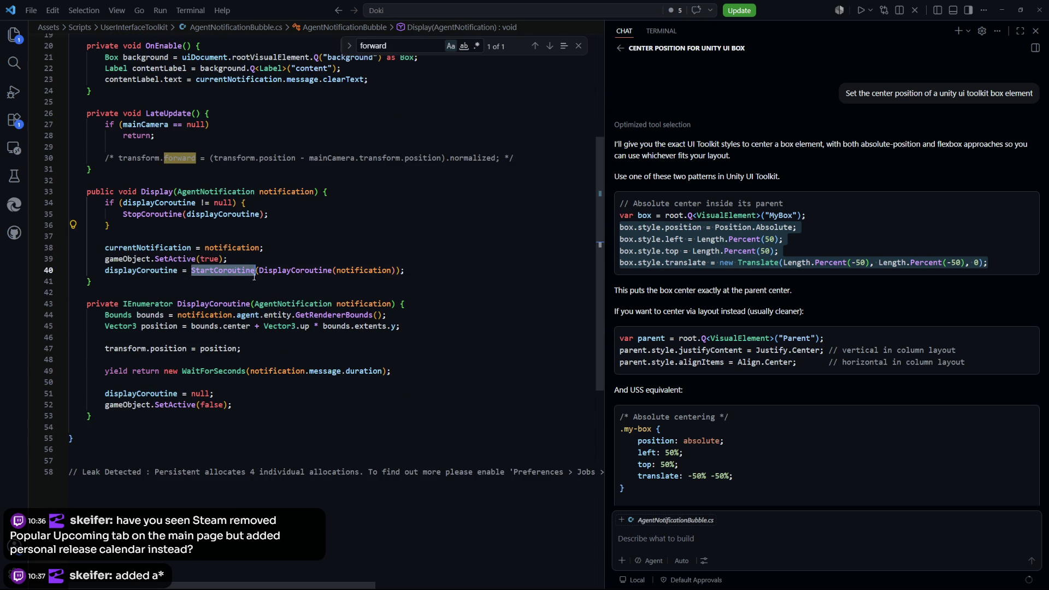
pyautogui.scroll(-2, 218, 274)
pyautogui.click(398, 341)
pyautogui.click(241, 307)
pyautogui.moveTo(401, 284); pyautogui.dragTo(106, 288)
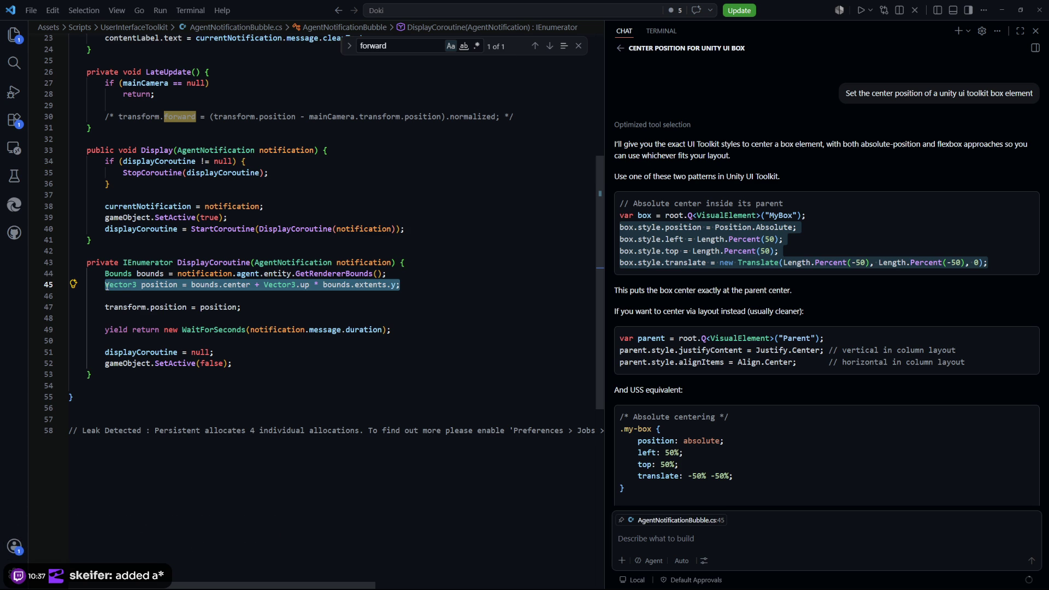
pyautogui.moveTo(241, 307); pyautogui.dragTo(109, 307)
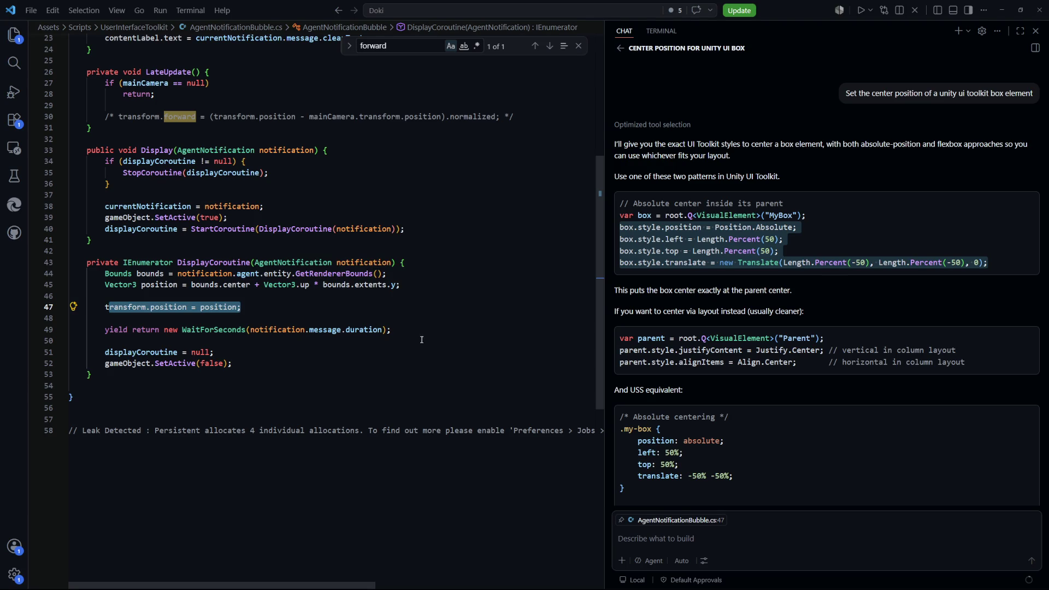
# Step: Insert a blank line above the DisplayCoroutine method
pyautogui.click(370, 350)
pyautogui.scroll(2, 370, 349)
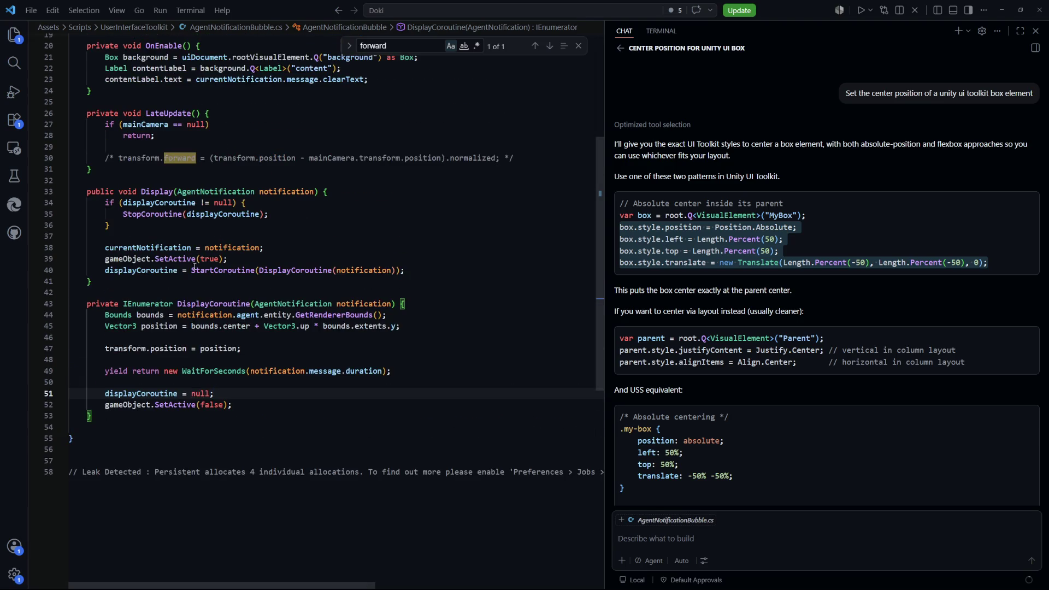
pyautogui.scroll(2, 152, 238)
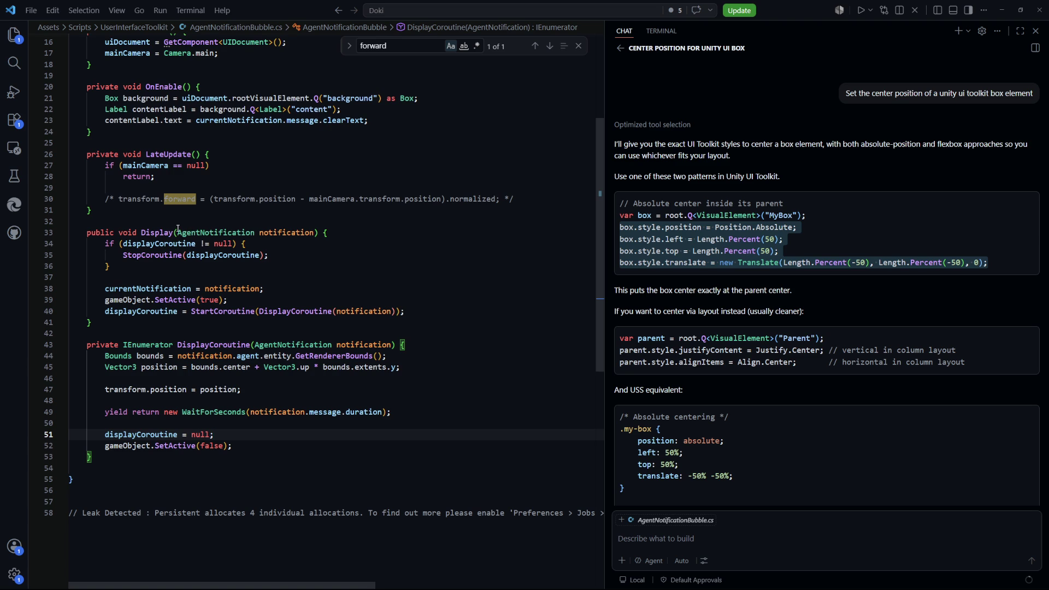
pyautogui.scroll(-2, 169, 263)
pyautogui.click(160, 296)
pyautogui.press('Return')
# Step: Add the comment '// OLD: Used for panels in WS' and block-comment the old DisplayCoroutine
pyautogui.write('// OLD: Used for pan')
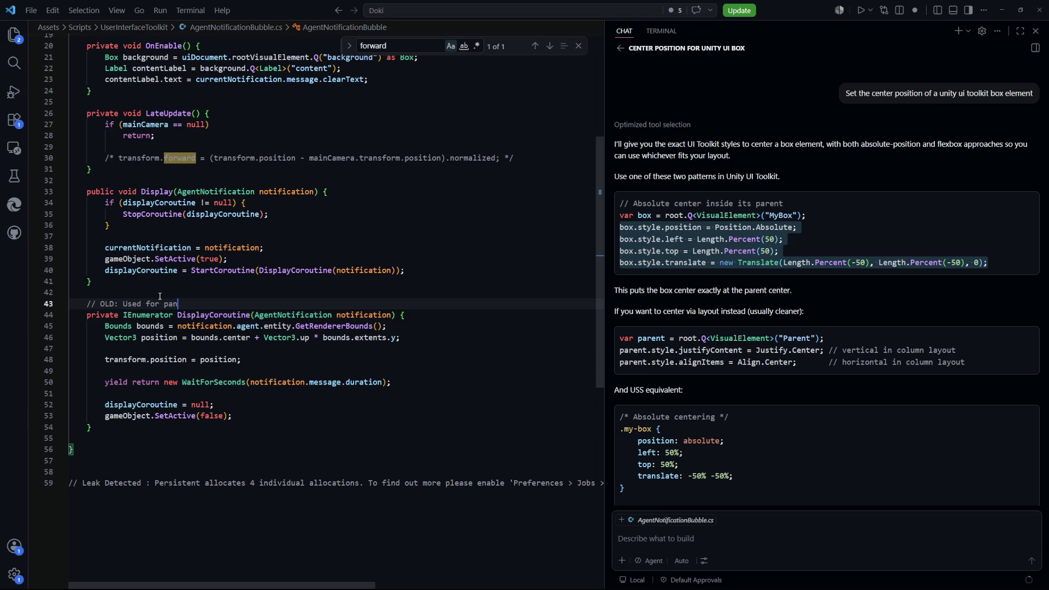
pyautogui.write('els in WS')
pyautogui.scroll(-3, 160, 296)
pyautogui.moveTo(91, 345)
pyautogui.mouseDown()
pyautogui.moveTo(103, 276)
pyautogui.moveTo(84, 232)
pyautogui.mouseUp()
pyautogui.hotkey('shift', 'alt', 'a')
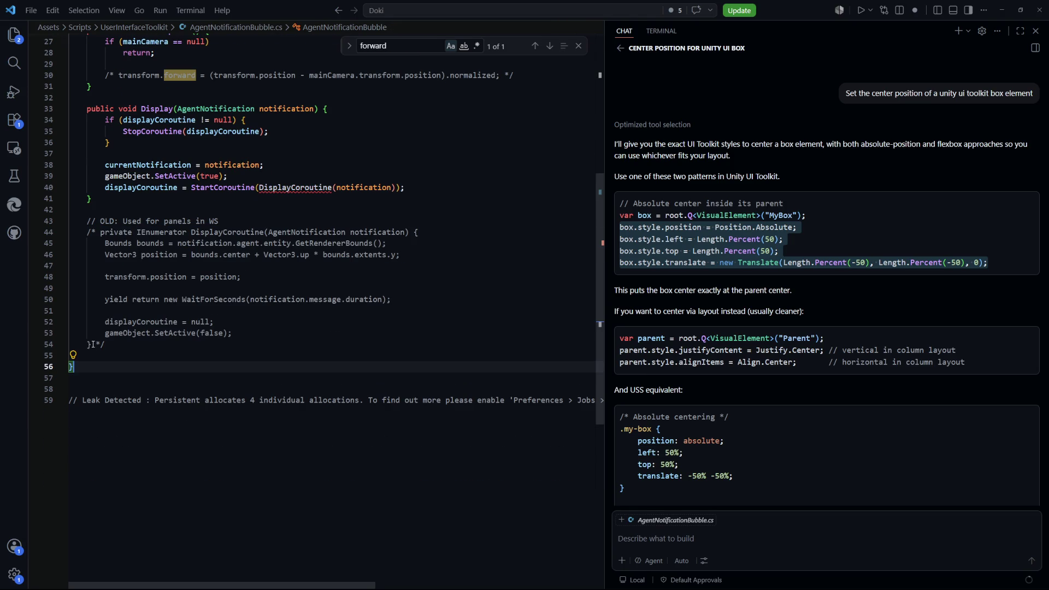
# Step: Paste an active, uncommented copy of DisplayCoroutine below the commented block
pyautogui.hotkey('ctrl', 'c')
pyautogui.click(437, 344)
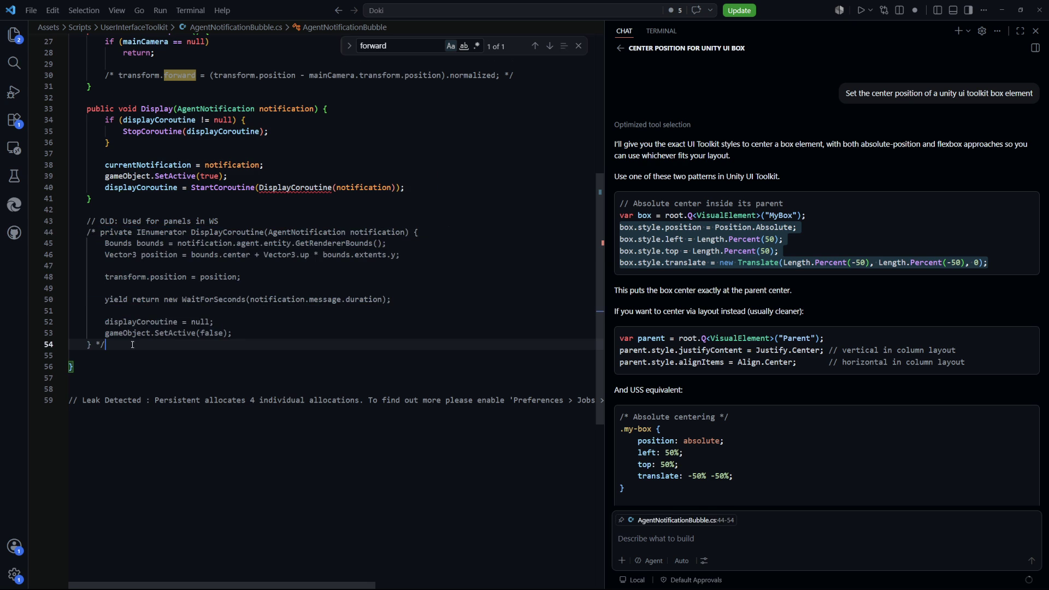
pyautogui.press('Return')
pyautogui.press('Return')
pyautogui.hotkey('ctrl', 'v')
pyautogui.scroll(-4, 464, 391)
pyautogui.click(486, 341)
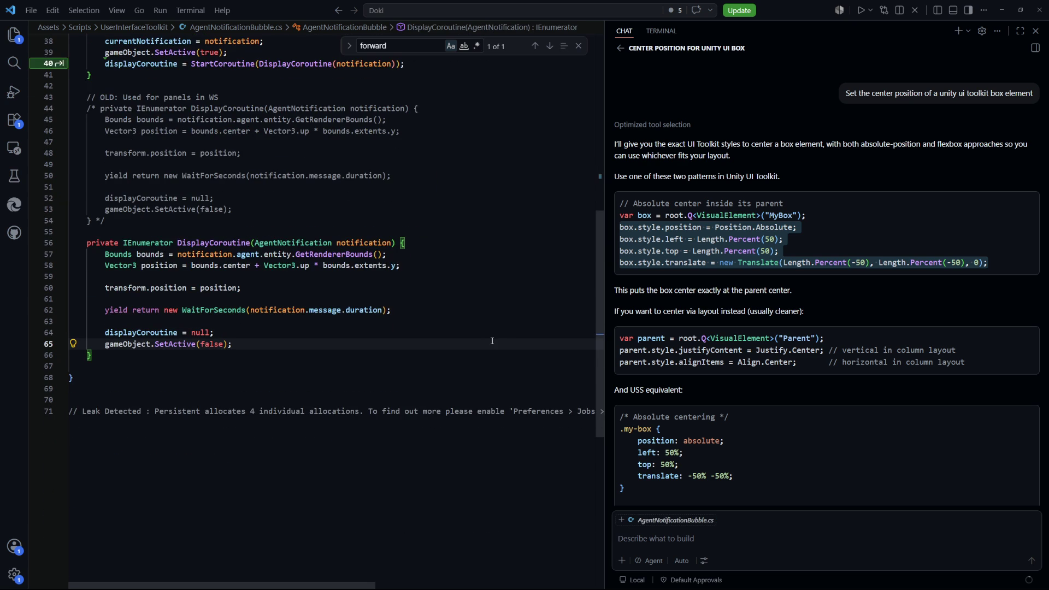
pyautogui.press('Escape')
pyautogui.hotkey('ctrl', 'p')
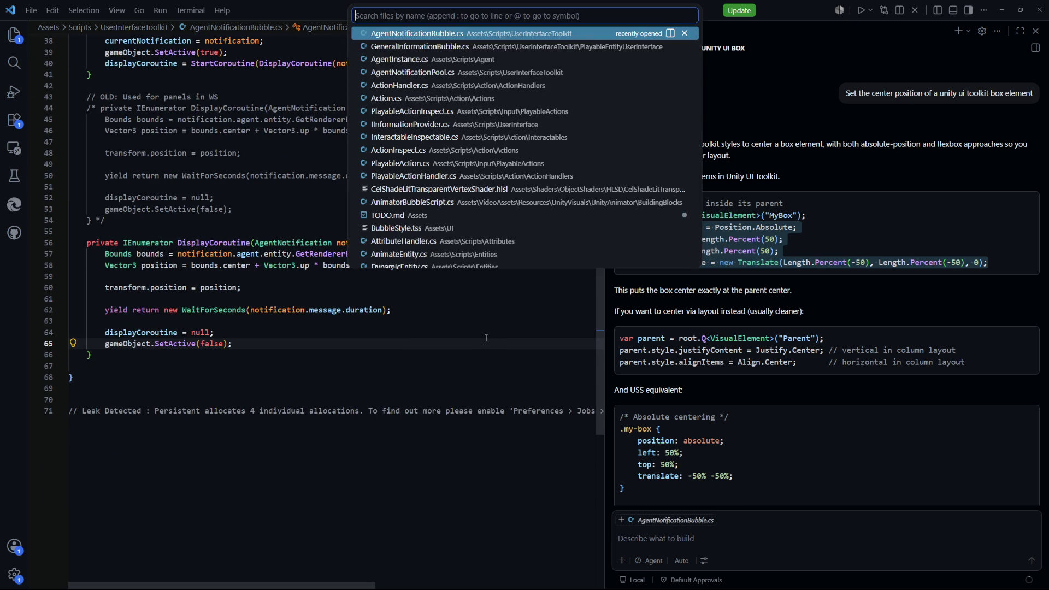
# Step: Open GeneralInformationBubble.cs and select its UpdatePanel centering code for reference
pyautogui.press('Down')
pyautogui.press('Return')
pyautogui.scroll(-5, 344, 332)
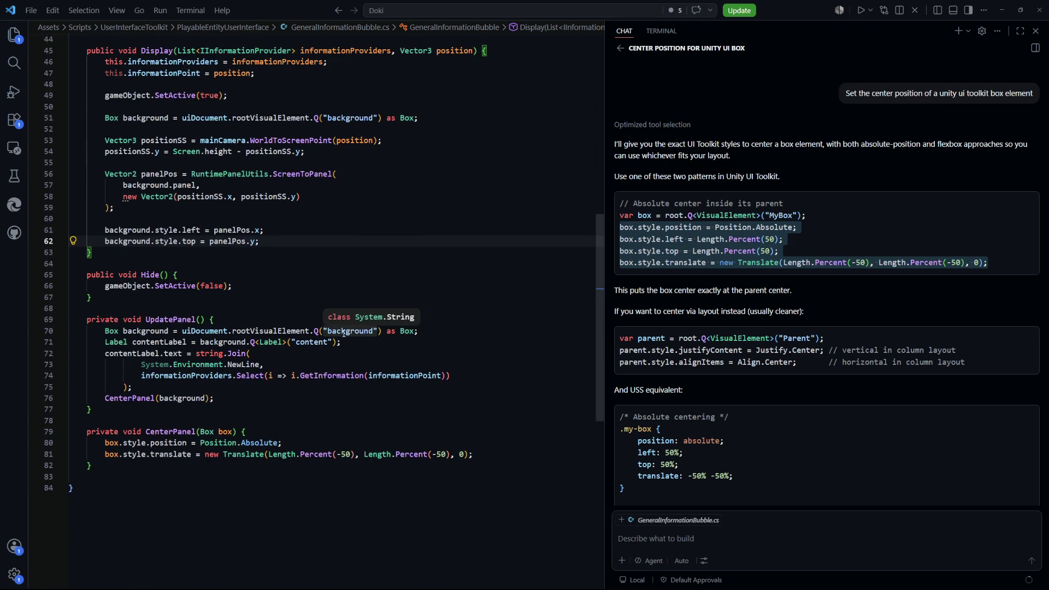
pyautogui.moveTo(231, 398)
pyautogui.mouseDown()
pyautogui.moveTo(107, 343)
pyautogui.moveTo(106, 333)
pyautogui.mouseUp()
# Step: Return to AgentNotificationBubble.cs and add new lines after the DisplayCoroutine copy
pyautogui.hotkey('ctrl', 'Tab')
pyautogui.scroll(5, 373, 375)
pyautogui.scroll(2, 373, 375)
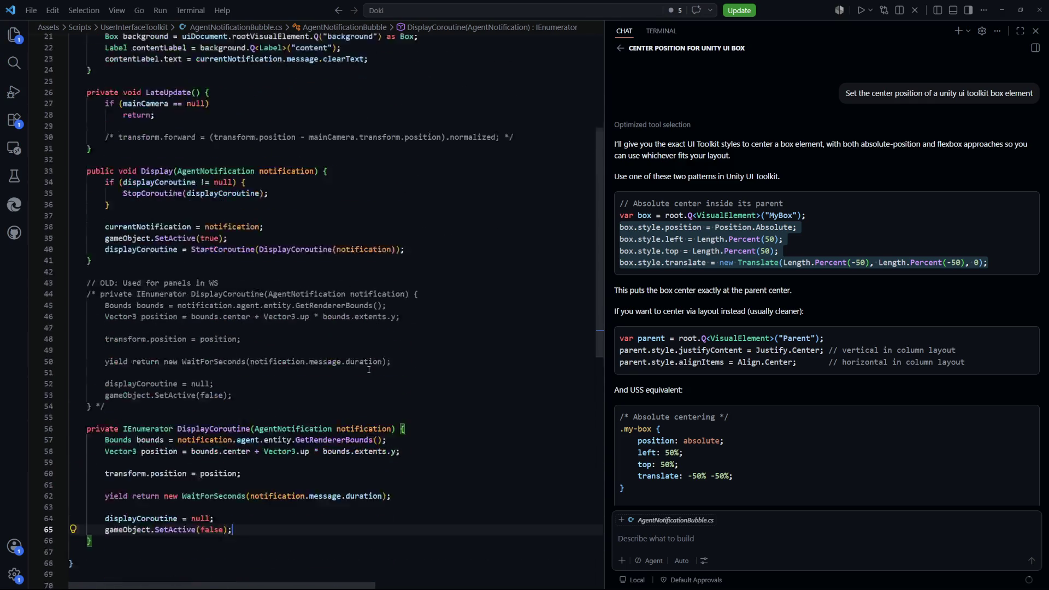
pyautogui.click(158, 150)
pyautogui.scroll(-8, 187, 373)
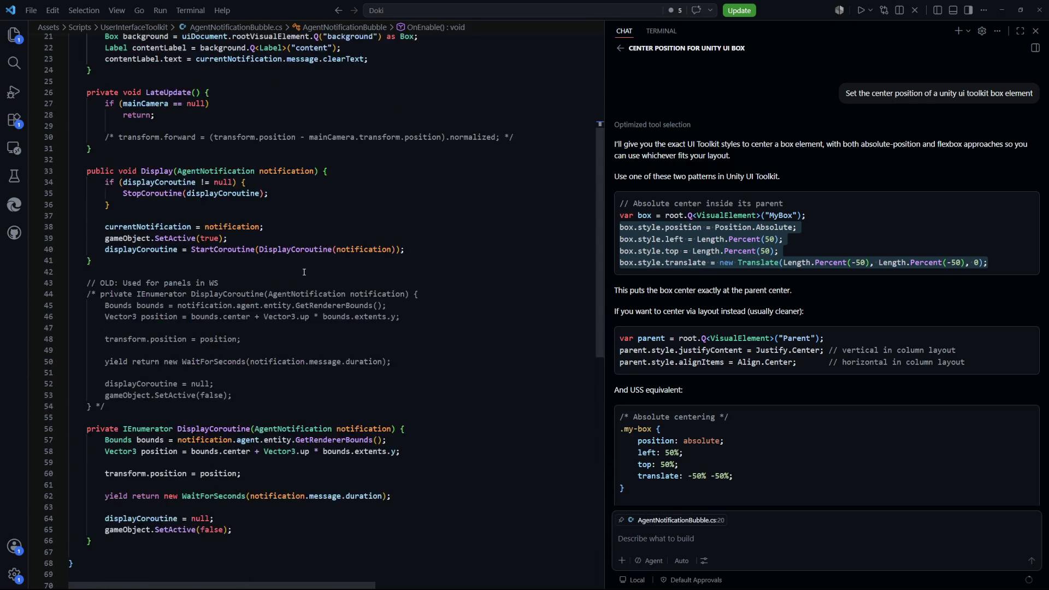
pyautogui.scroll(6, 207, 343)
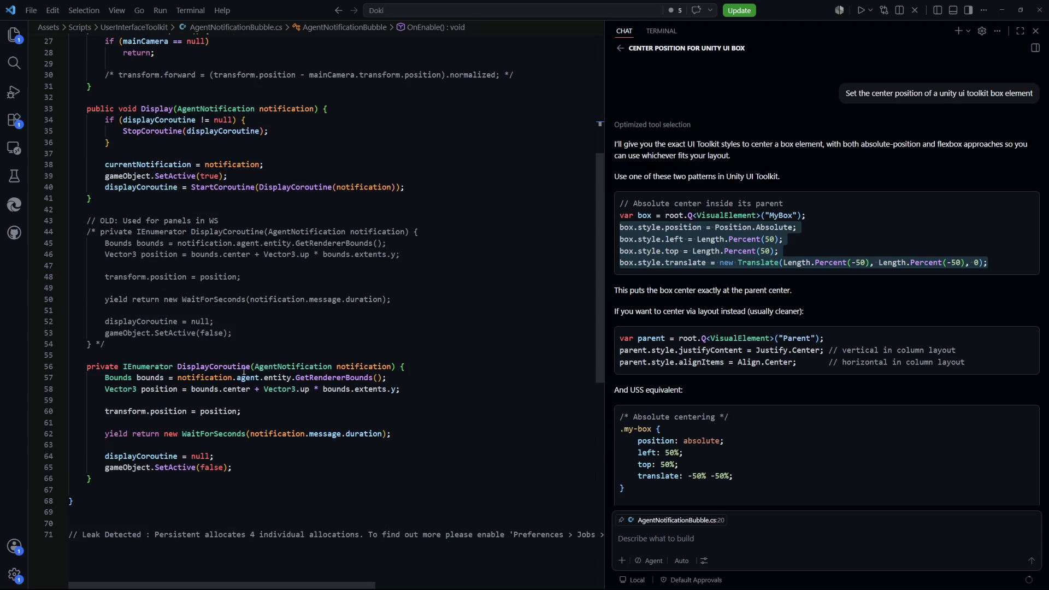
pyautogui.scroll(-3, 235, 381)
pyautogui.scroll(-2, 234, 381)
pyautogui.scroll(3, 191, 377)
pyautogui.scroll(-3, 164, 377)
pyautogui.click(150, 377)
pyautogui.press('Return')
pyautogui.press('Return')
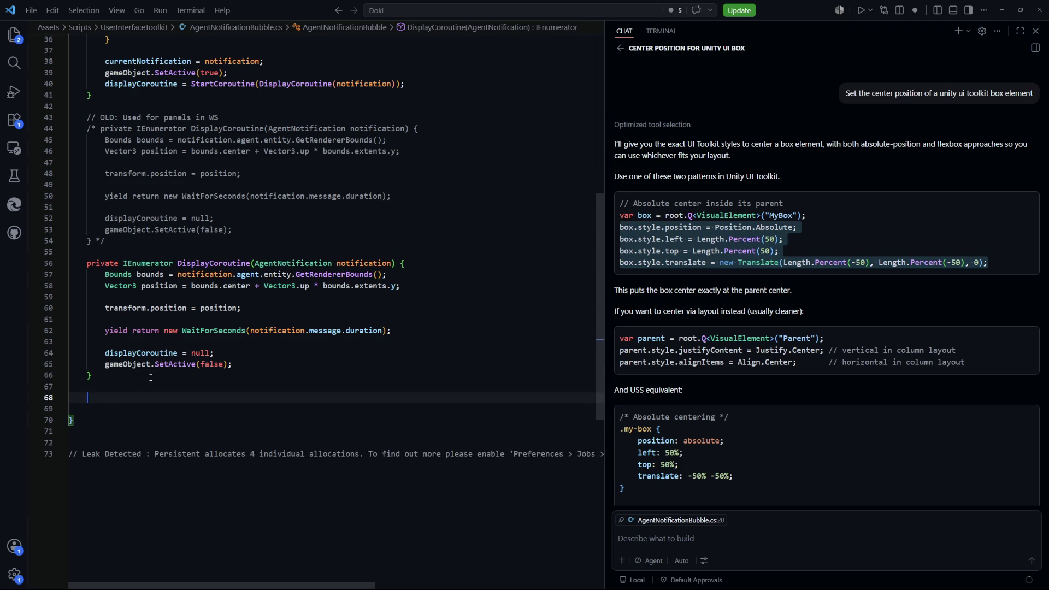
pyautogui.write('private void ')
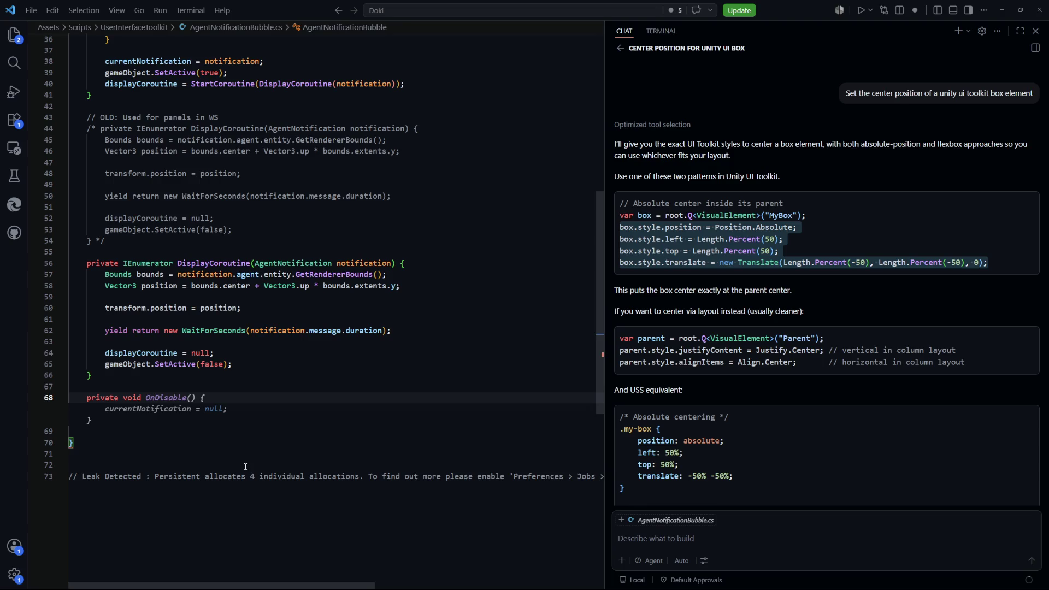
pyautogui.write('Set')
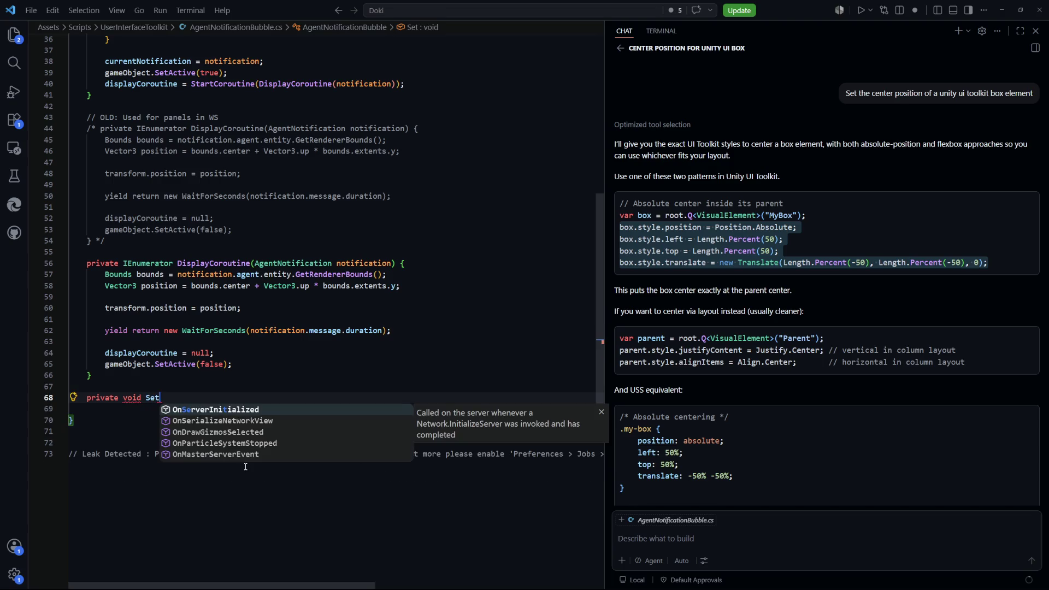
pyautogui.press('BackSpace')
pyautogui.press('BackSpace')
pyautogui.scroll(4, 248, 435)
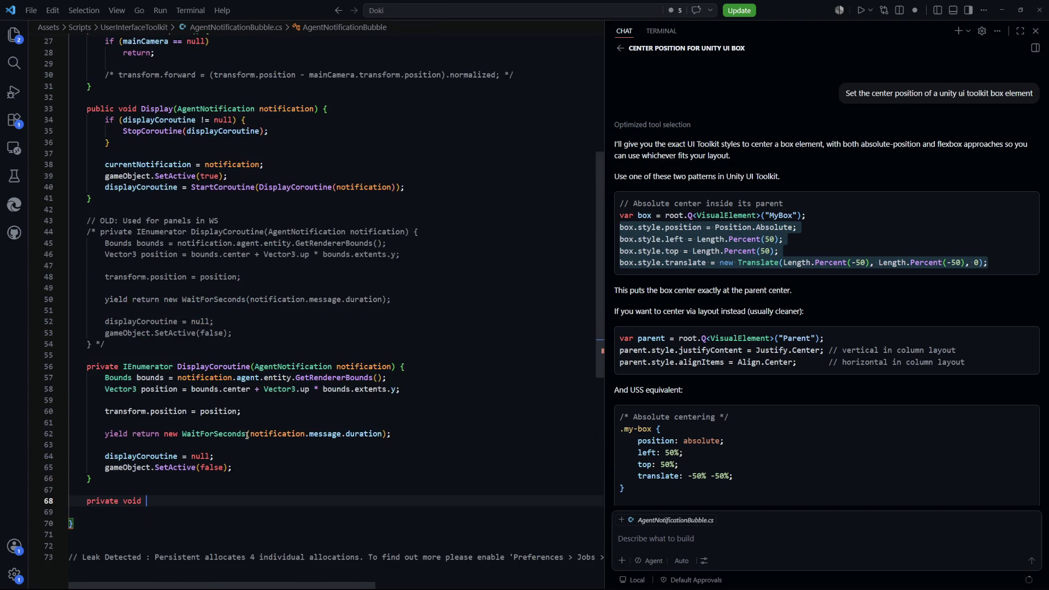
pyautogui.scroll(-3, 156, 445)
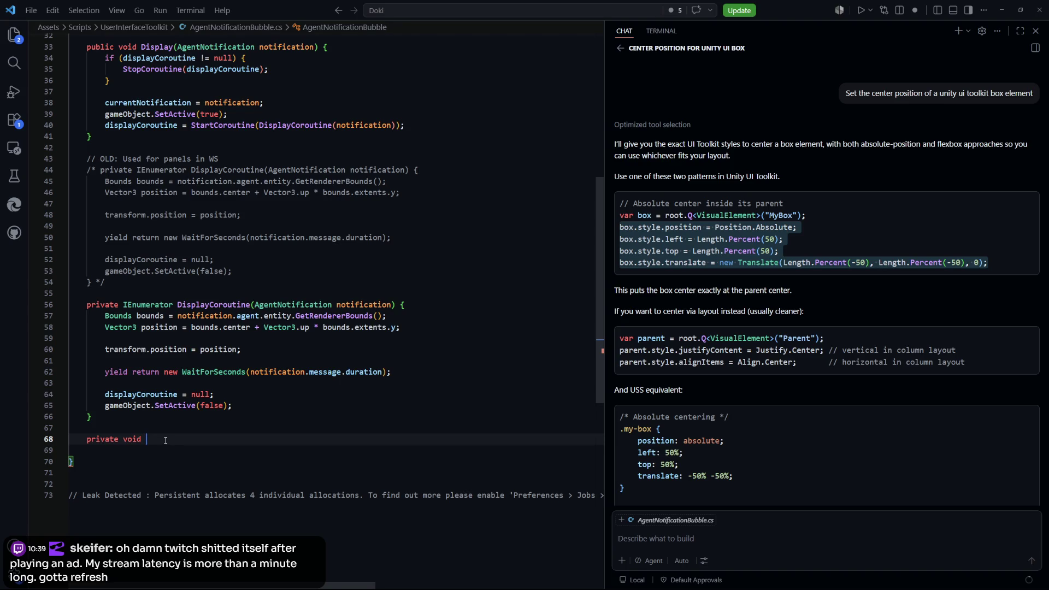
pyautogui.hotkey('shift', 'Home')
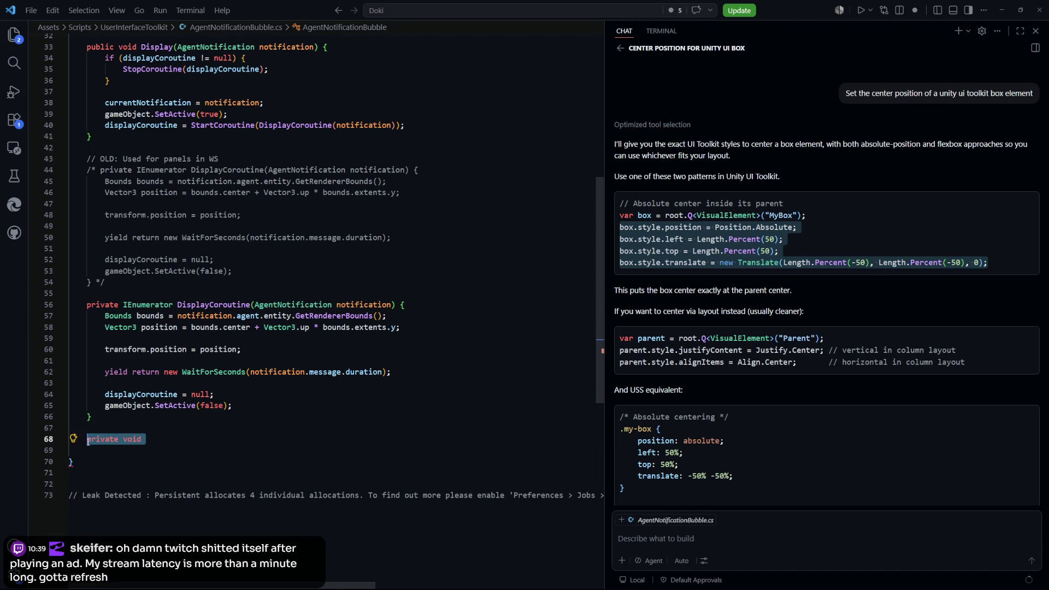
pyautogui.scroll(10, 195, 439)
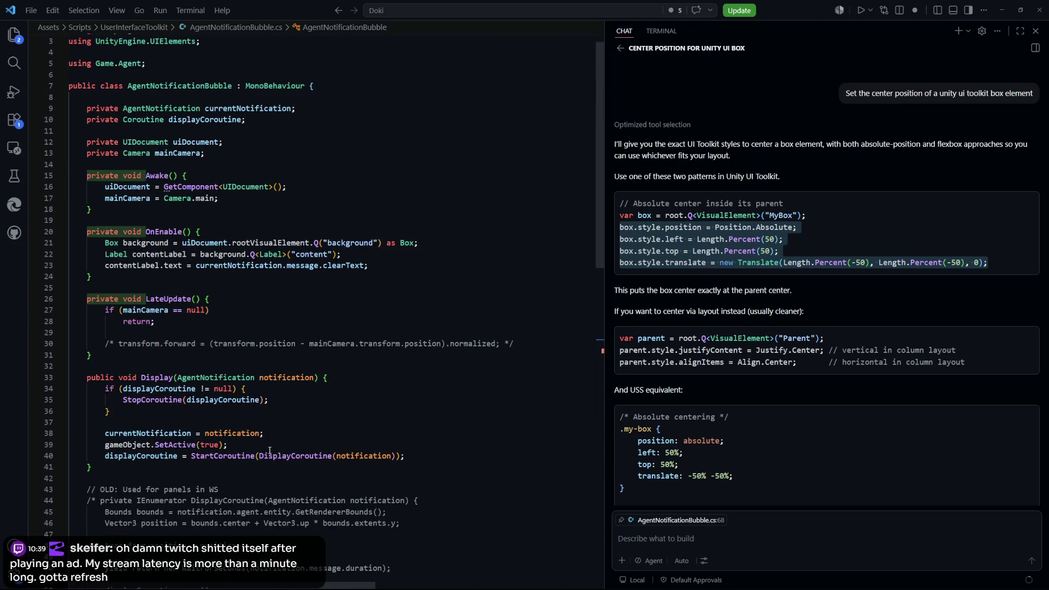
pyautogui.scroll(-5, 270, 450)
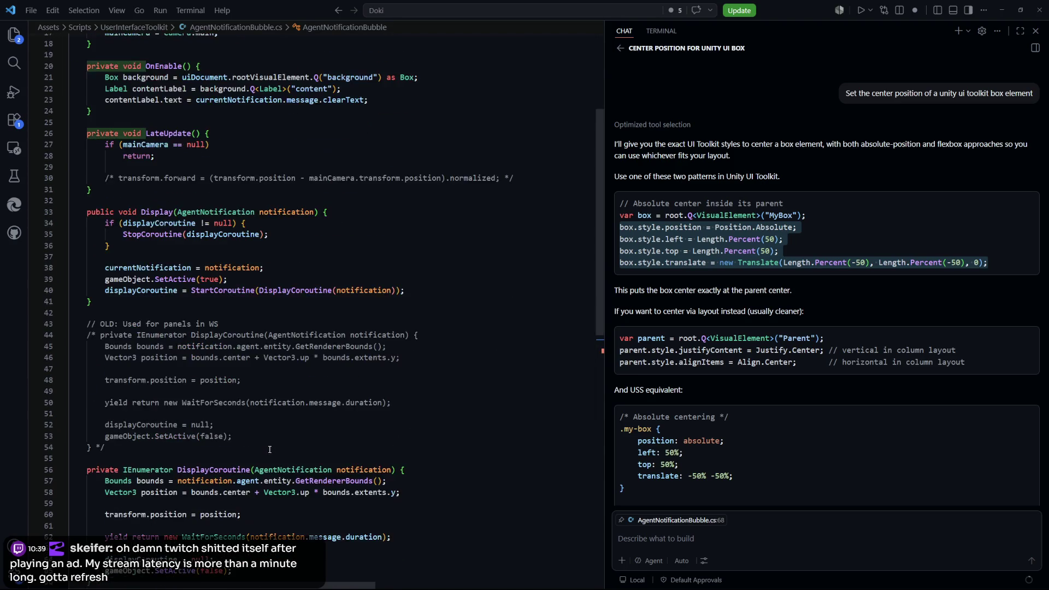
pyautogui.scroll(4, 269, 449)
pyautogui.scroll(-8, 133, 279)
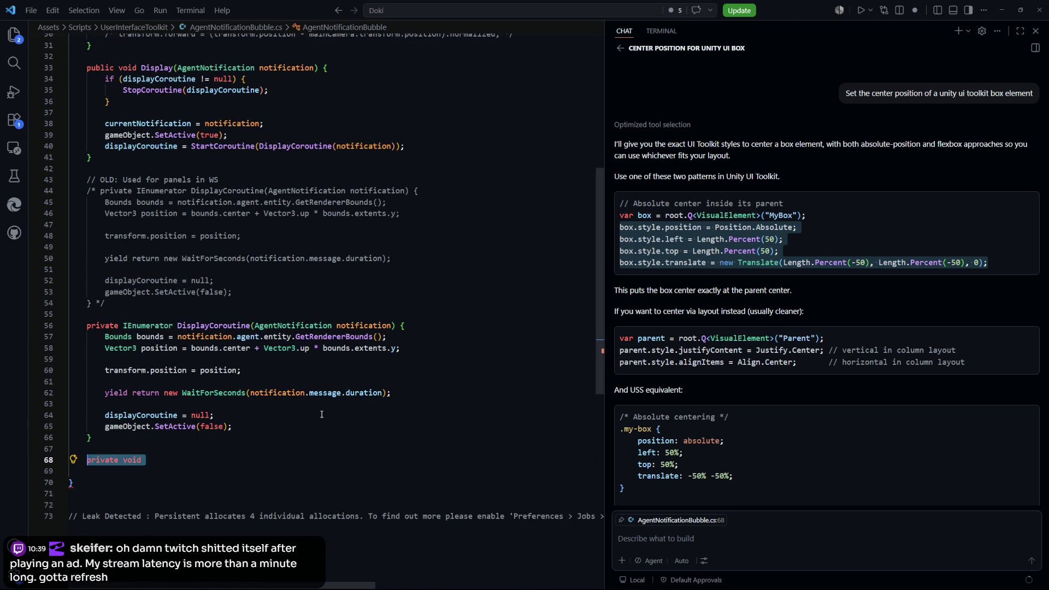
pyautogui.scroll(1, 297, 439)
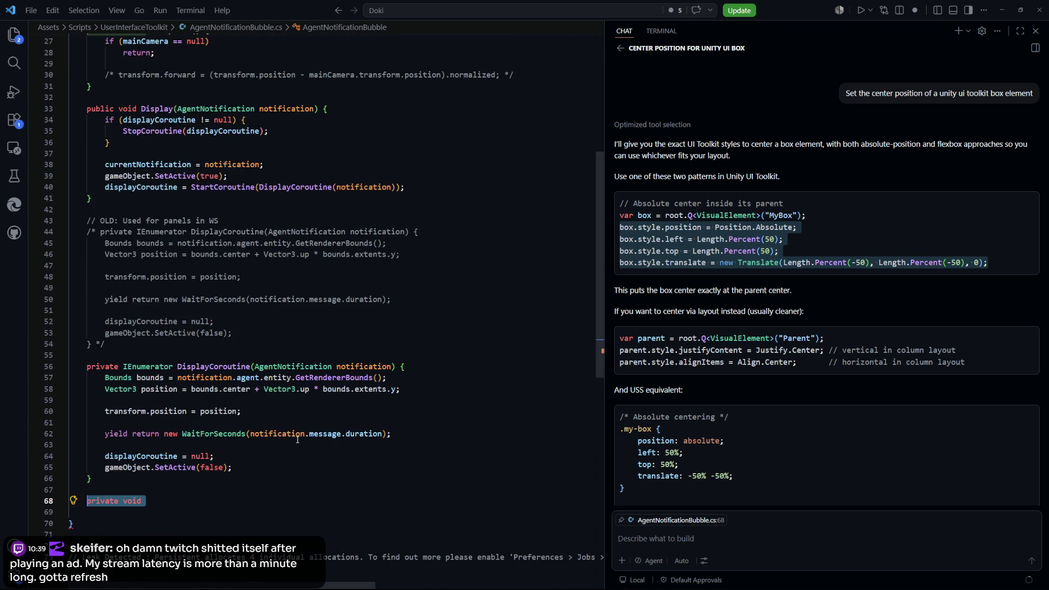
pyautogui.click(295, 366)
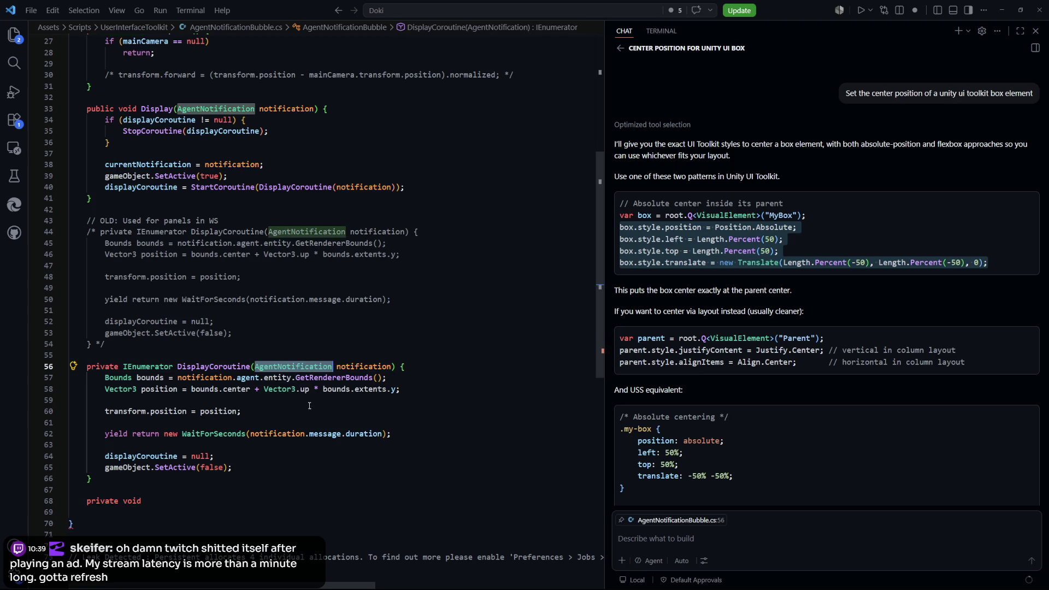
pyautogui.scroll(2, 348, 441)
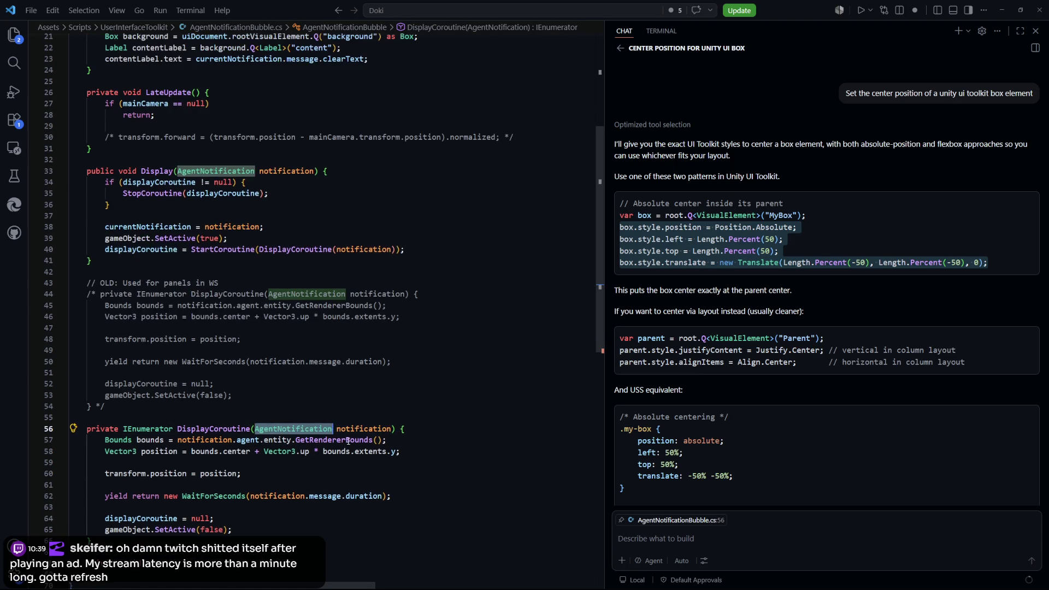
pyautogui.scroll(7, 402, 403)
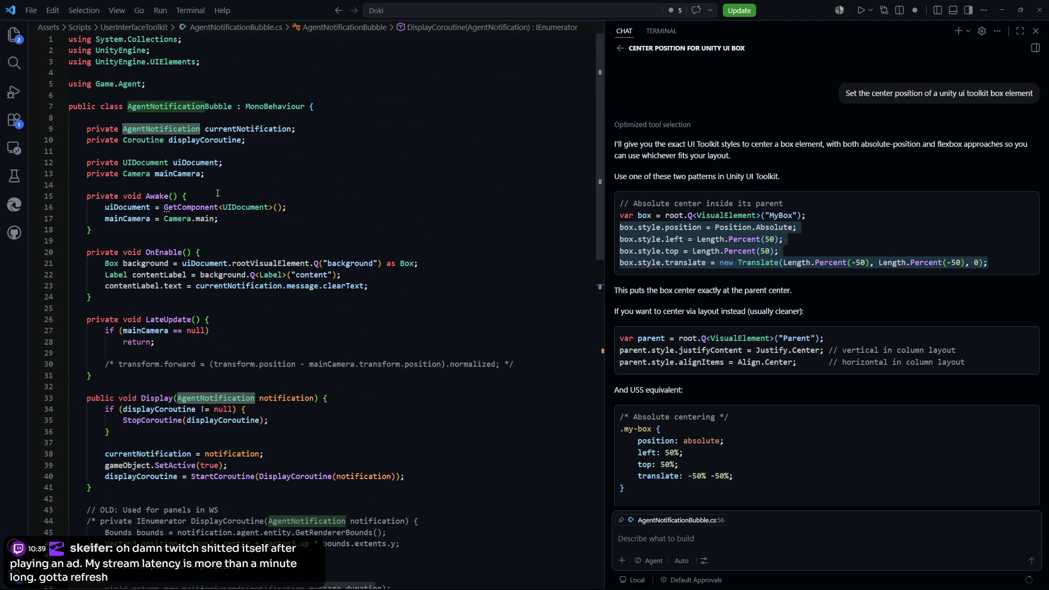
pyautogui.click(232, 167)
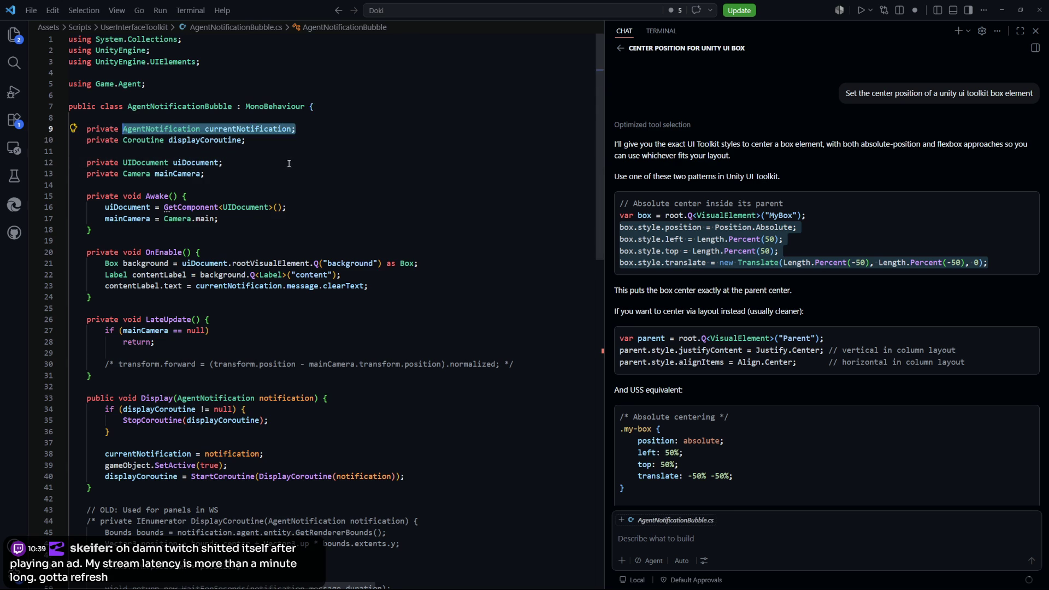
pyautogui.scroll(-4, 318, 371)
pyautogui.scroll(-3, 319, 372)
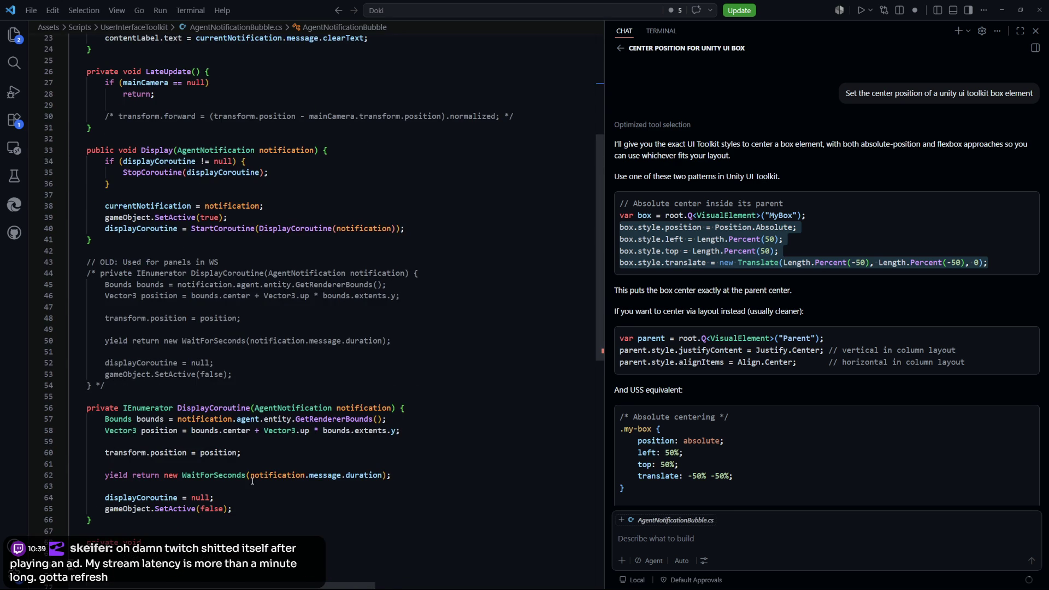
pyautogui.scroll(-1, 252, 481)
pyautogui.scroll(5, 267, 500)
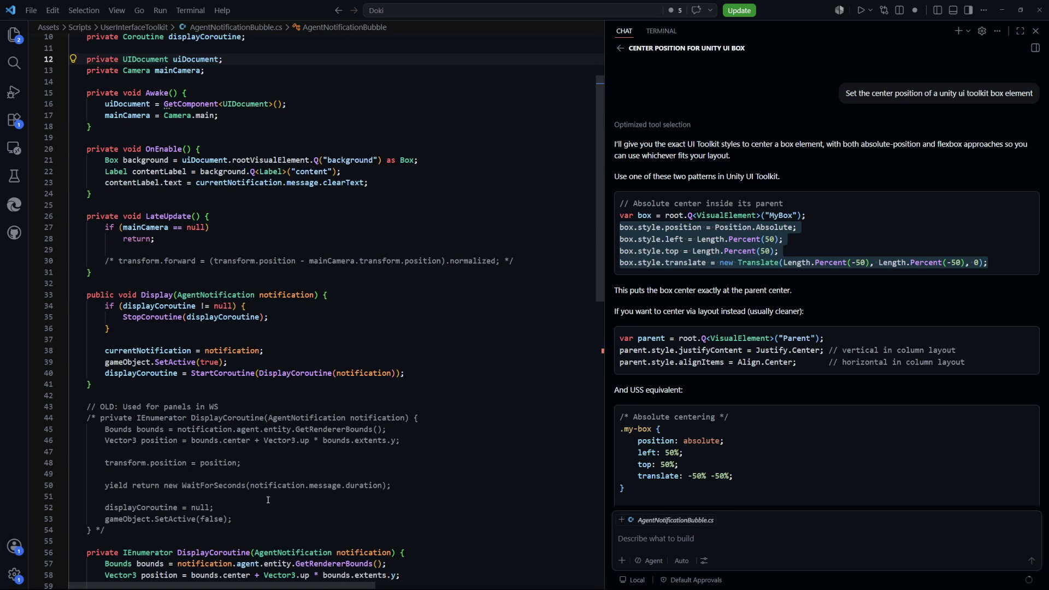
pyautogui.scroll(-1, 268, 500)
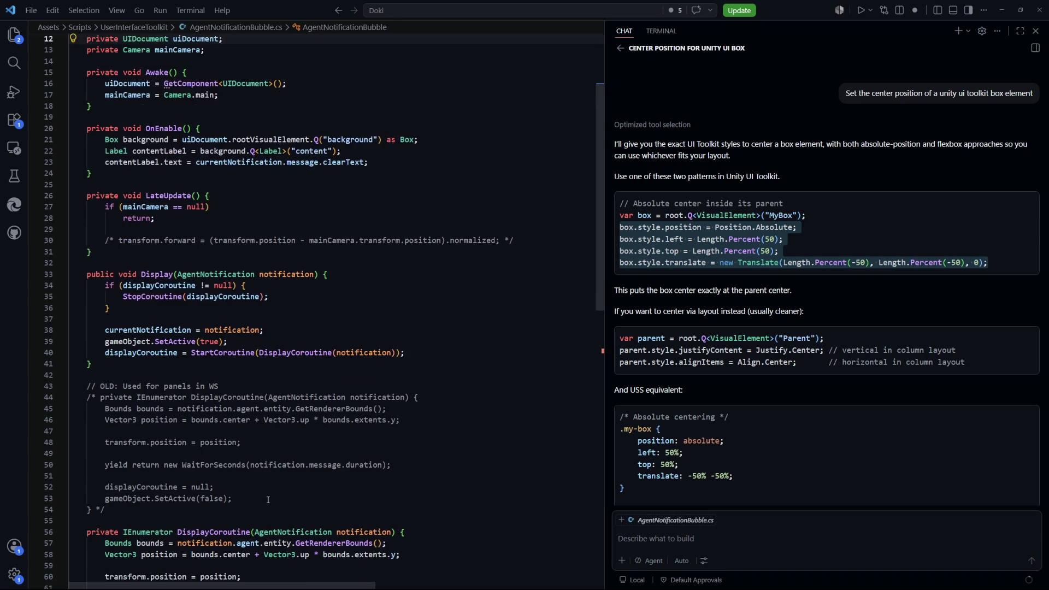
pyautogui.scroll(-1, 268, 500)
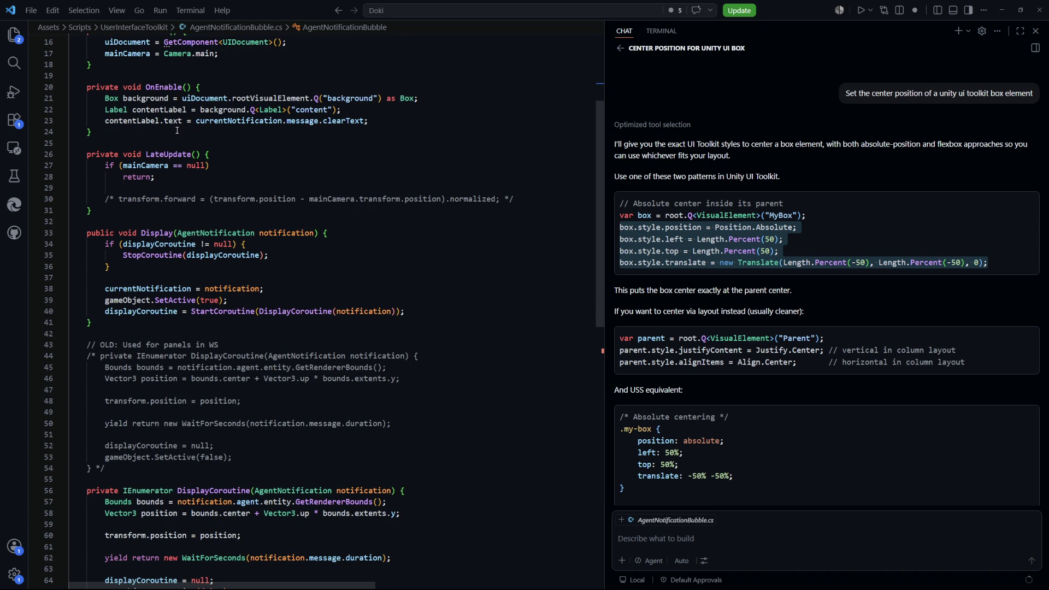
pyautogui.scroll(-4, 314, 400)
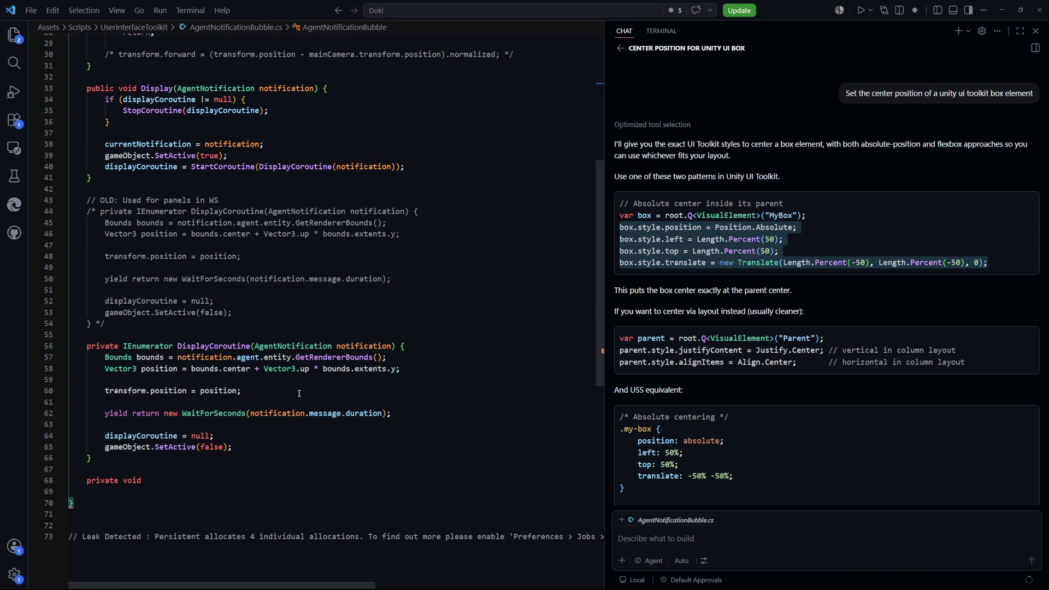
pyautogui.moveTo(249, 445)
pyautogui.mouseDown()
pyautogui.moveTo(115, 390)
pyautogui.moveTo(105, 356)
pyautogui.mouseUp()
# Step: Delete the DisplayCoroutine method and the StartCoroutine call in Display
pyautogui.press('BackSpace')
pyautogui.moveTo(109, 403); pyautogui.dragTo(71, 334)
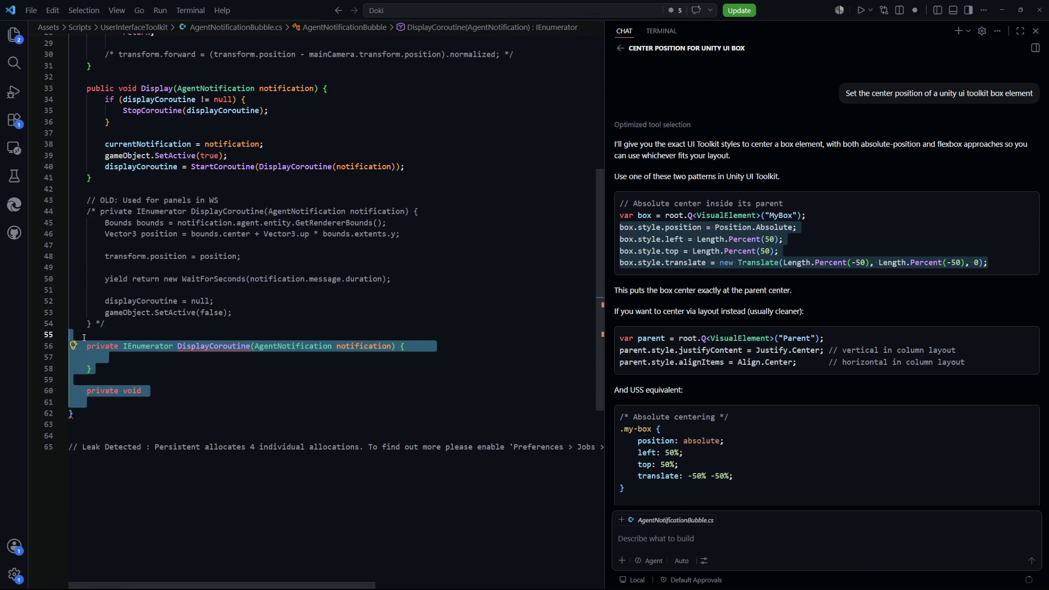
pyautogui.press('BackSpace')
pyautogui.scroll(6, 295, 374)
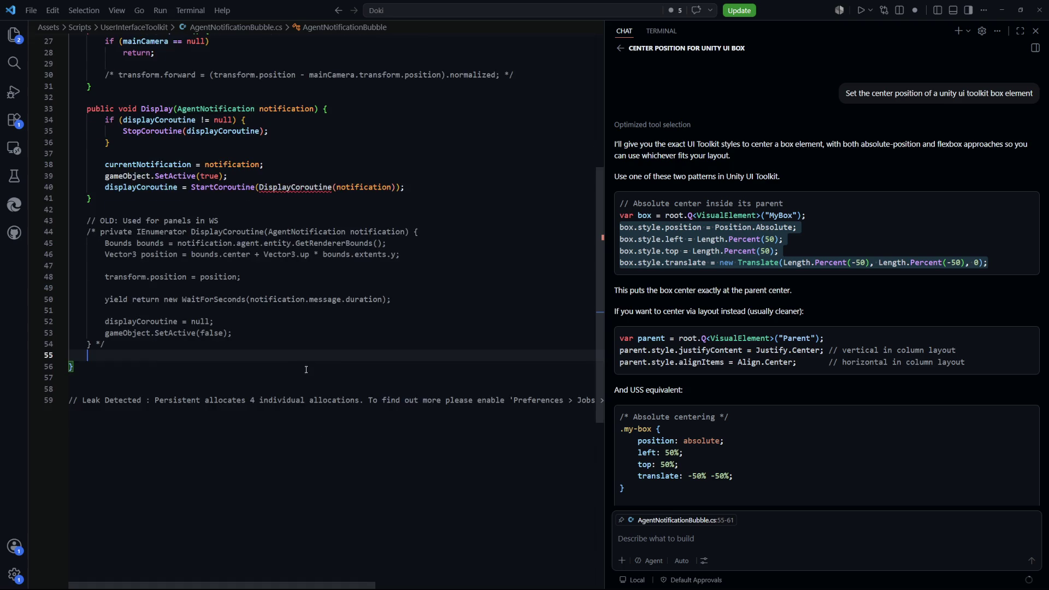
pyautogui.click(417, 349)
pyautogui.hotkey('shift', 'Up')
pyautogui.press('BackSpace')
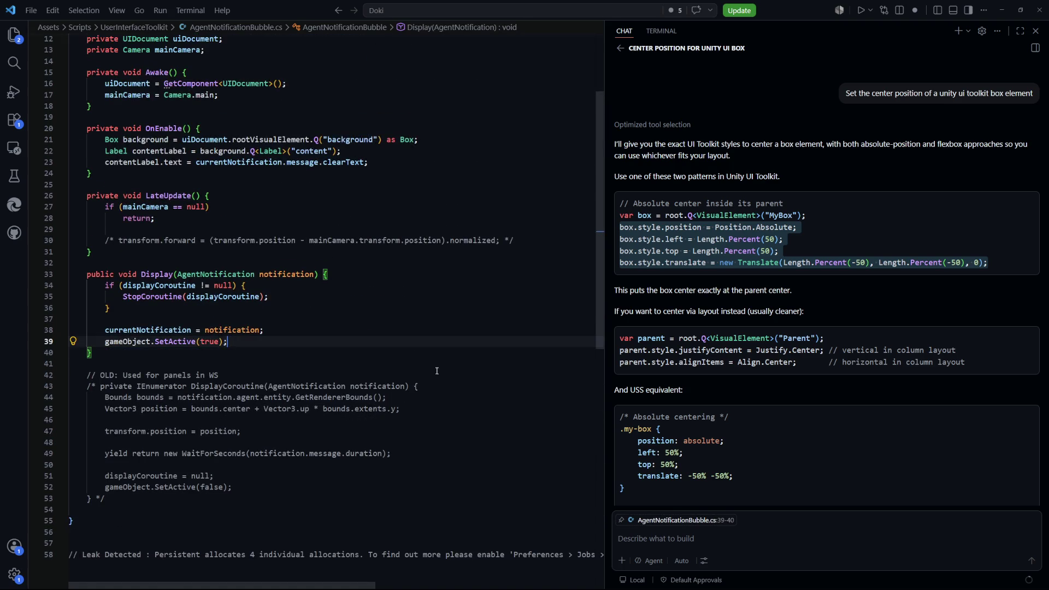
# Step: Add the comment '// Old: Used for panels in WS' above the commented transform.forward line
pyautogui.scroll(3, 246, 274)
pyautogui.scroll(-2, 188, 248)
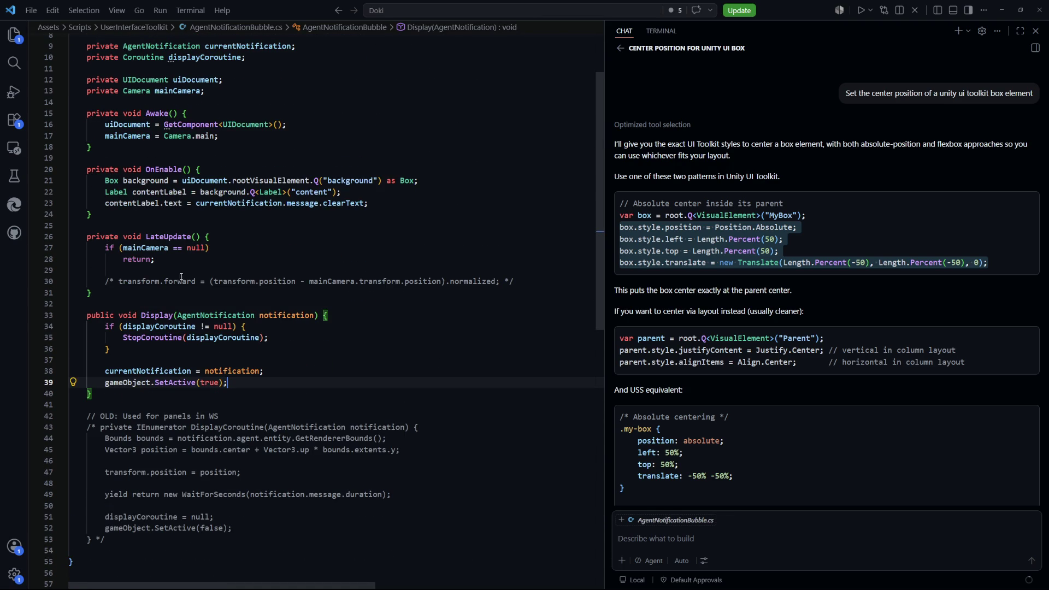
pyautogui.moveTo(511, 281); pyautogui.dragTo(105, 281)
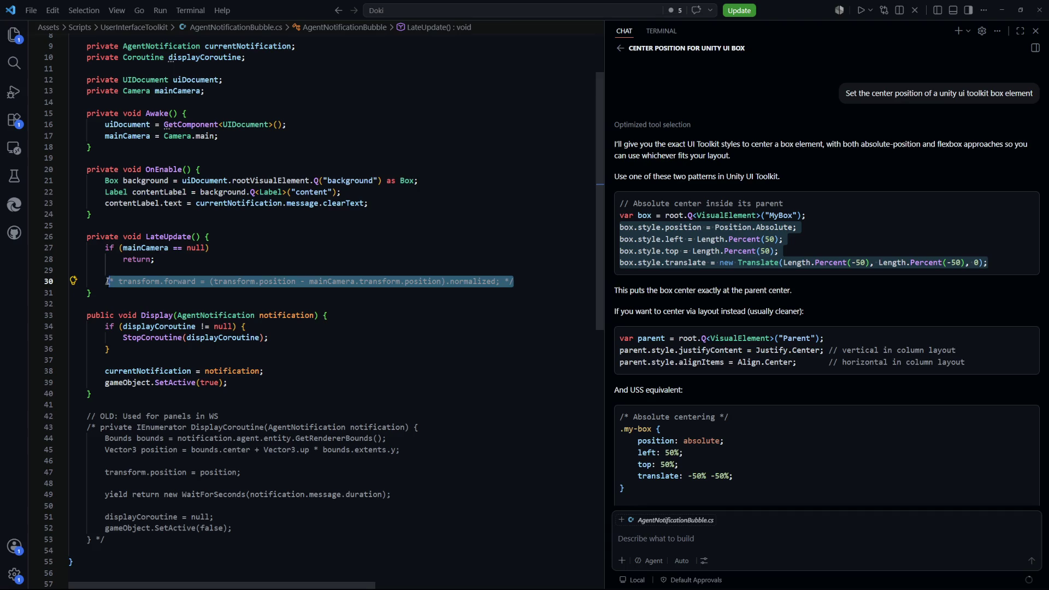
pyautogui.click(267, 272)
pyautogui.press('Return')
pyautogui.press('Return')
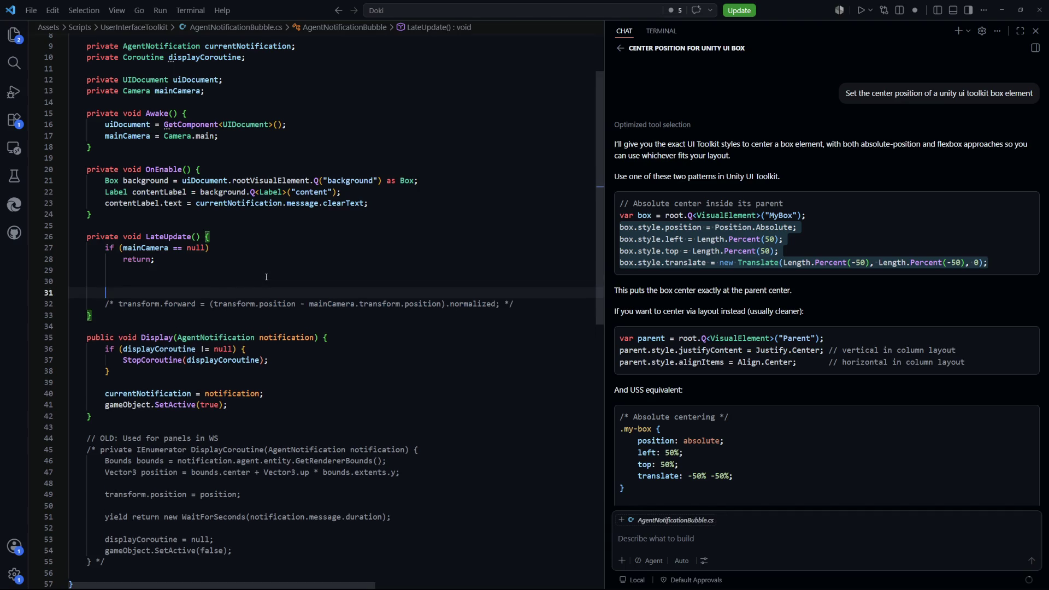
pyautogui.write('// Old: Us')
pyautogui.write('ed fopr')
pyautogui.press('BackSpace')
pyautogui.write('r panels in WS')
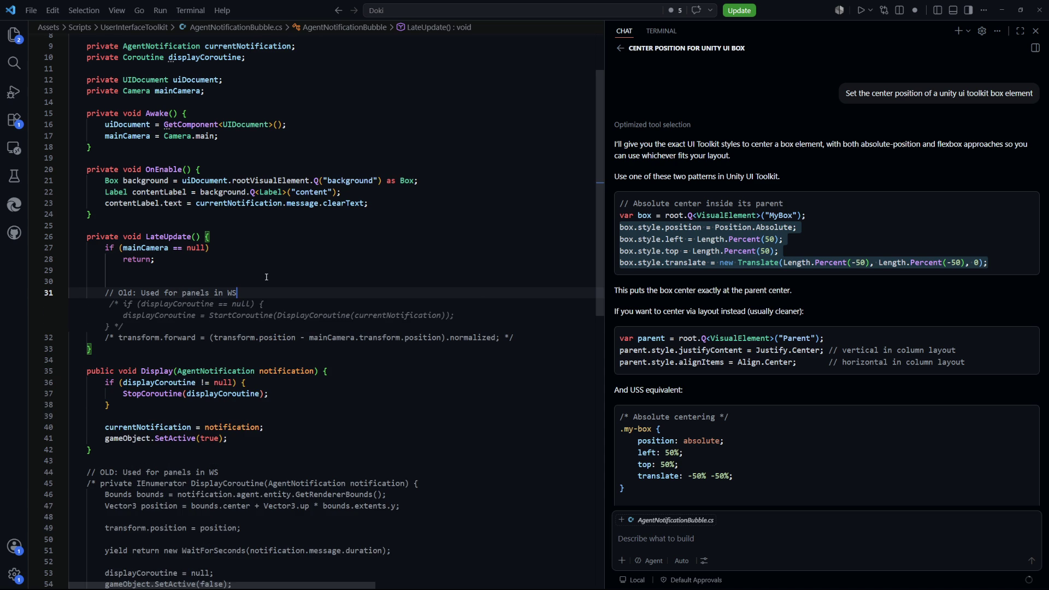
# Step: Accept Copilot's positioning code into LateUpdate, renaming notification to currentNotification on lines 30 and 35
pyautogui.press('Escape')
pyautogui.press('Up')
pyautogui.press('Up')
pyautogui.press('Up')
pyautogui.press('Down')
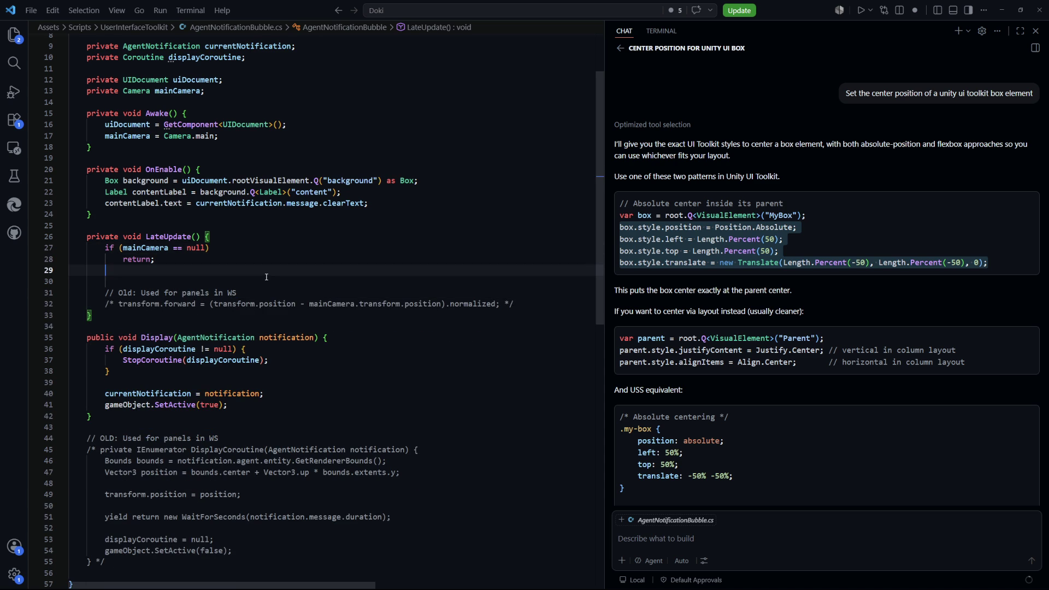
pyautogui.press('Tab')
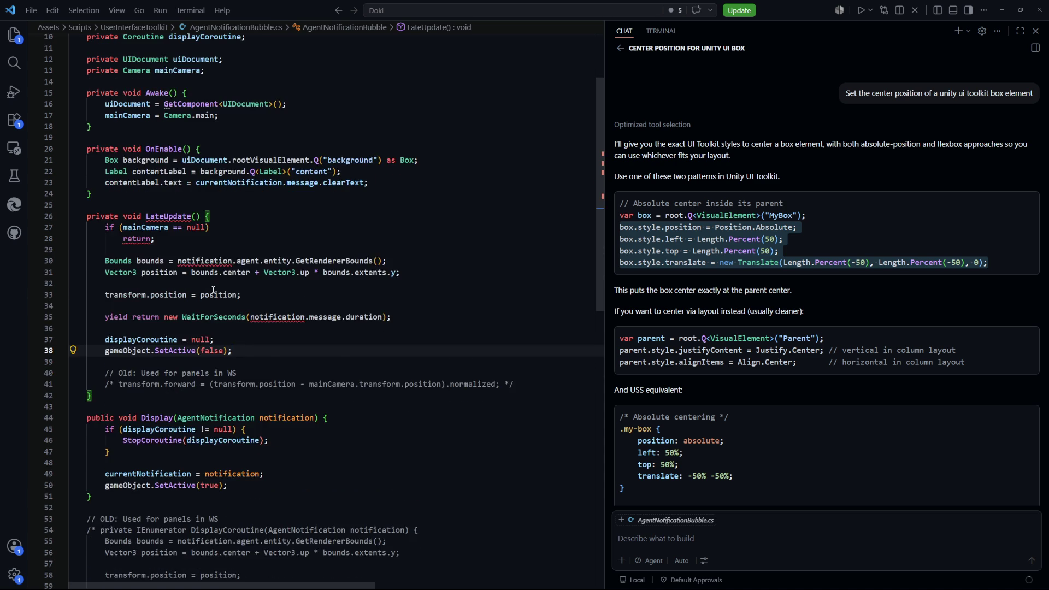
pyautogui.scroll(1, 290, 304)
pyautogui.scroll(2, 213, 306)
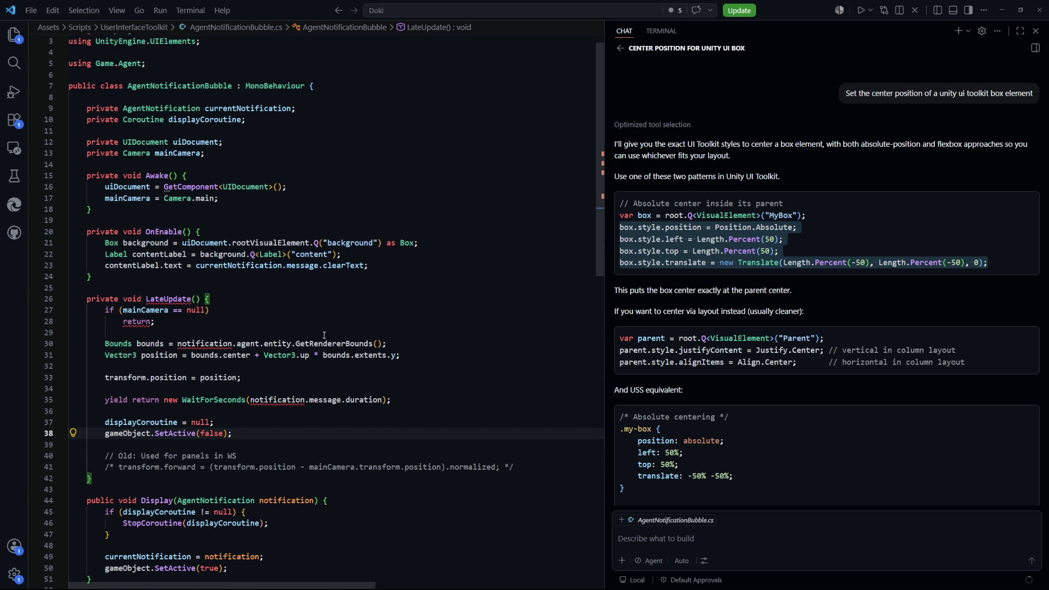
pyautogui.press('Tab')
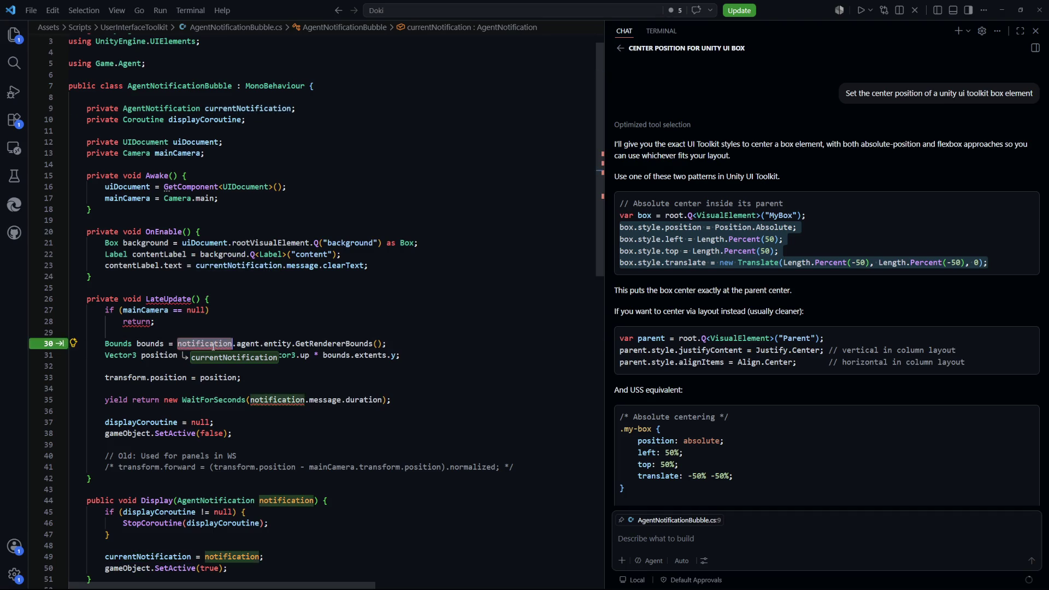
pyautogui.press('Tab')
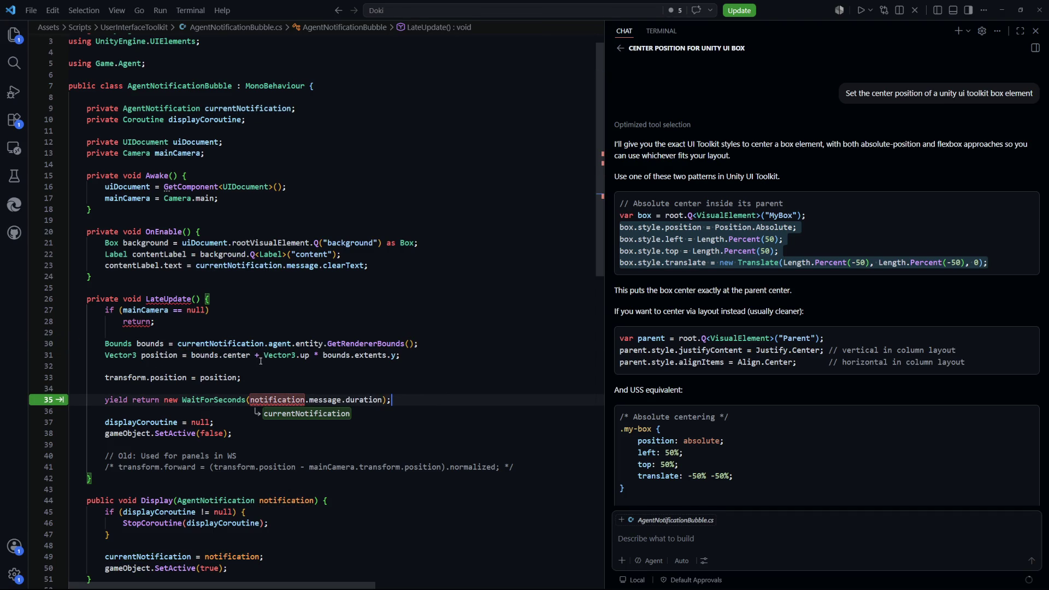
pyautogui.press('Tab')
pyautogui.click(465, 412)
pyautogui.scroll(-2, 252, 372)
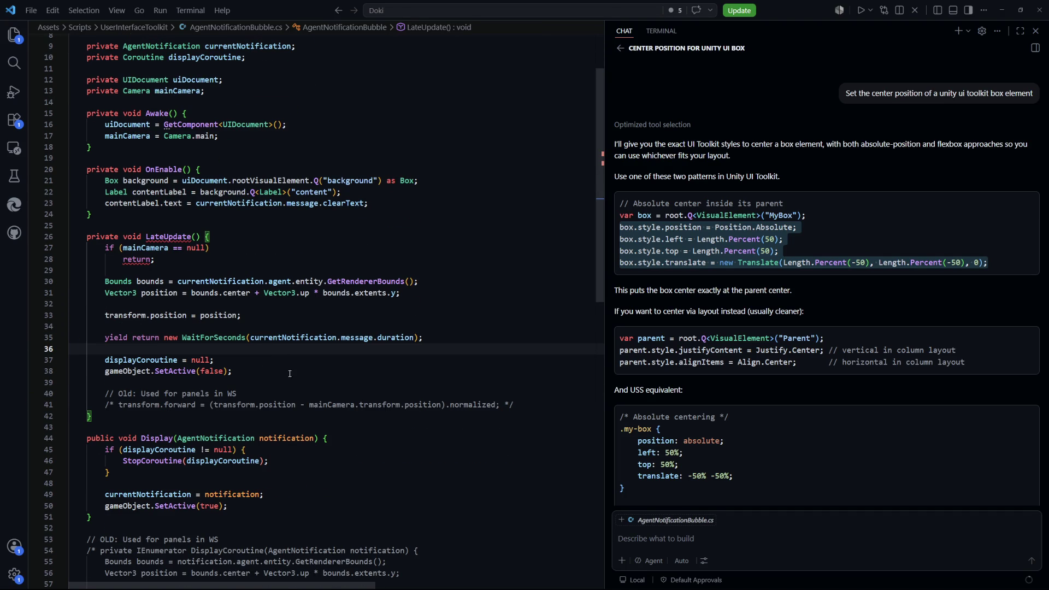
# Step: Copy the background lookup and centering code from GeneralInformationBubble into AgentNotificationBubble's LateUpdate
pyautogui.hotkey('ctrl', 'Tab')
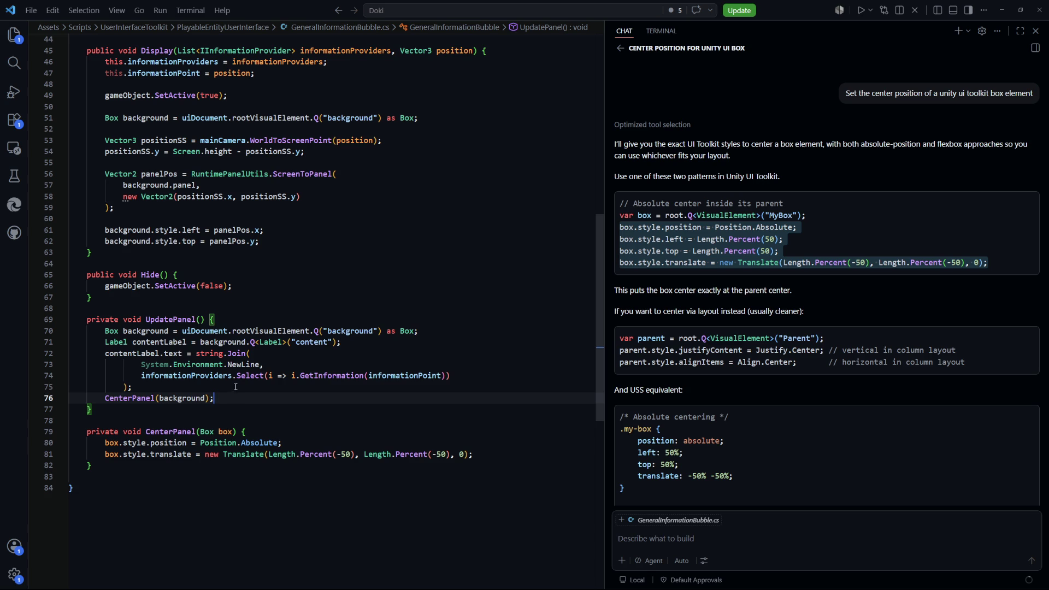
pyautogui.hotkey('shift', 'Up')
pyautogui.hotkey('shift', 'Up')
pyautogui.hotkey('shift', 'Up')
pyautogui.hotkey('shift', 'Home')
pyautogui.hotkey('ctrl', 'c')
pyautogui.hotkey('ctrl', 'Tab')
pyautogui.hotkey('ctrl', 'v')
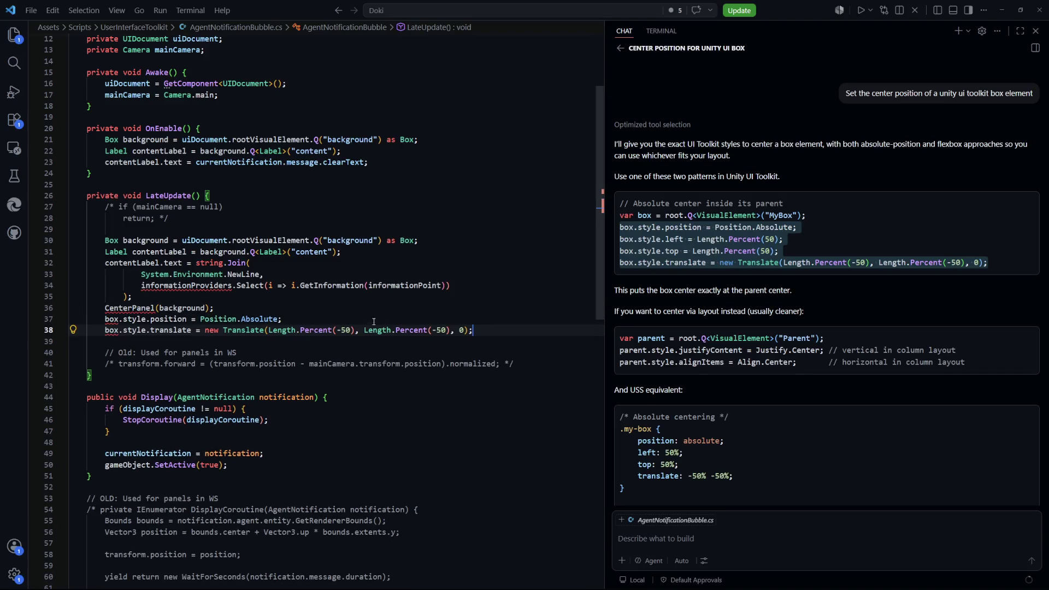
# Step: Delete the string.Join text-building block from LateUpdate
pyautogui.scroll(2, 374, 319)
pyautogui.press('Up')
pyautogui.scroll(-1, 220, 295)
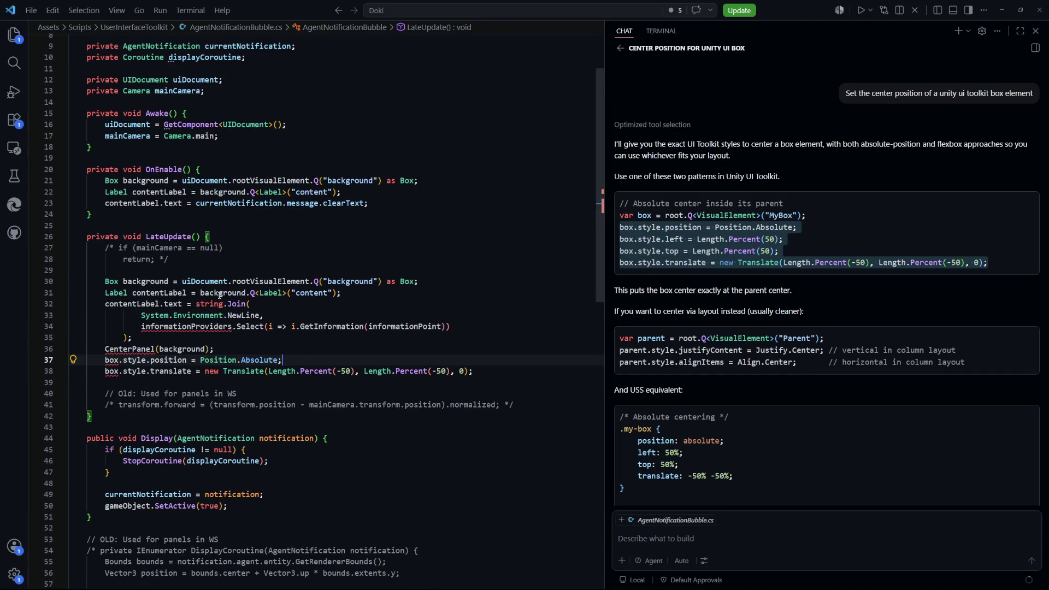
pyautogui.moveTo(434, 284); pyautogui.dragTo(107, 282)
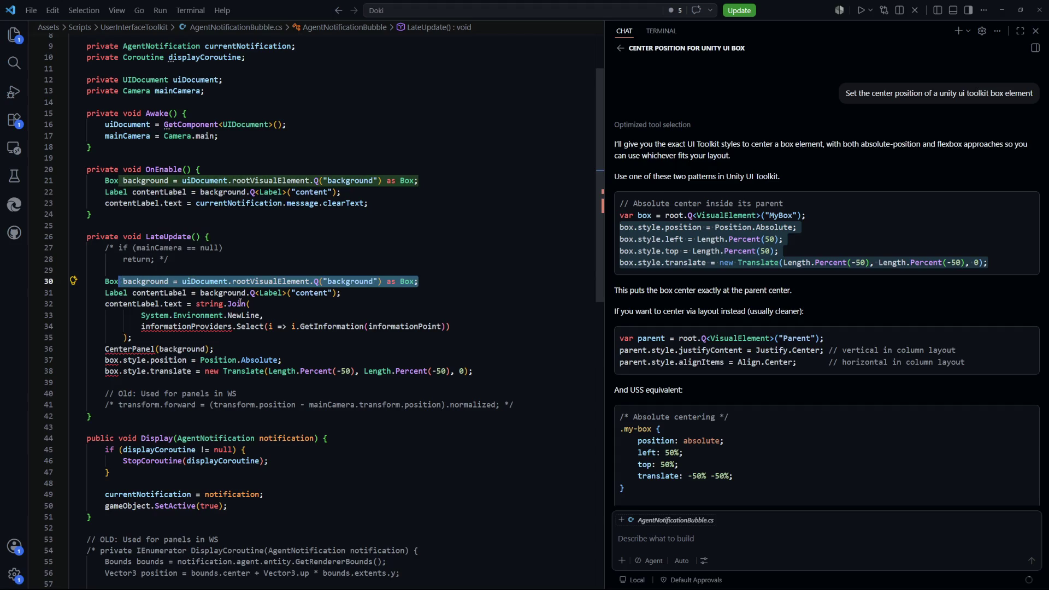
pyautogui.moveTo(341, 293); pyautogui.dragTo(295, 293)
pyautogui.hotkey('shift', 'Home')
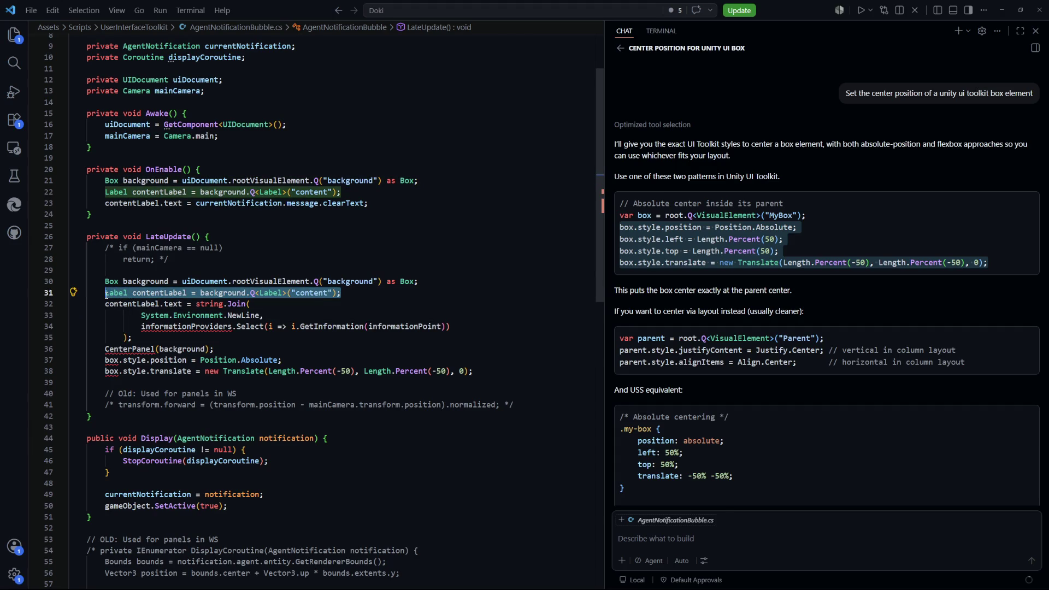
pyautogui.press('Down')
pyautogui.press('Down')
pyautogui.press('End')
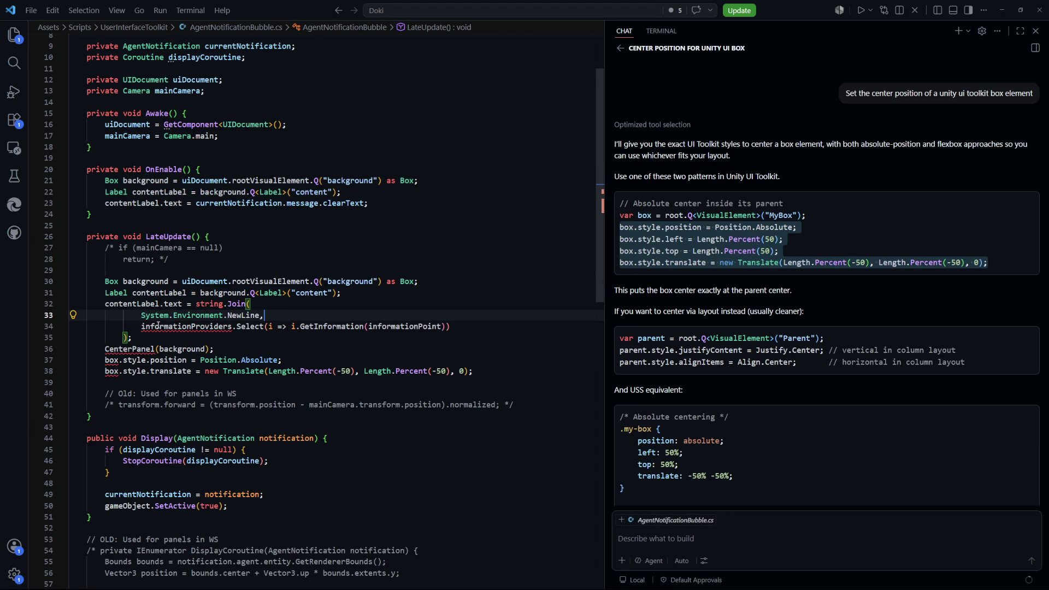
pyautogui.moveTo(132, 337); pyautogui.dragTo(61, 307)
pyautogui.press('BackSpace')
pyautogui.press('BackSpace')
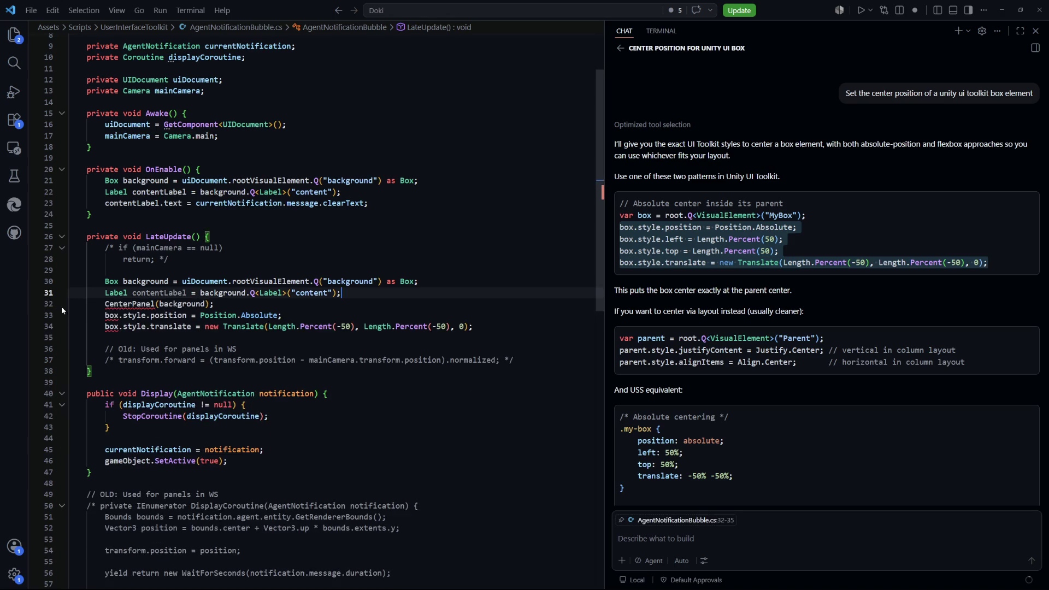
# Step: Remove the CenterPanel call line from LateUpdate
pyautogui.press('Down')
pyautogui.hotkey('shift', 'Right')
pyautogui.hotkey('shift', 'Up')
pyautogui.press('BackSpace')
# Step: Replace both box references on the style lines with background
pyautogui.click(155, 282)
pyautogui.doubleClick(139, 281)
pyautogui.hotkey('ctrl', 'c')
pyautogui.doubleClick(111, 304)
pyautogui.hotkey('ctrl', 'd')
pyautogui.hotkey('ctrl', 'v')
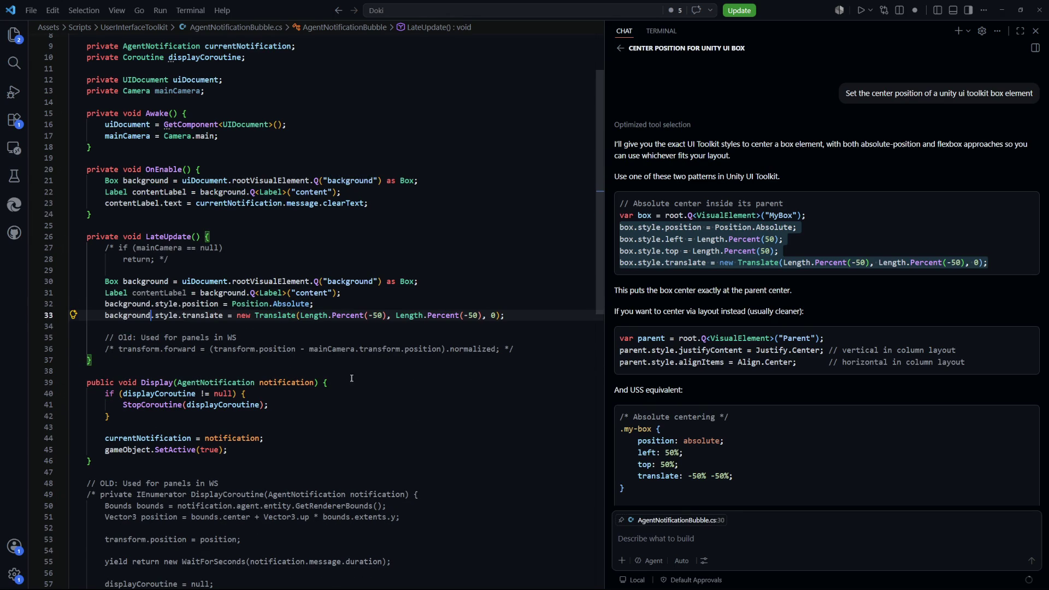
# Step: Uncomment the main camera null check in the Display method
pyautogui.press('Down')
pyautogui.press('Down')
pyautogui.press('Down')
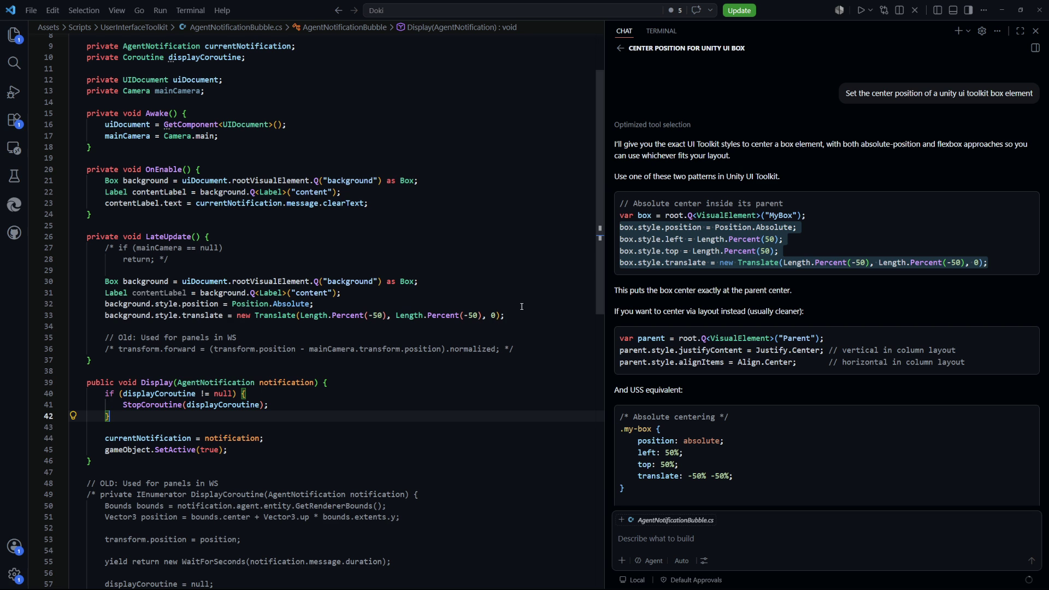
pyautogui.click(152, 263)
pyautogui.hotkey('shift', 'Up')
pyautogui.hotkey('shift', 'alt', 'a')
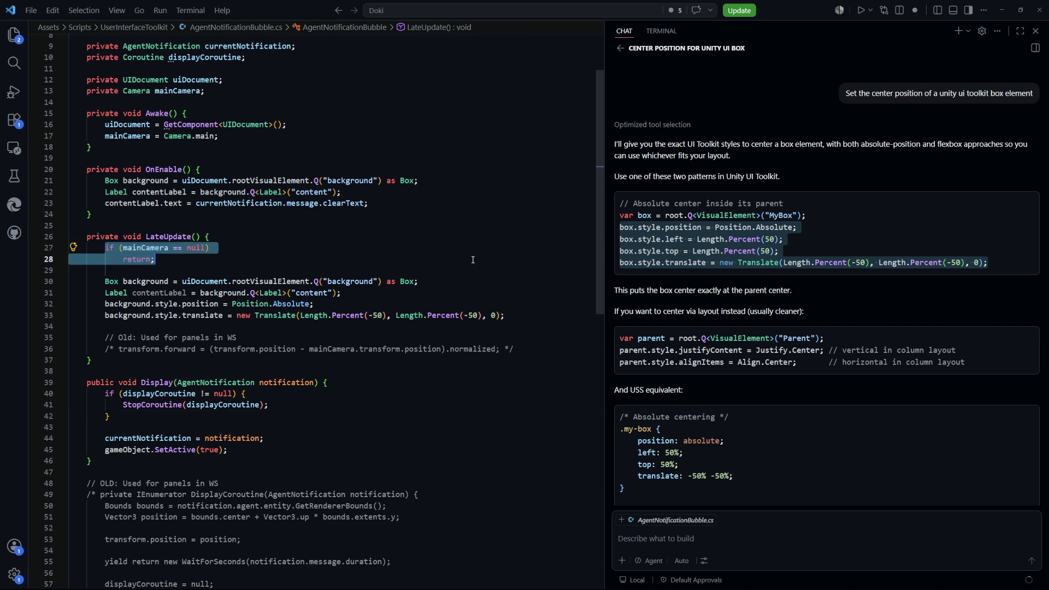
pyautogui.press('Right')
# Step: Delete the unused contentLabel line from LateUpdate and return to GeneralInformationBubble.cs
pyautogui.scroll(1, 223, 344)
pyautogui.click(165, 331)
pyautogui.moveTo(371, 334); pyautogui.dragTo(471, 325)
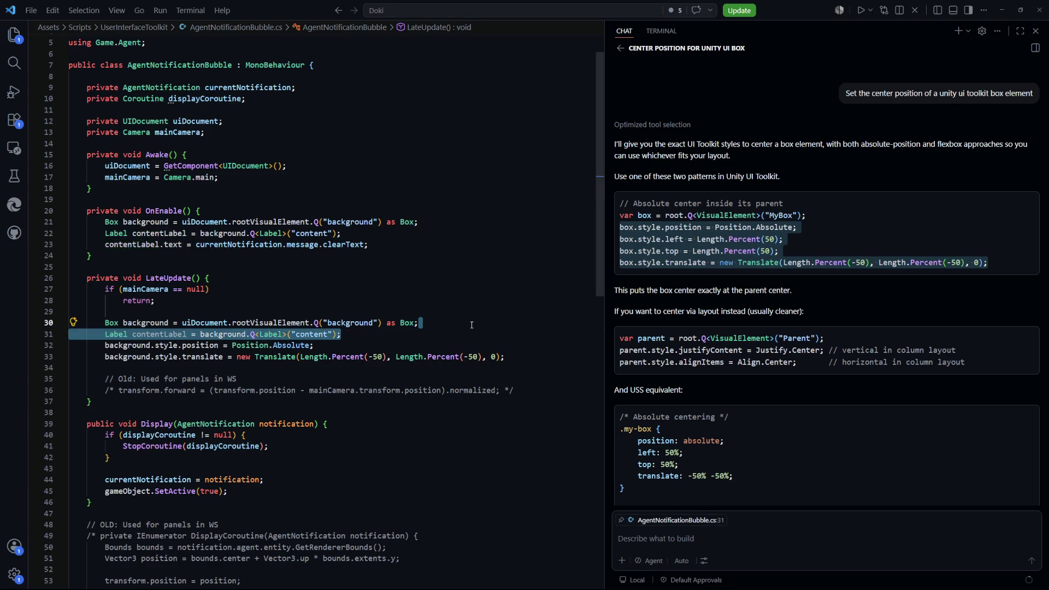
pyautogui.press('BackSpace')
pyautogui.click(274, 334)
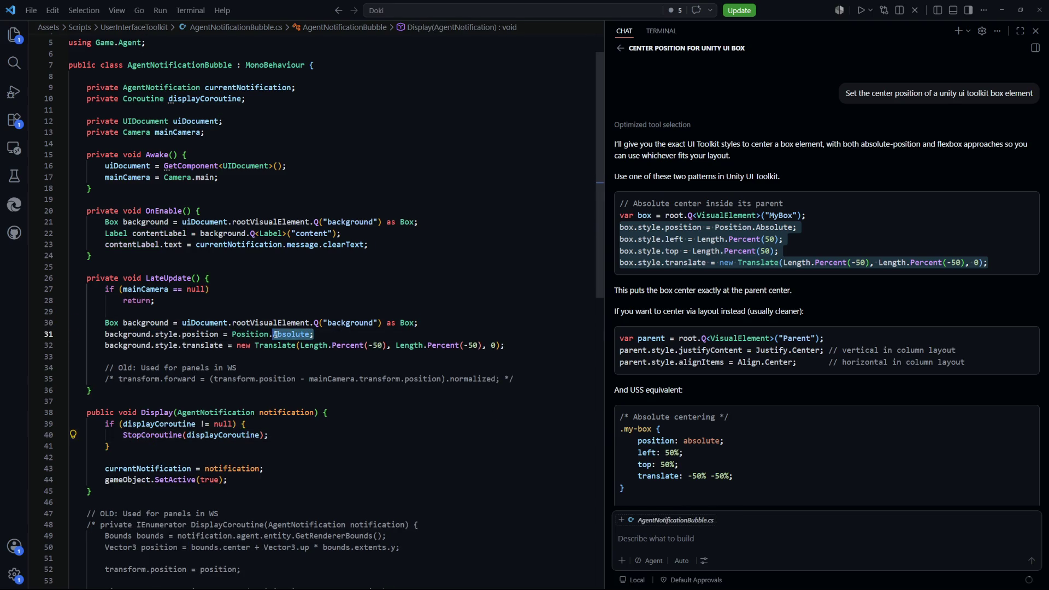
pyautogui.moveTo(504, 345); pyautogui.dragTo(227, 345)
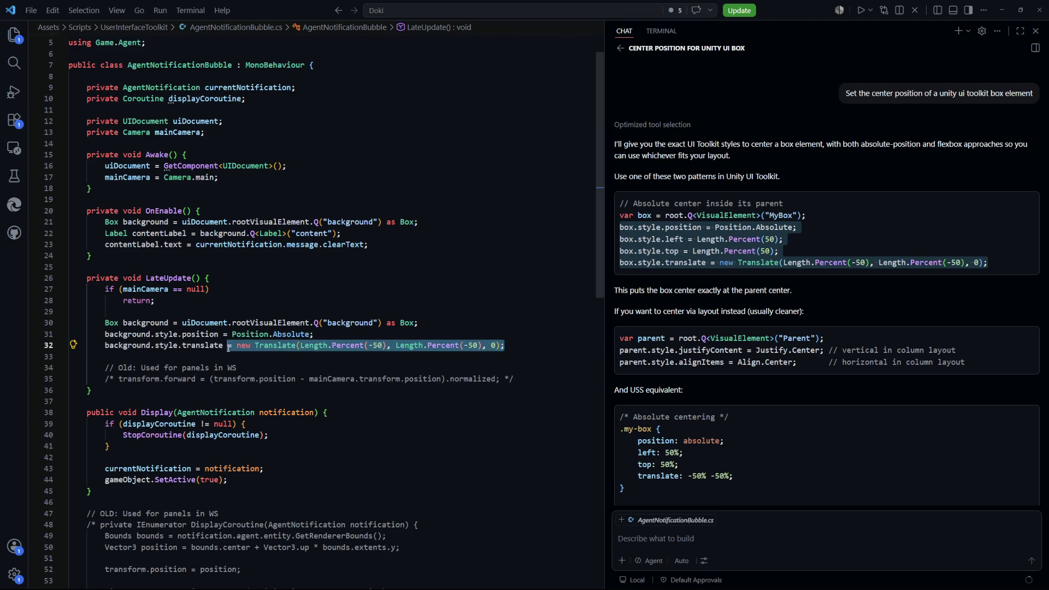
pyautogui.click(329, 366)
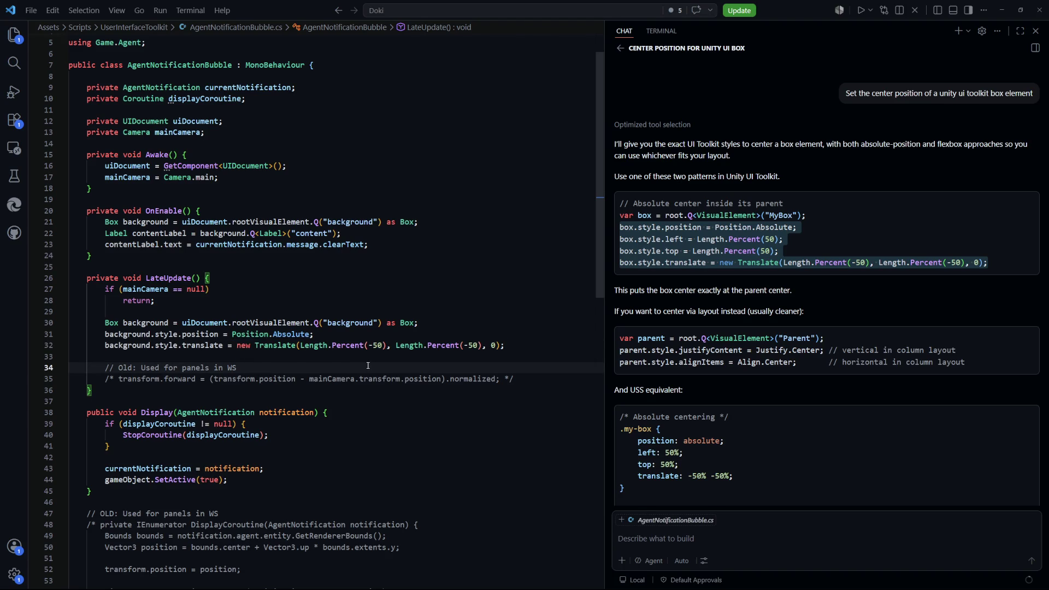
pyautogui.hotkey('ctrl', 'Tab')
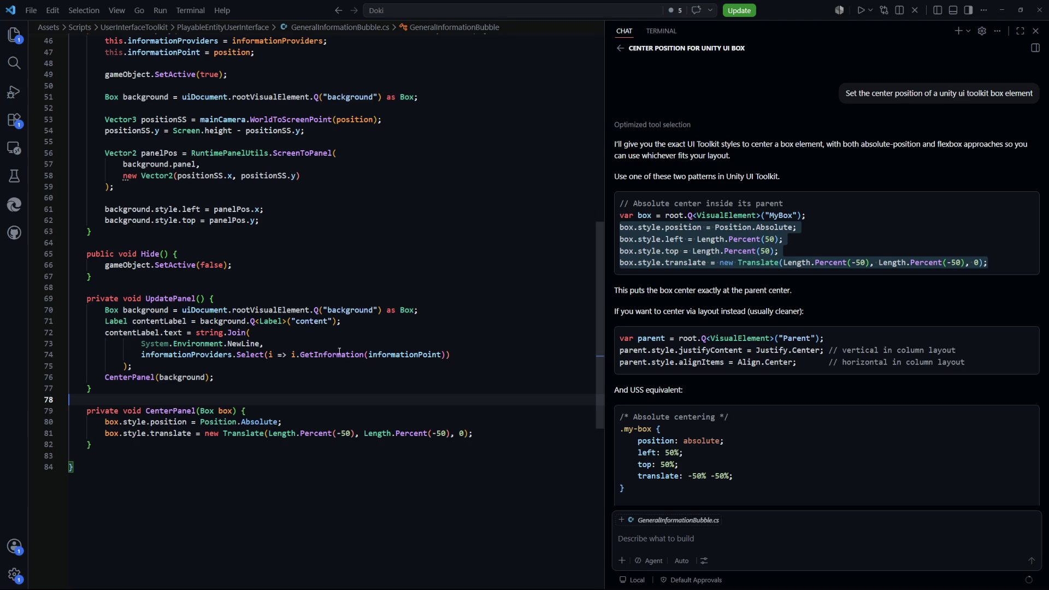
# Step: Copy GeneralInformationBubble's lines 53–62 (ScreenToPanel positioning) and paste them after LateUpdate's background lookup
pyautogui.scroll(4, 344, 361)
pyautogui.scroll(1, 354, 382)
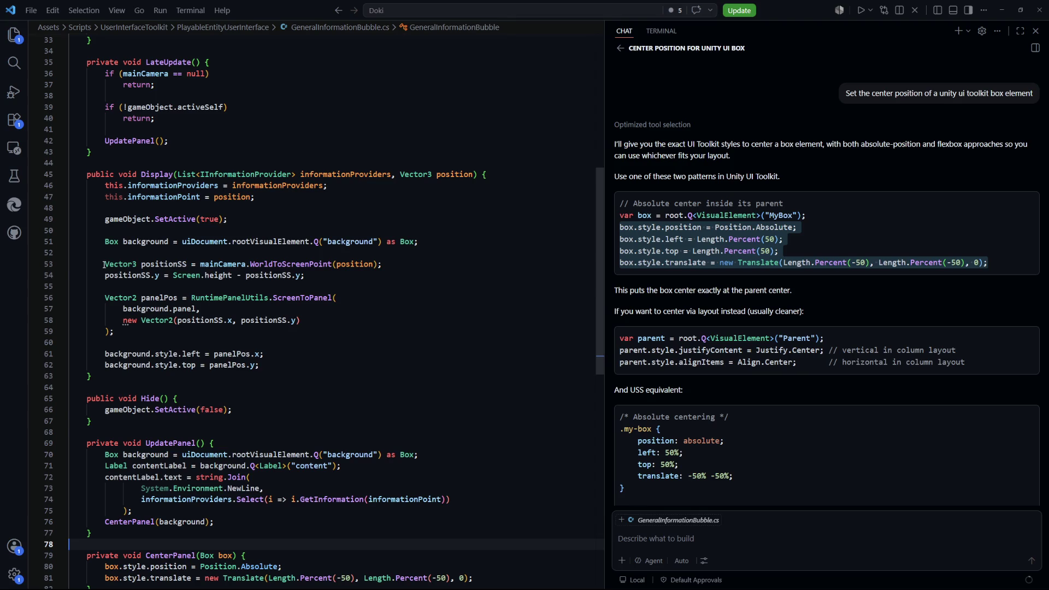
pyautogui.moveTo(272, 367)
pyautogui.mouseDown()
pyautogui.moveTo(123, 309)
pyautogui.moveTo(105, 264)
pyautogui.mouseUp()
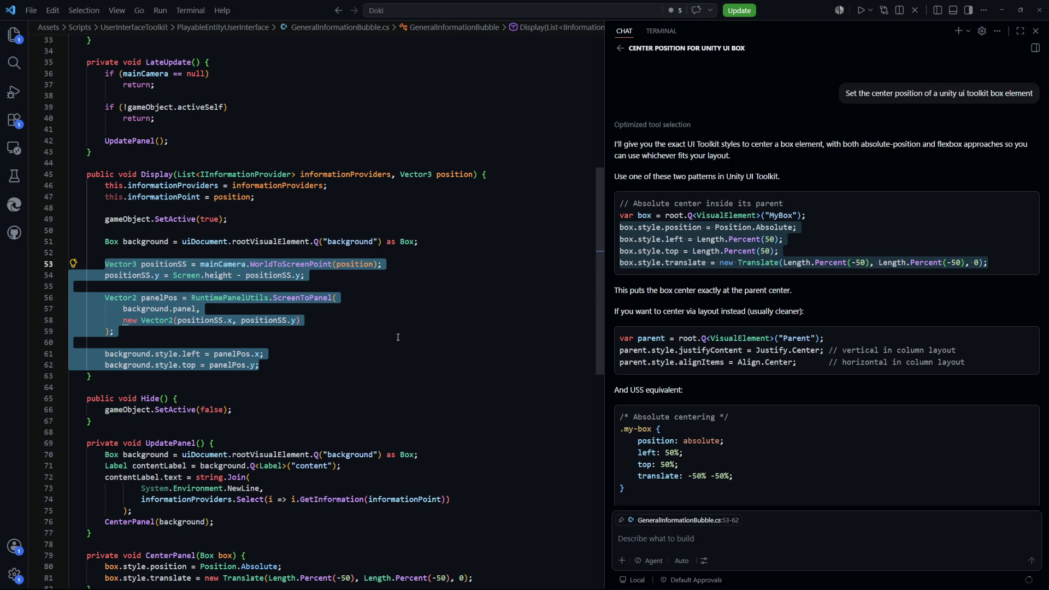
pyautogui.hotkey('ctrl', 'Tab')
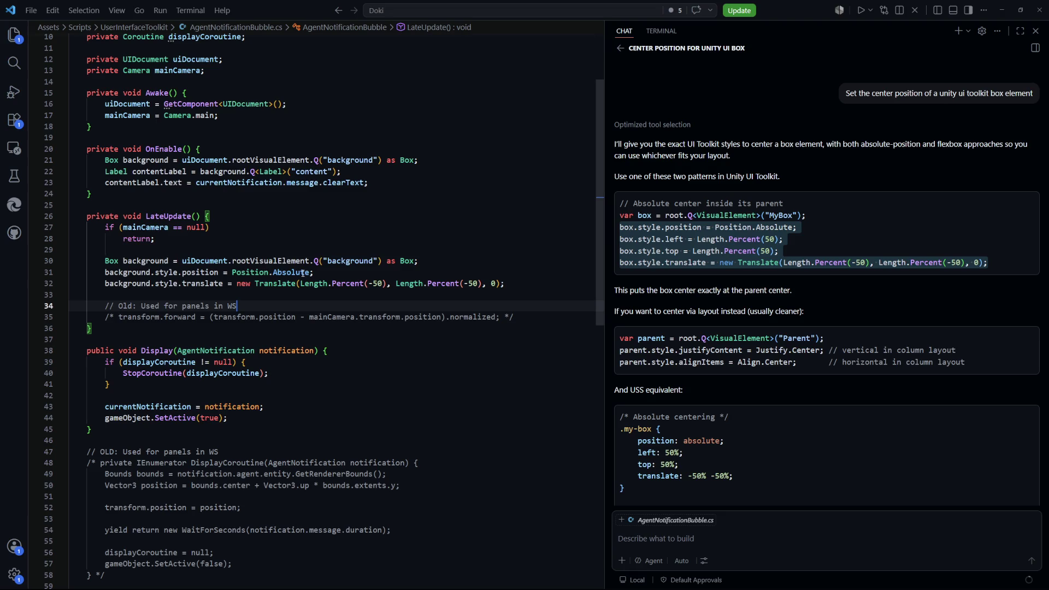
pyautogui.click(427, 262)
pyautogui.press('Return')
pyautogui.press('Return')
pyautogui.press('Return')
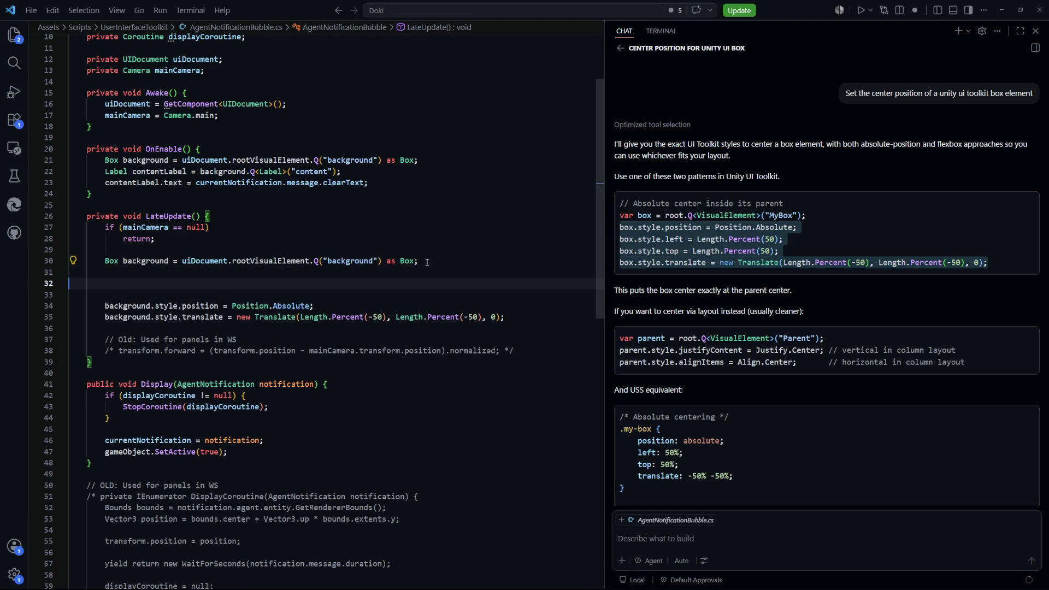
pyautogui.press('Tab')
pyautogui.press('Up')
pyautogui.press('Up')
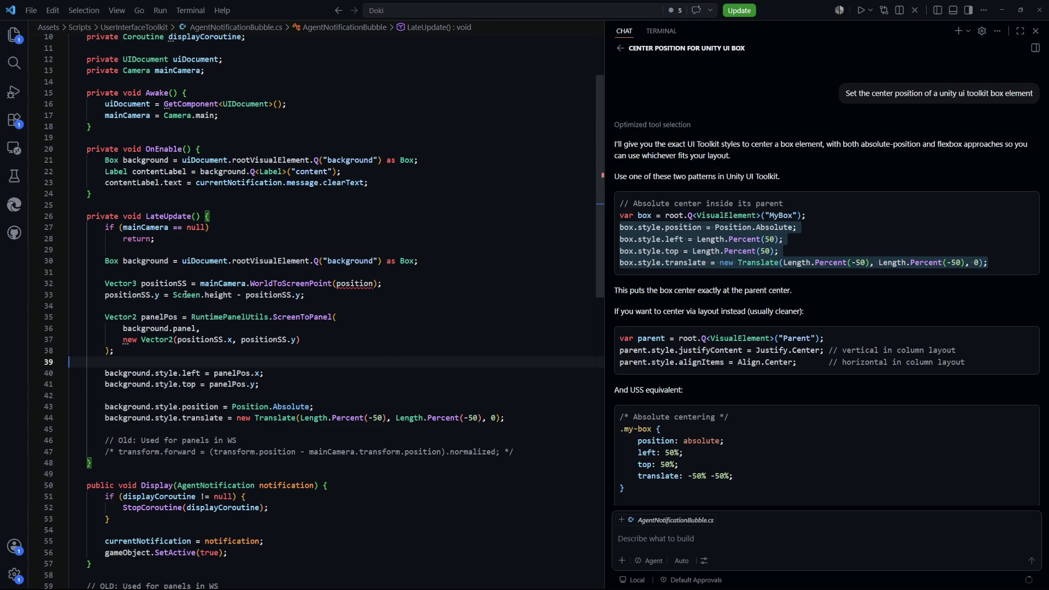
pyautogui.doubleClick(355, 283)
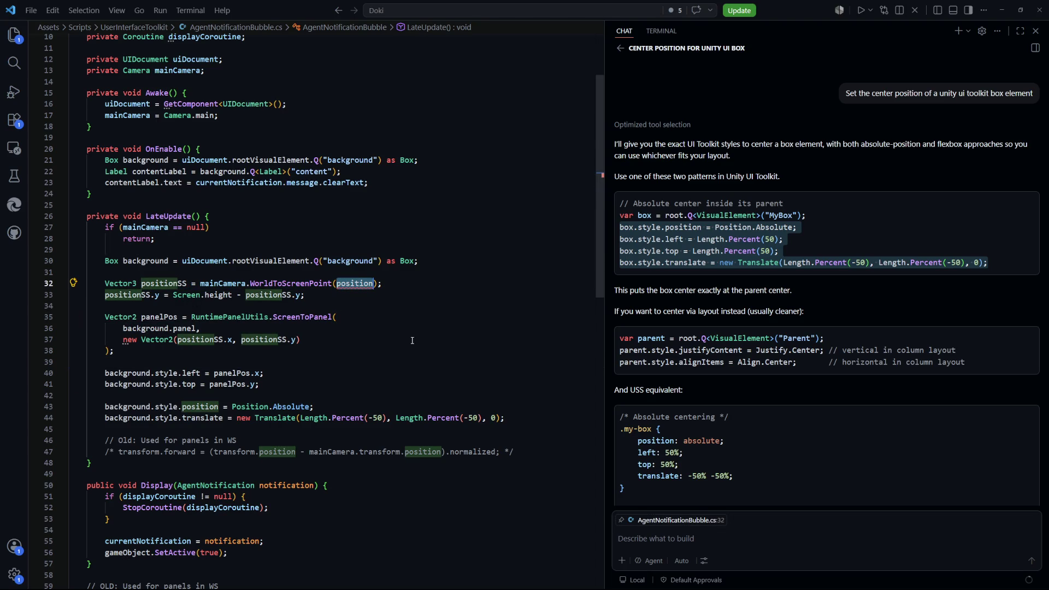
pyautogui.scroll(2, 375, 297)
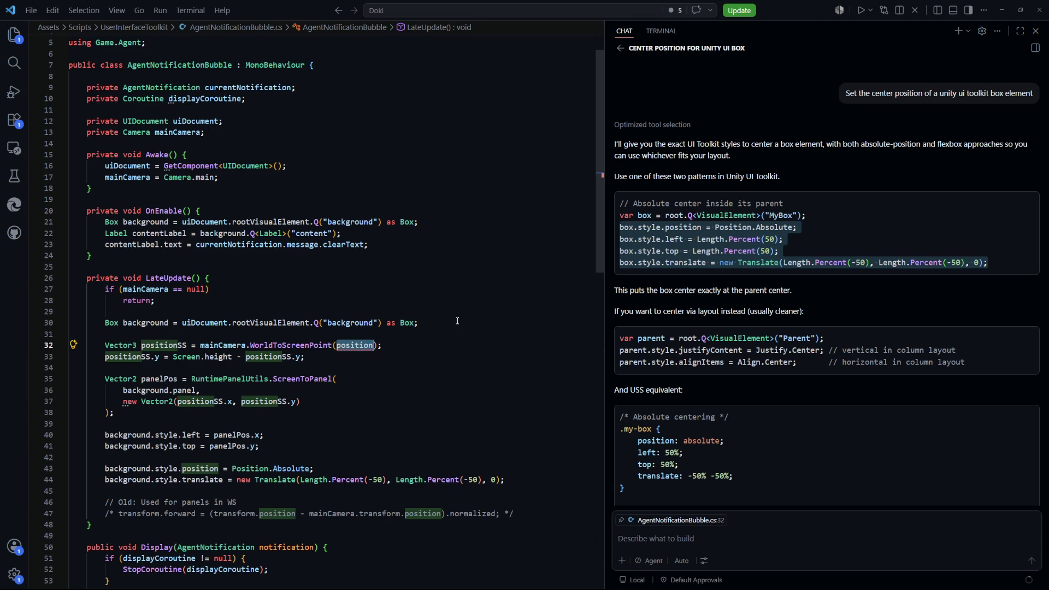
# Step: Paste the renderer Bounds and above-bounds position lines into LateUpdate
pyautogui.write('currentN')
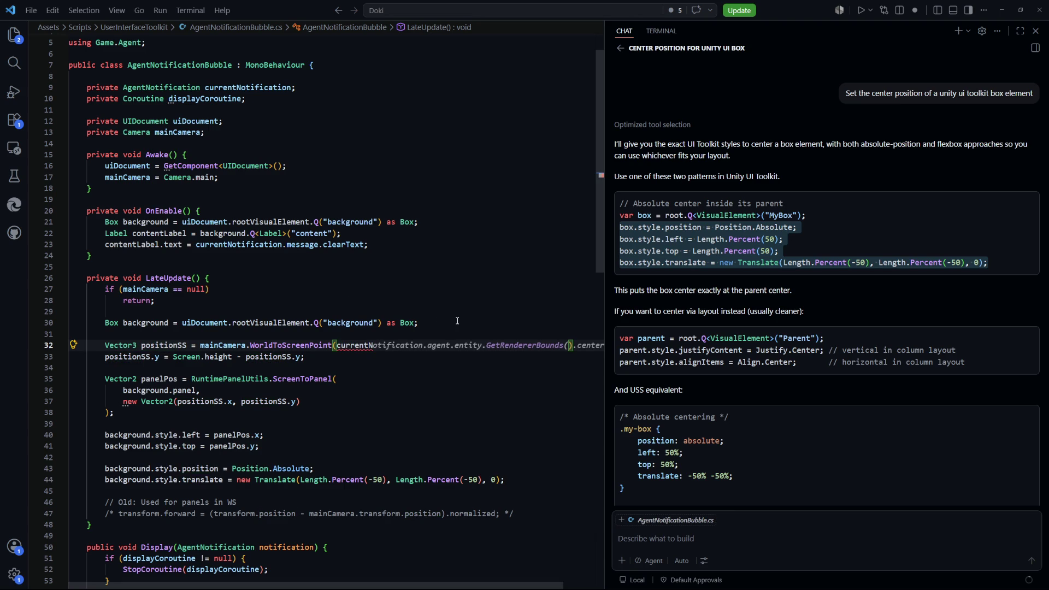
pyautogui.write('otifi')
pyautogui.press('BackSpace')
pyautogui.scroll(-8, 437, 316)
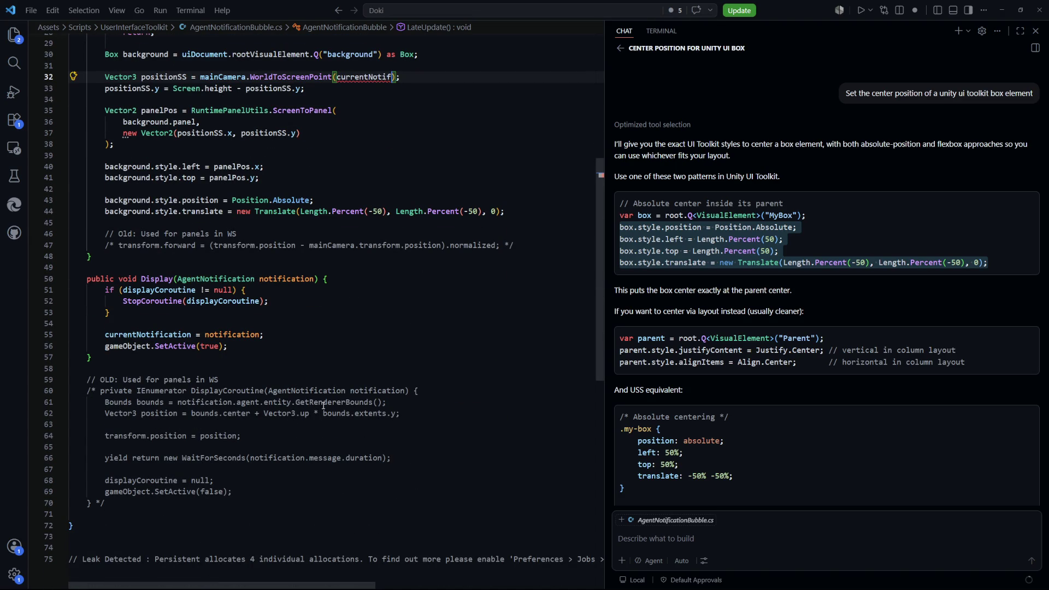
pyautogui.moveTo(384, 402); pyautogui.dragTo(177, 403)
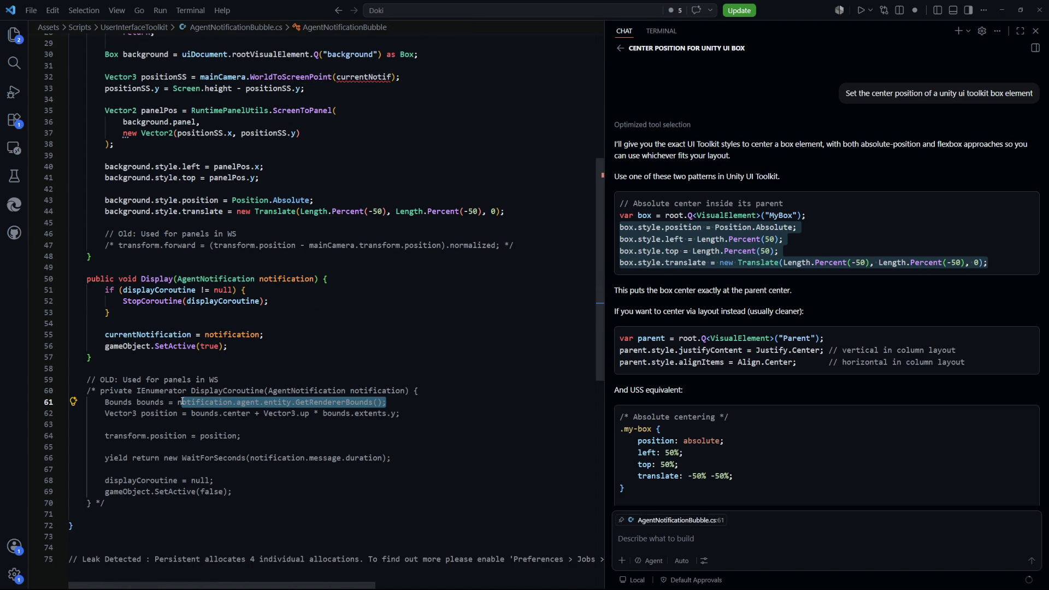
pyautogui.click(215, 414)
pyautogui.moveTo(401, 413); pyautogui.dragTo(192, 414)
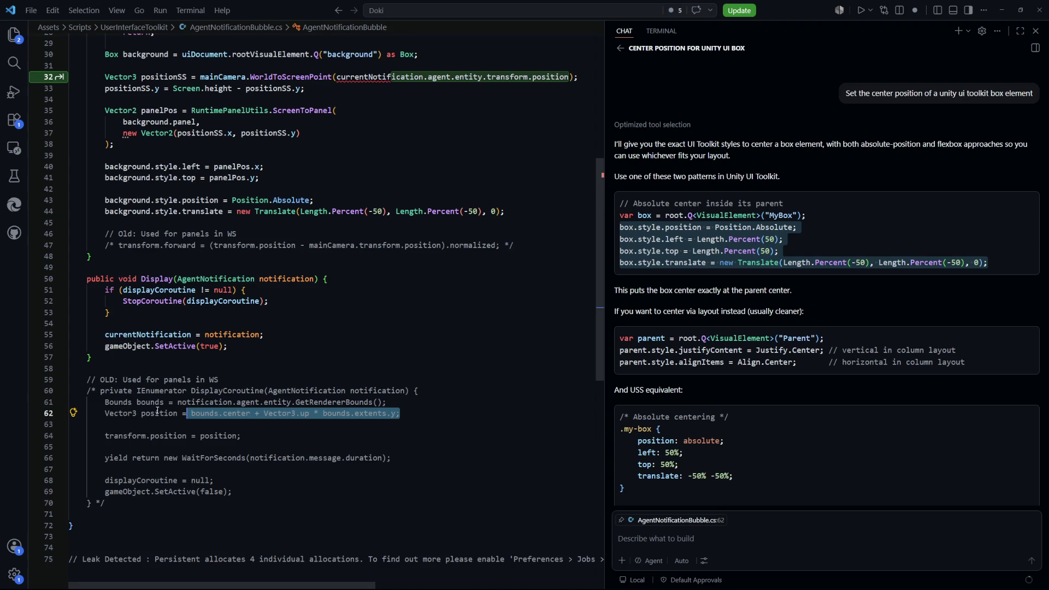
pyautogui.keyDown('shift'); pyautogui.click(105, 403); pyautogui.keyUp('shift')
pyautogui.scroll(4, 395, 298)
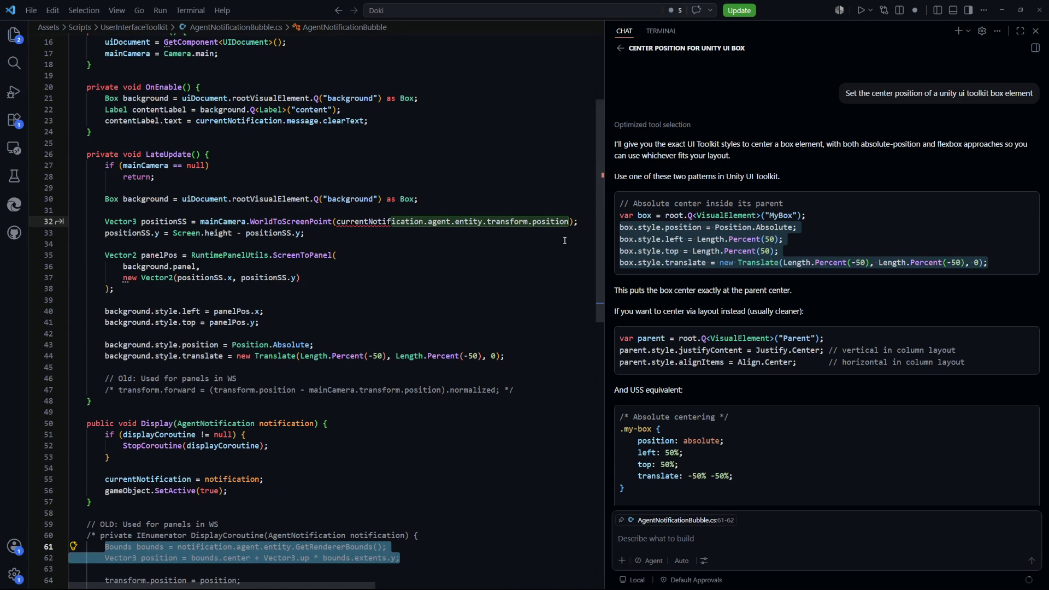
pyautogui.click(421, 206)
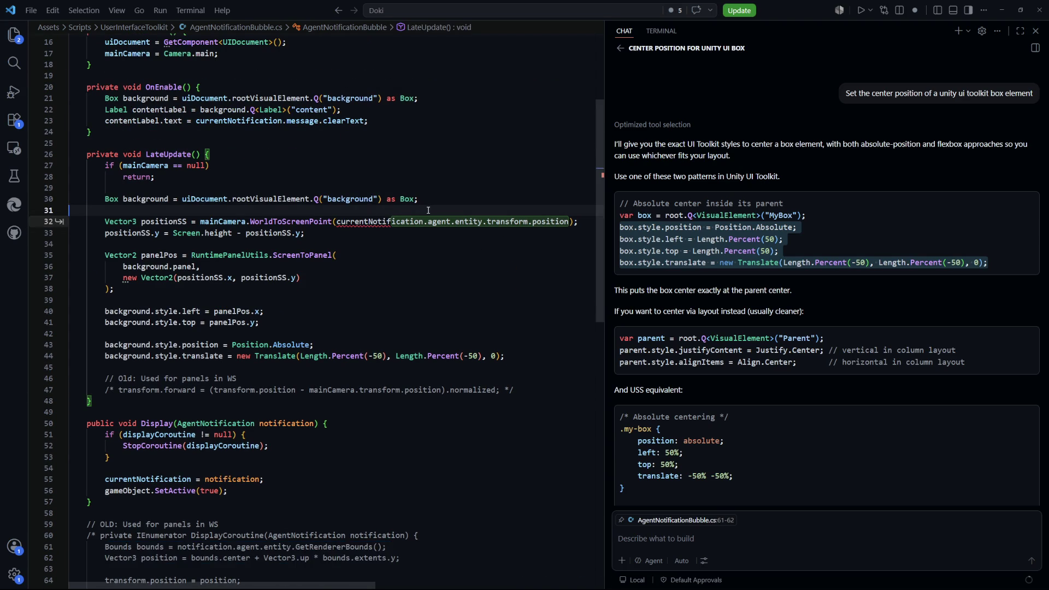
pyautogui.hotkey('ctrl', 'z')
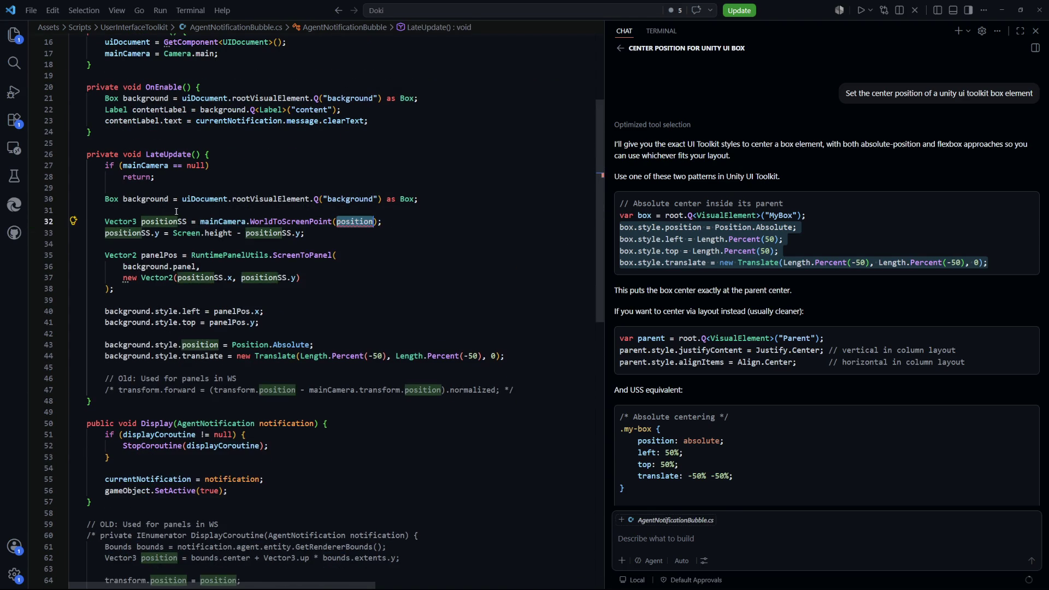
pyautogui.press('Return')
# Step: Base the bounds on currentNotification and rename the position variable to positionWS
pyautogui.click(178, 234)
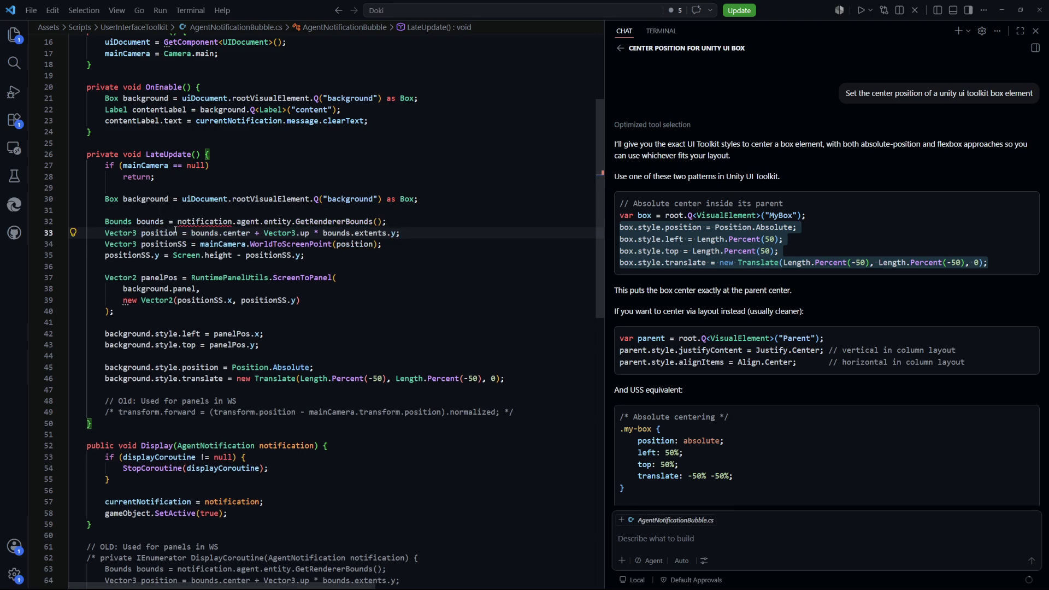
pyautogui.click(175, 231)
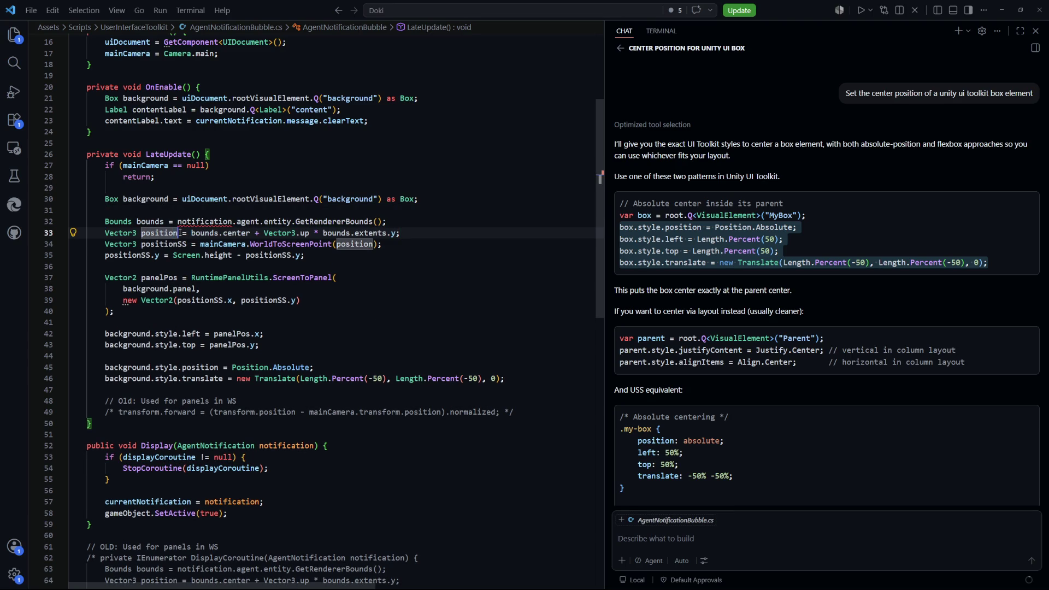
pyautogui.press('Tab')
pyautogui.write('WS')
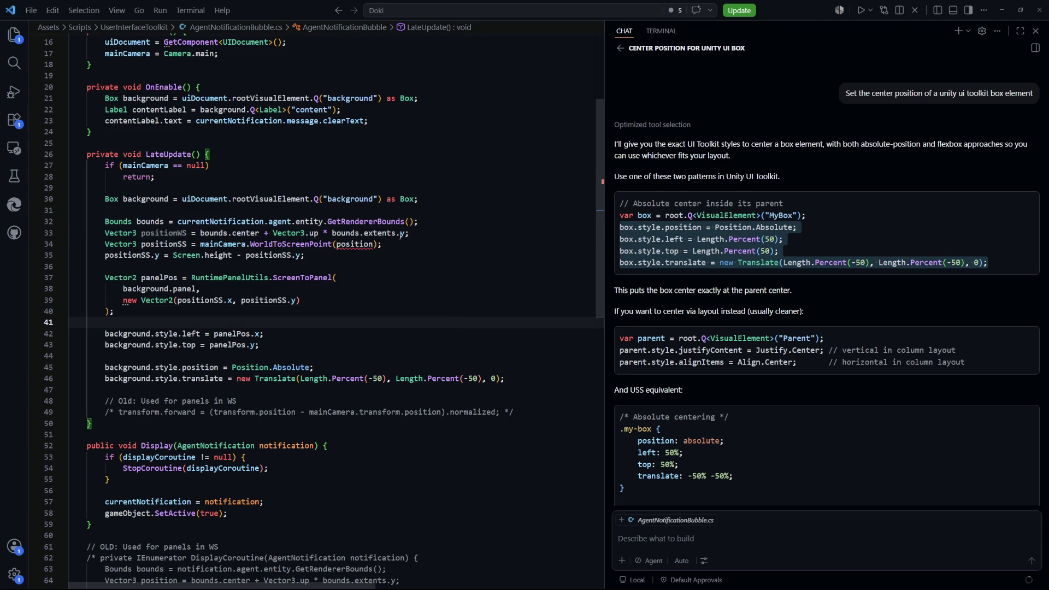
pyautogui.click(350, 244)
pyautogui.write('WS')
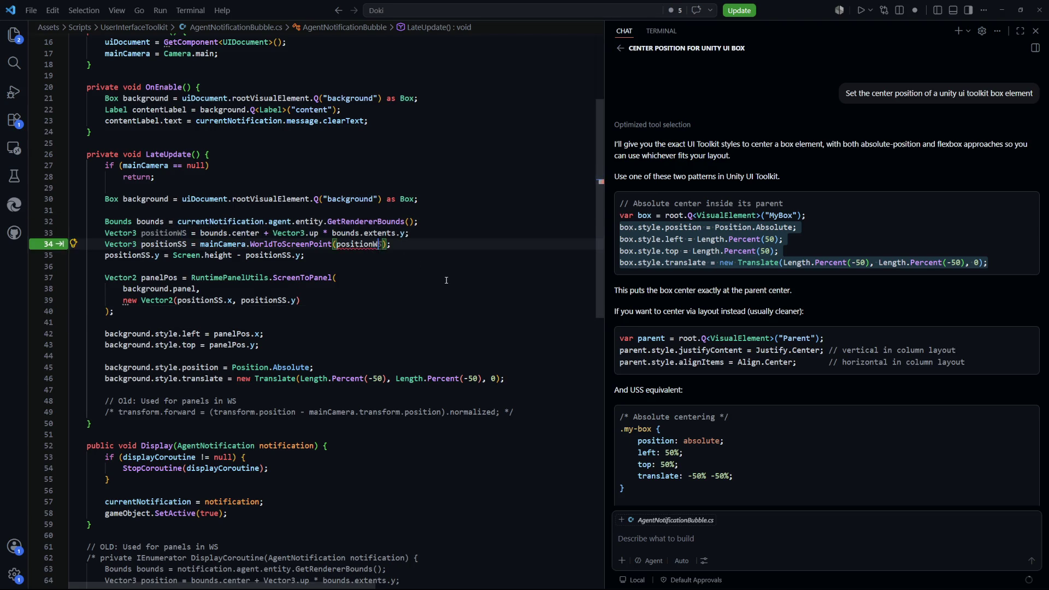
# Step: Review the bounds offset, screen-space conversion and Screen.height flip lines in LateUpdate
pyautogui.click(453, 300)
pyautogui.scroll(2, 449, 324)
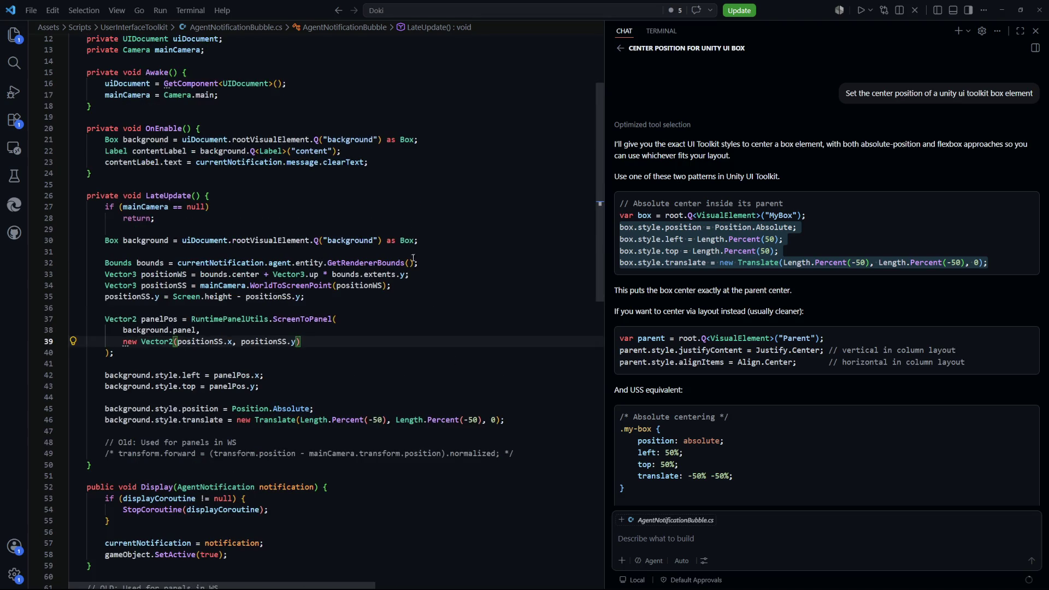
pyautogui.moveTo(418, 263); pyautogui.dragTo(170, 264)
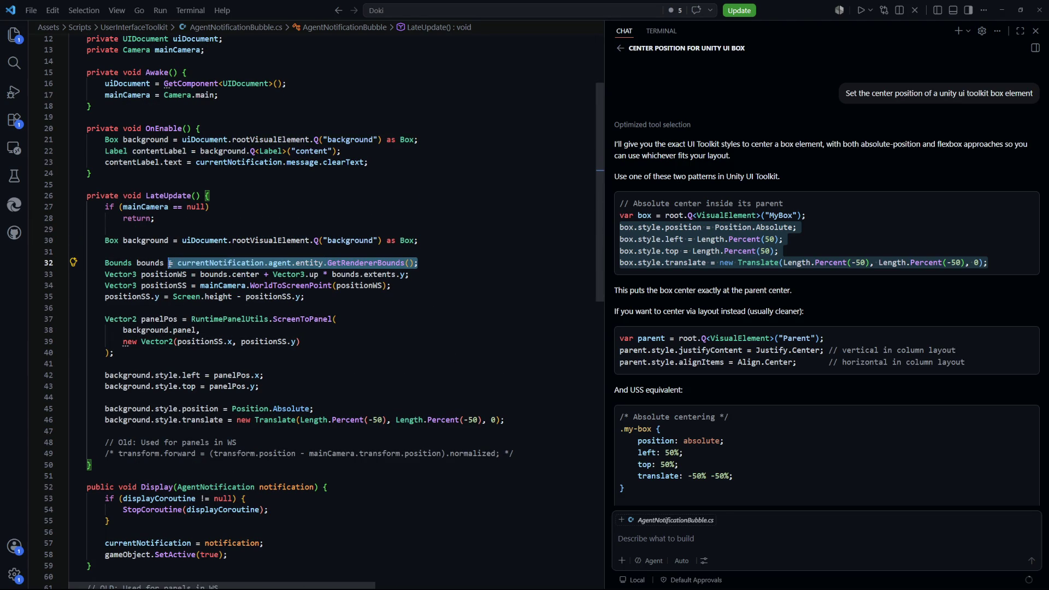
pyautogui.moveTo(418, 274); pyautogui.dragTo(104, 273)
pyautogui.click(388, 304)
pyautogui.scroll(-1, 389, 304)
pyautogui.moveTo(393, 265)
pyautogui.mouseDown()
pyautogui.moveTo(149, 253)
pyautogui.moveTo(141, 264)
pyautogui.mouseUp()
pyautogui.click(317, 278)
pyautogui.moveTo(317, 279)
pyautogui.mouseDown()
pyautogui.moveTo(108, 276)
pyautogui.moveTo(382, 261)
pyautogui.moveTo(145, 291)
pyautogui.moveTo(260, 285)
pyautogui.mouseUp()
pyautogui.click(387, 289)
# Step: Check the style left/top and absolute-position lines, then switch to Unity to recompile
pyautogui.scroll(-2, 387, 298)
pyautogui.scroll(-2, 179, 294)
pyautogui.scroll(-2, 492, 262)
pyautogui.click(511, 255)
pyautogui.moveTo(510, 255)
pyautogui.mouseDown()
pyautogui.moveTo(124, 255)
pyautogui.moveTo(70, 243)
pyautogui.mouseUp()
pyautogui.click(328, 276)
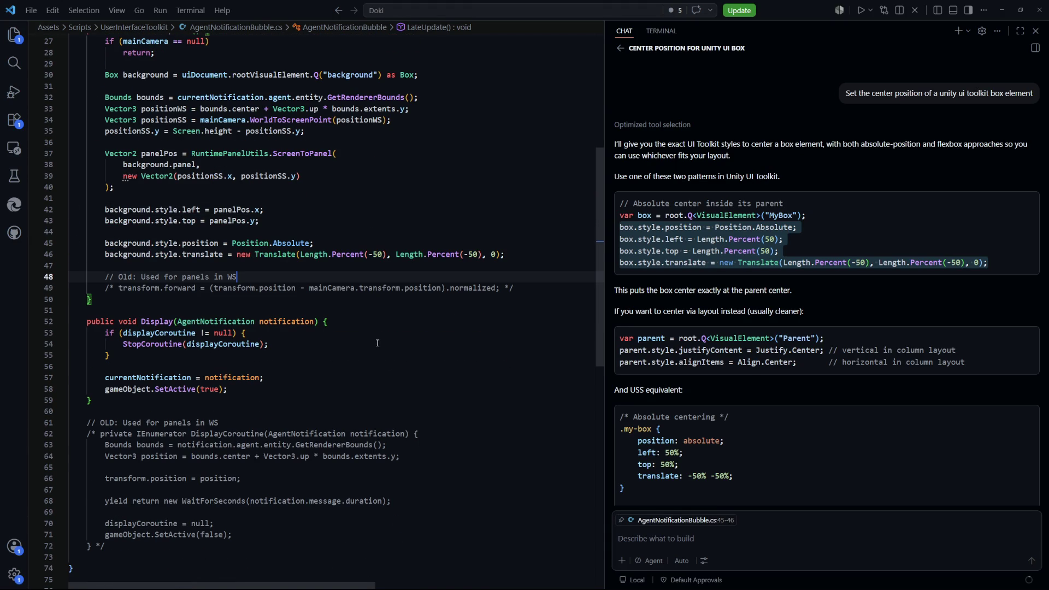
pyautogui.scroll(-2, 380, 341)
pyautogui.scroll(6, 380, 341)
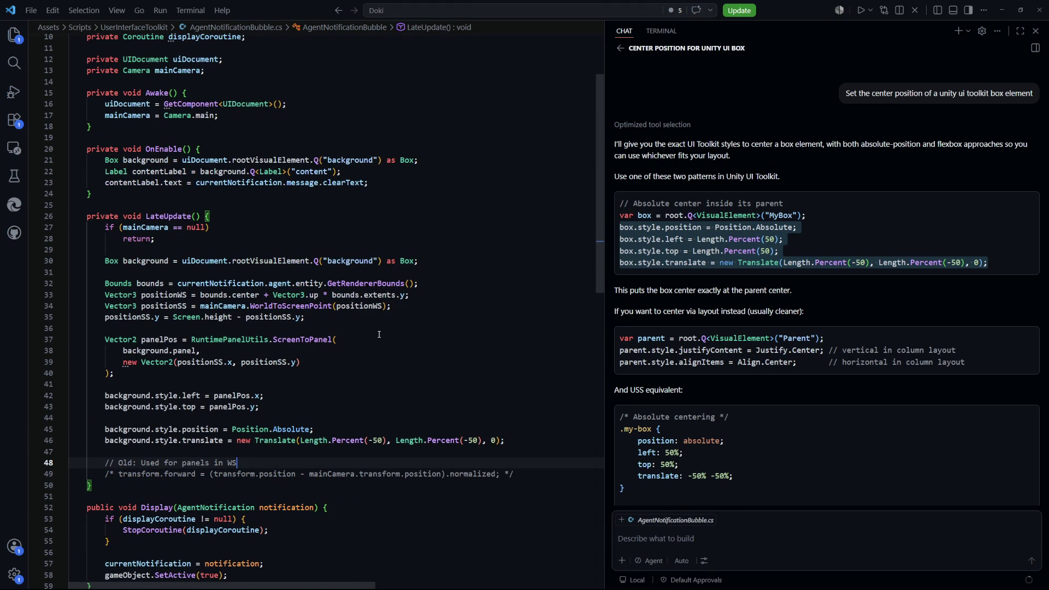
pyautogui.scroll(-4, 380, 335)
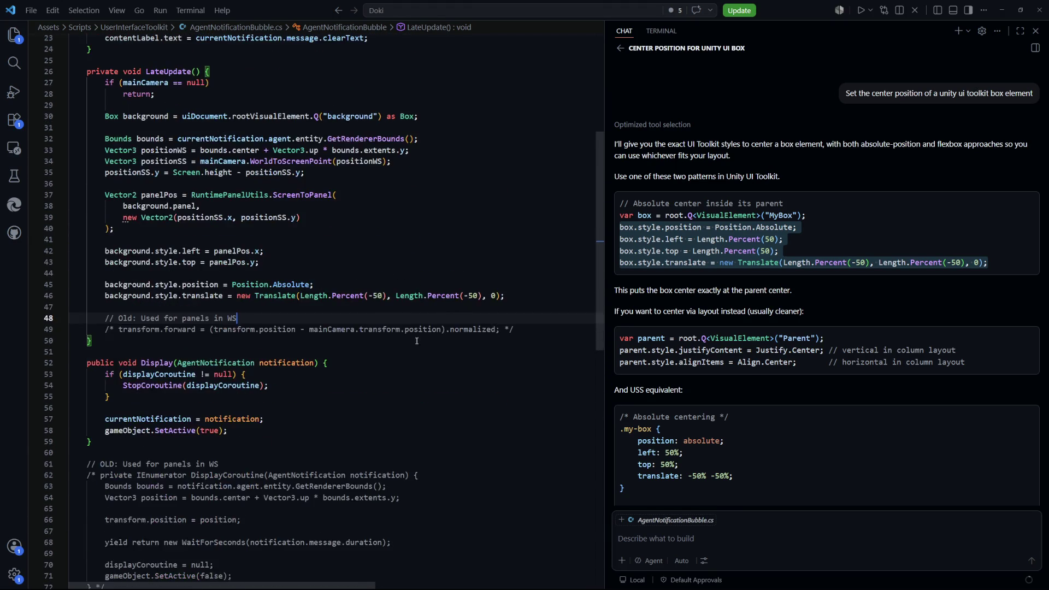
pyautogui.scroll(-3, 462, 343)
pyautogui.hotkey('alt', 'Tab')
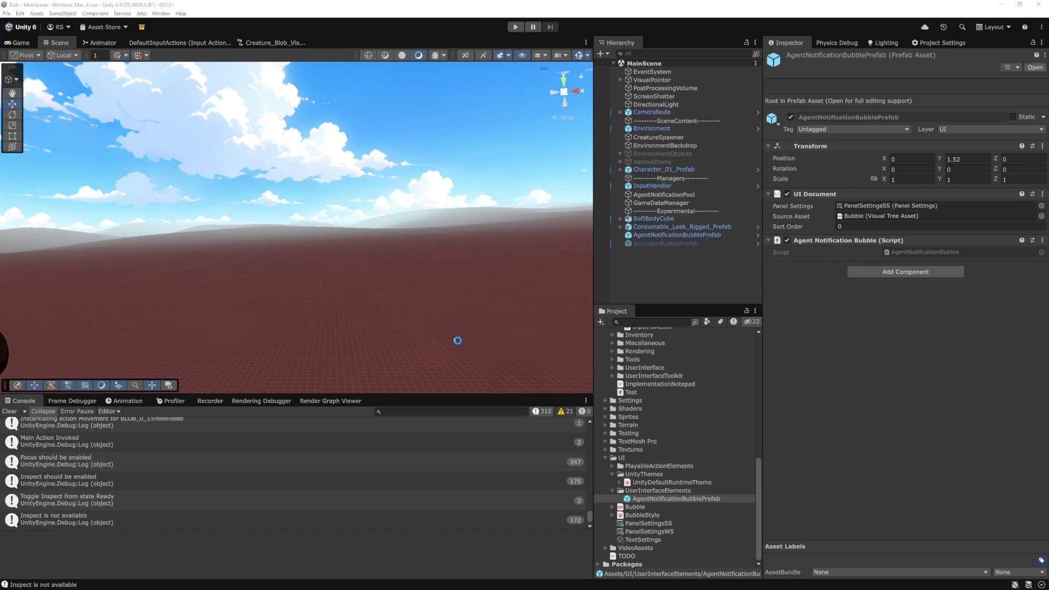
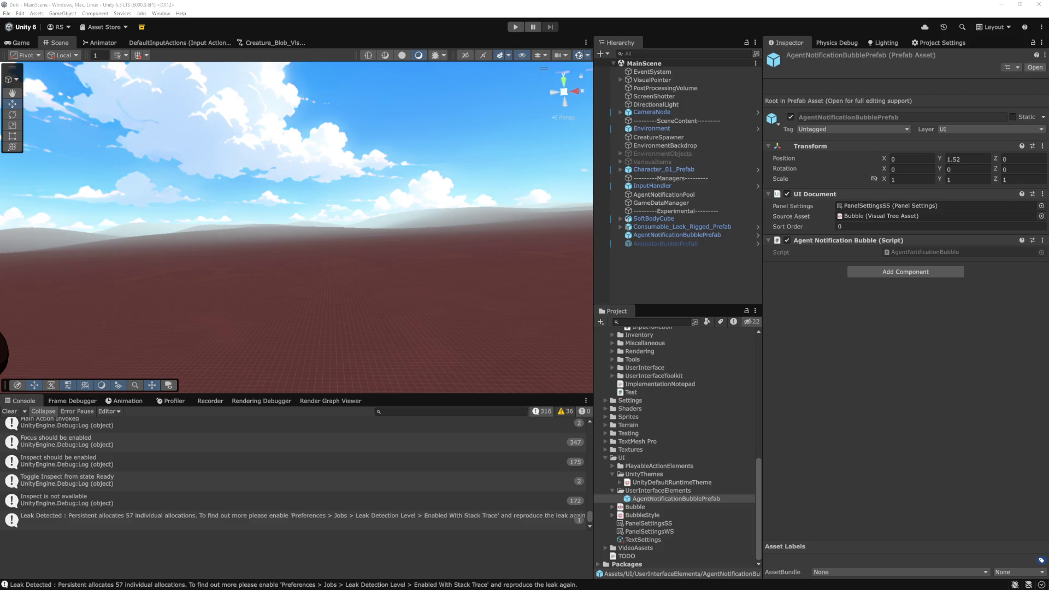
# Step: Play the scene and open the NullReferenceException at AgentNotificationBubble.cs line 32 in LateUpdate
pyautogui.click(515, 26)
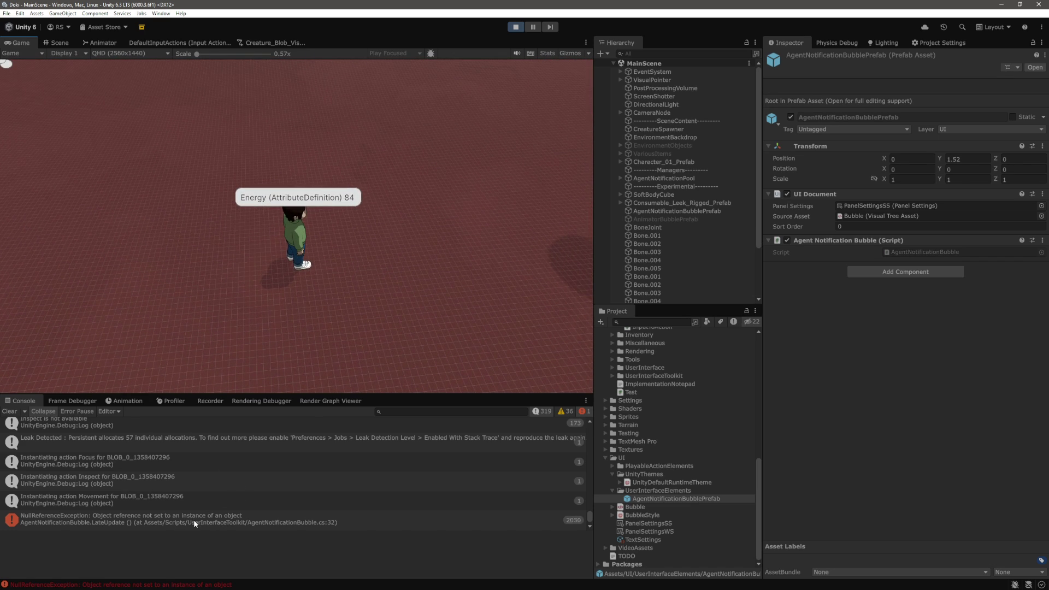
pyautogui.click(200, 521)
pyautogui.click(532, 27)
pyautogui.click(300, 524)
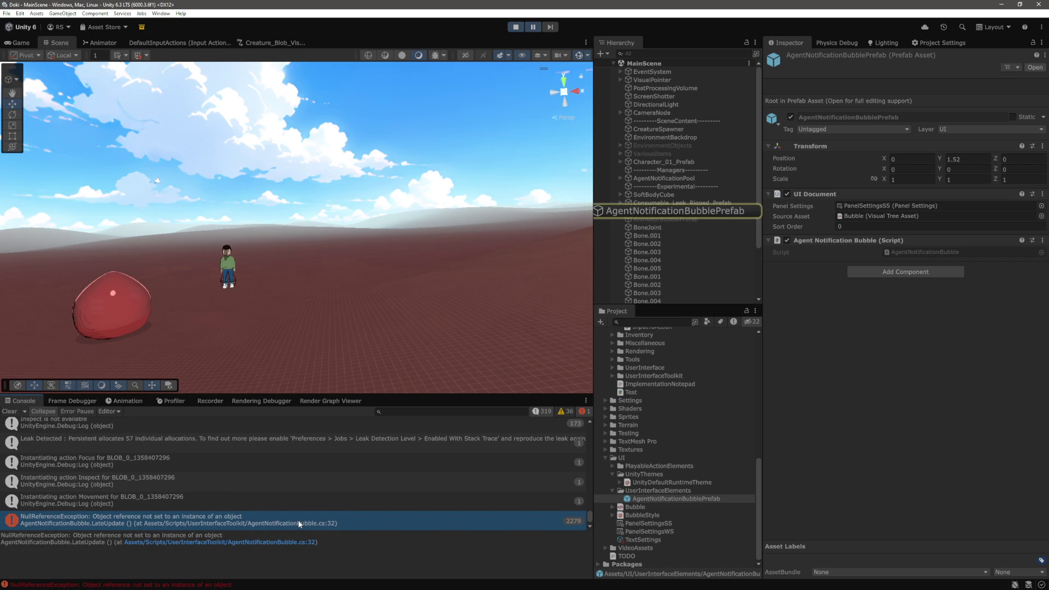
pyautogui.doubleClick(226, 524)
pyautogui.click(456, 349)
# Step: After the mainCamera null check, add the Copilot guard 'if (!gameObject.activeSelf) return;'
pyautogui.scroll(1, 403, 419)
pyautogui.scroll(1, 404, 420)
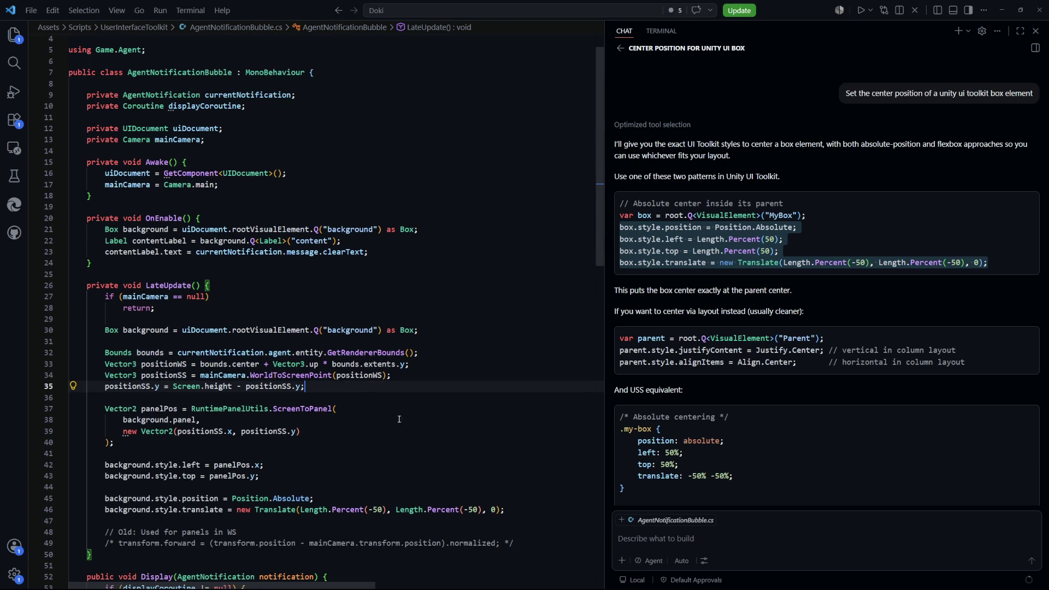
pyautogui.click(258, 322)
pyautogui.press('Return')
pyautogui.press('Return')
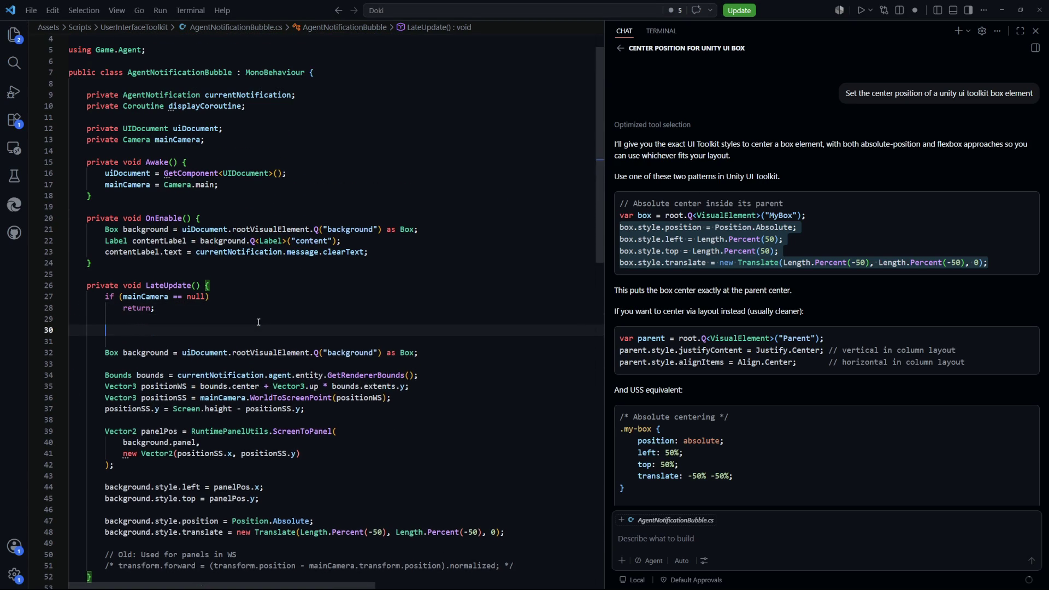
pyautogui.write('if (')
pyautogui.press('Escape')
pyautogui.write('curre)')
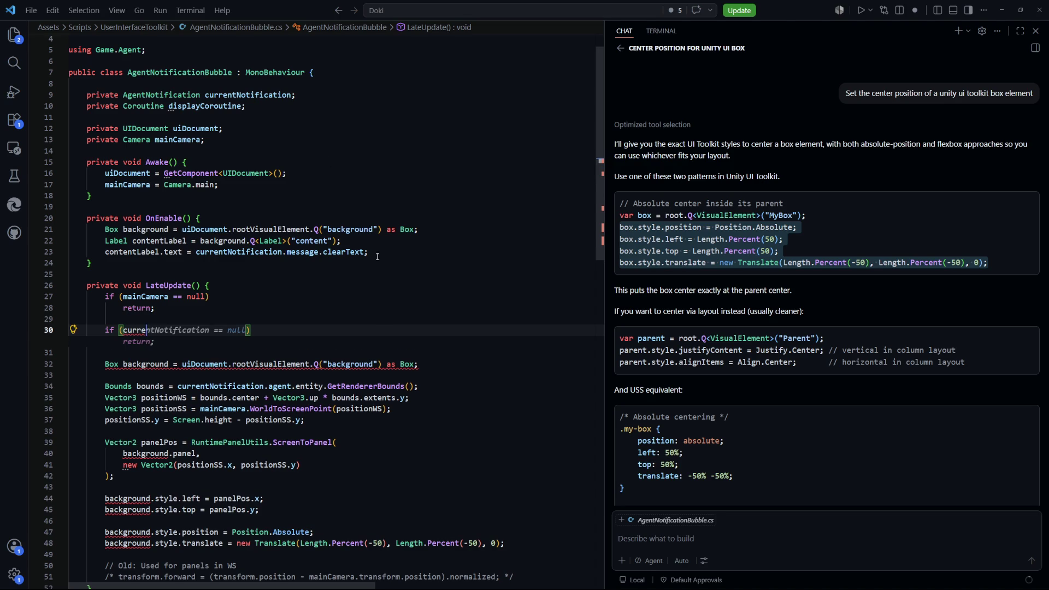
pyautogui.scroll(-8, 382, 257)
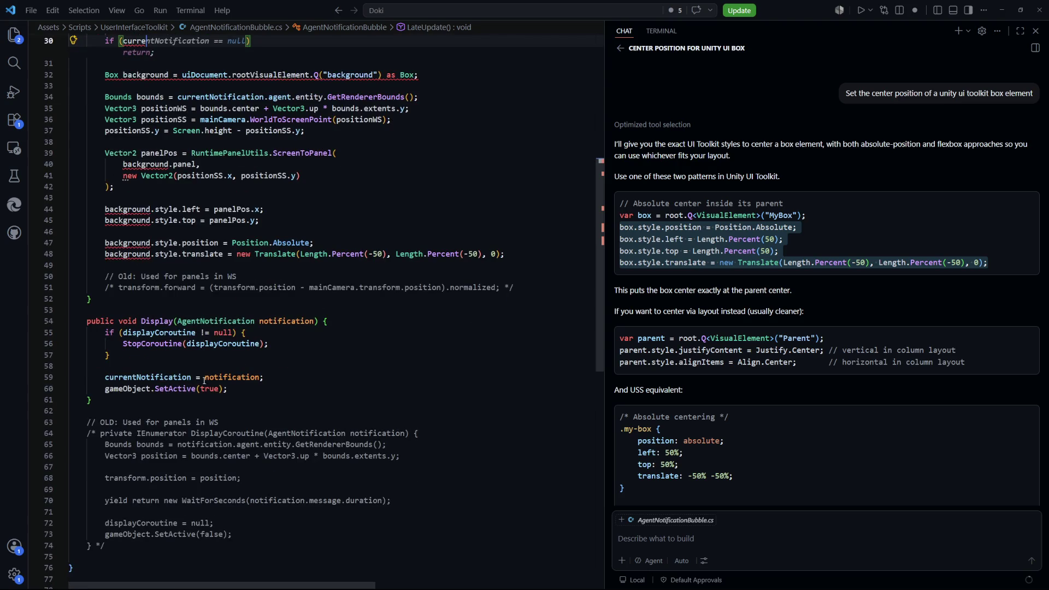
pyautogui.scroll(6, 317, 394)
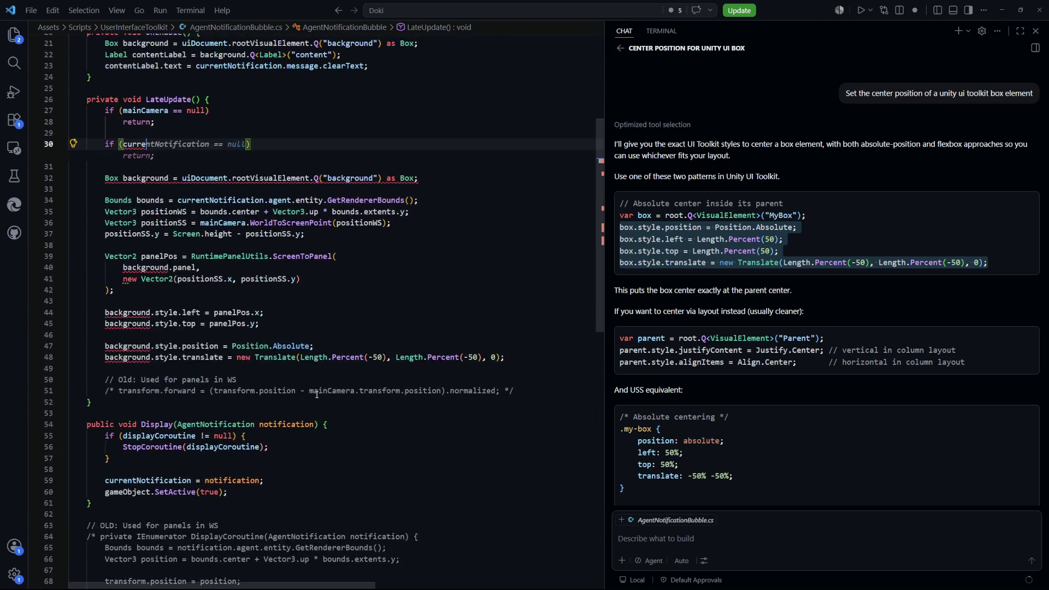
pyautogui.press('Left')
pyautogui.press('Left')
pyautogui.press('Left')
pyautogui.press('BackSpace')
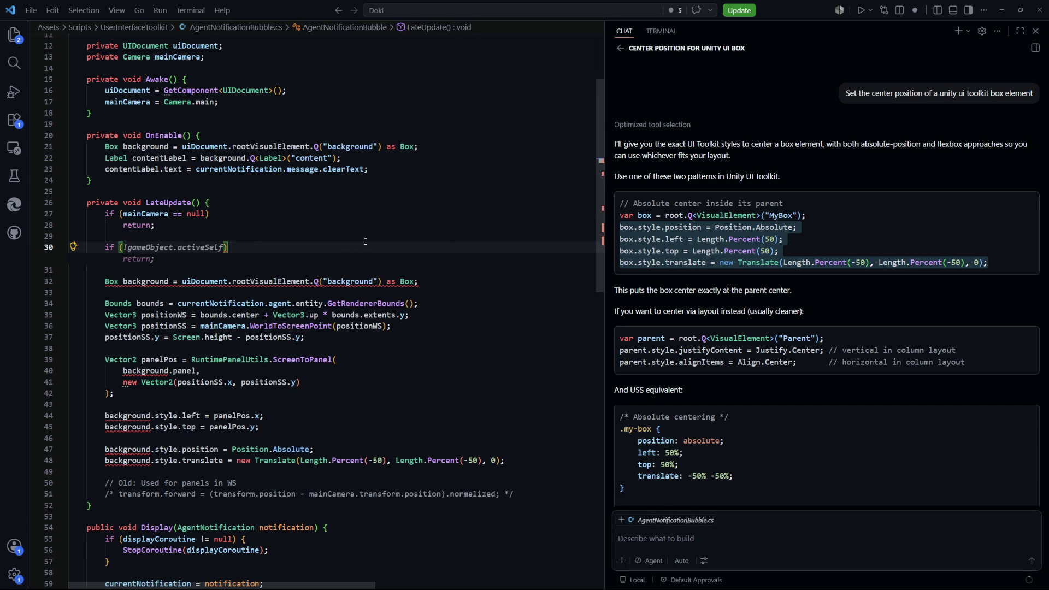
pyautogui.press('Tab')
# Step: Review the positionWS calculation and Display method, then select the displayCoroutine field line
pyautogui.click(476, 337)
pyautogui.scroll(-3, 476, 336)
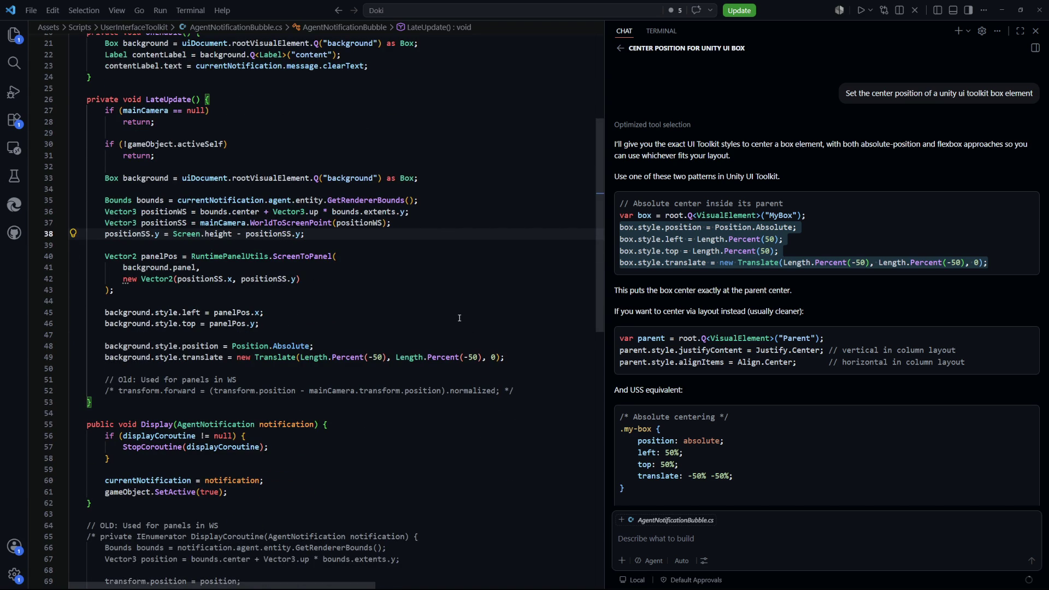
pyautogui.scroll(2, 298, 308)
pyautogui.moveTo(305, 295); pyautogui.dragTo(420, 261)
pyautogui.click(337, 317)
pyautogui.click(164, 273)
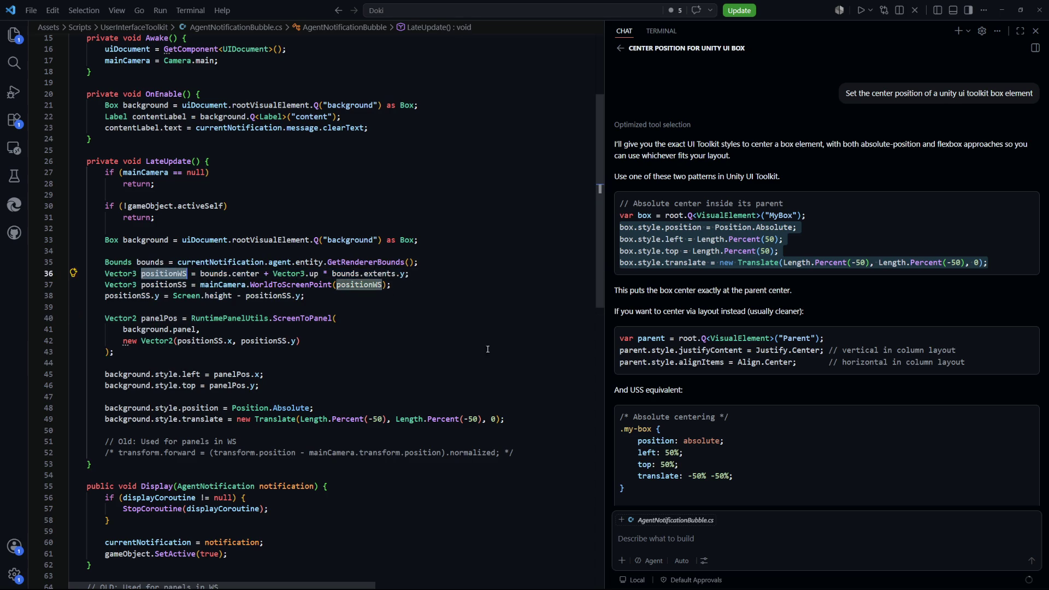
pyautogui.scroll(-2, 189, 308)
pyautogui.scroll(-1, 189, 309)
pyautogui.click(160, 346)
pyautogui.scroll(8, 329, 396)
pyautogui.scroll(1, 328, 396)
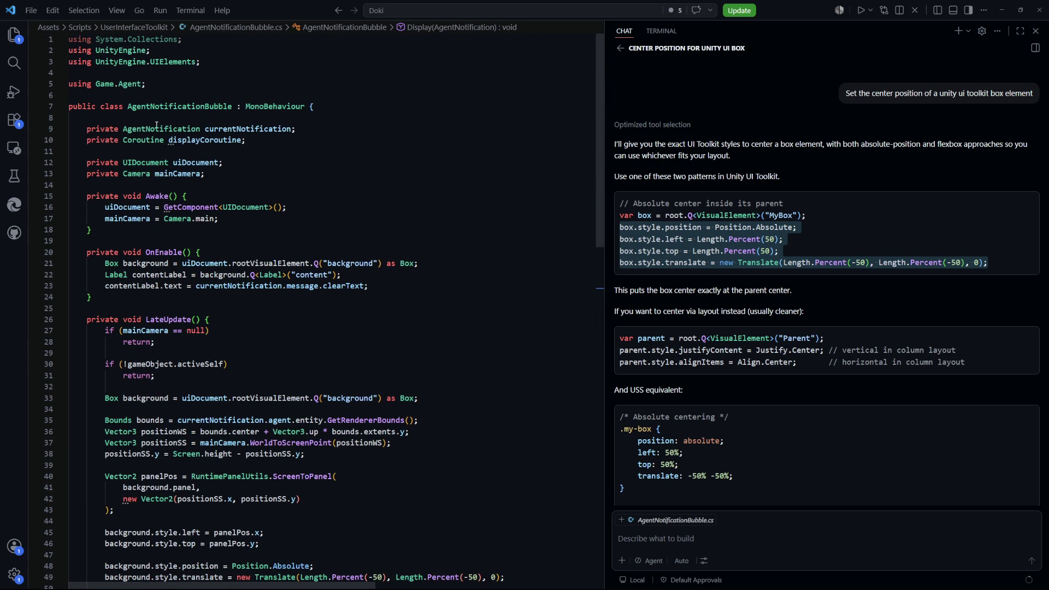
pyautogui.tripleClick(305, 140)
# Step: Comment out displayCoroutine and add the field 'private Vector3 displayPositionWS;'
pyautogui.hotkey('shift', 'alt', 'a')
pyautogui.click(334, 132)
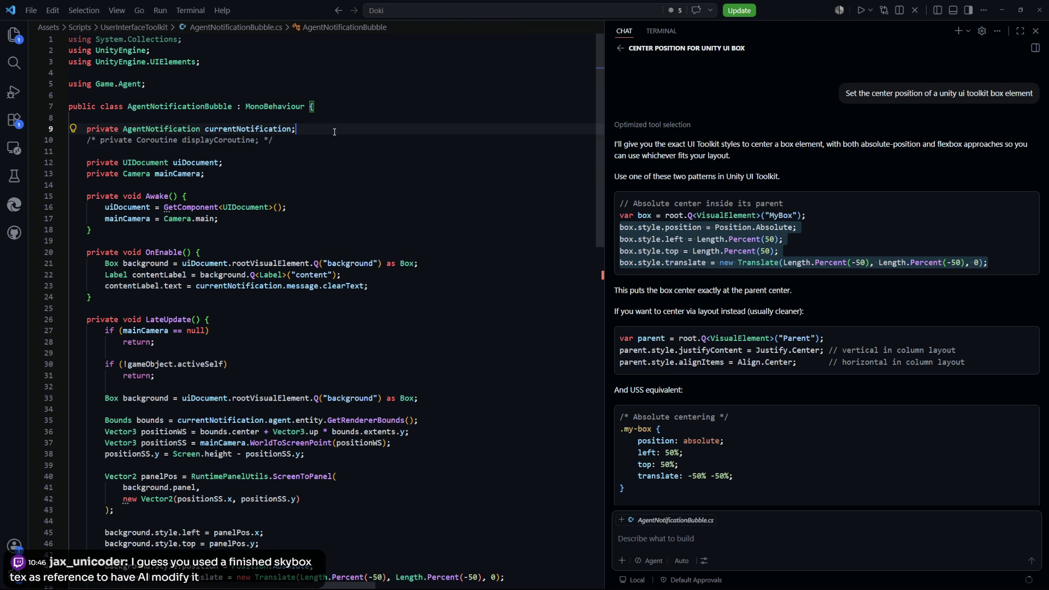
pyautogui.press('Return')
pyautogui.write('private ')
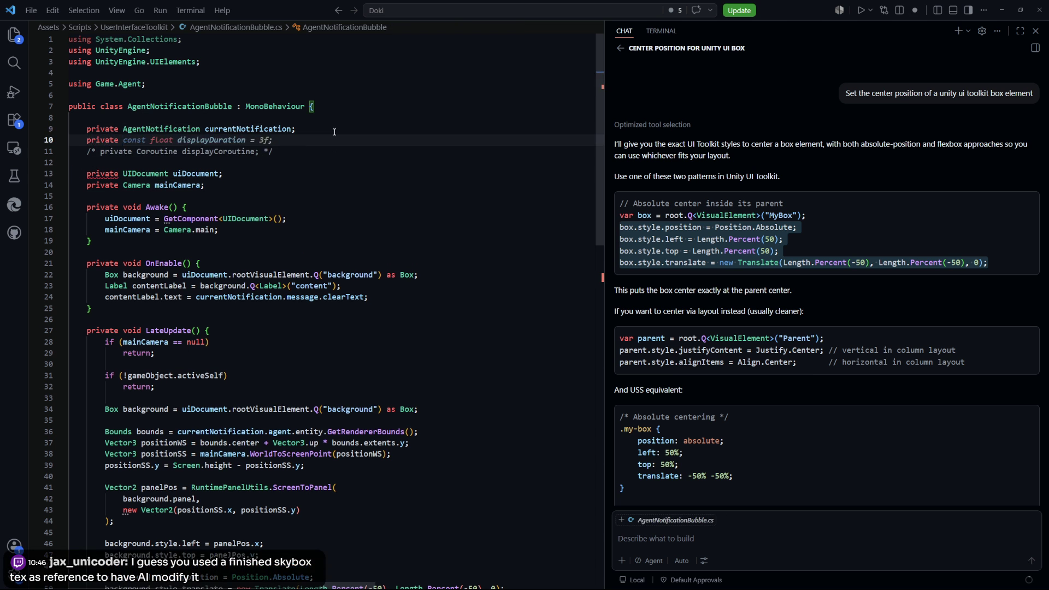
pyautogui.write('Vector3 ')
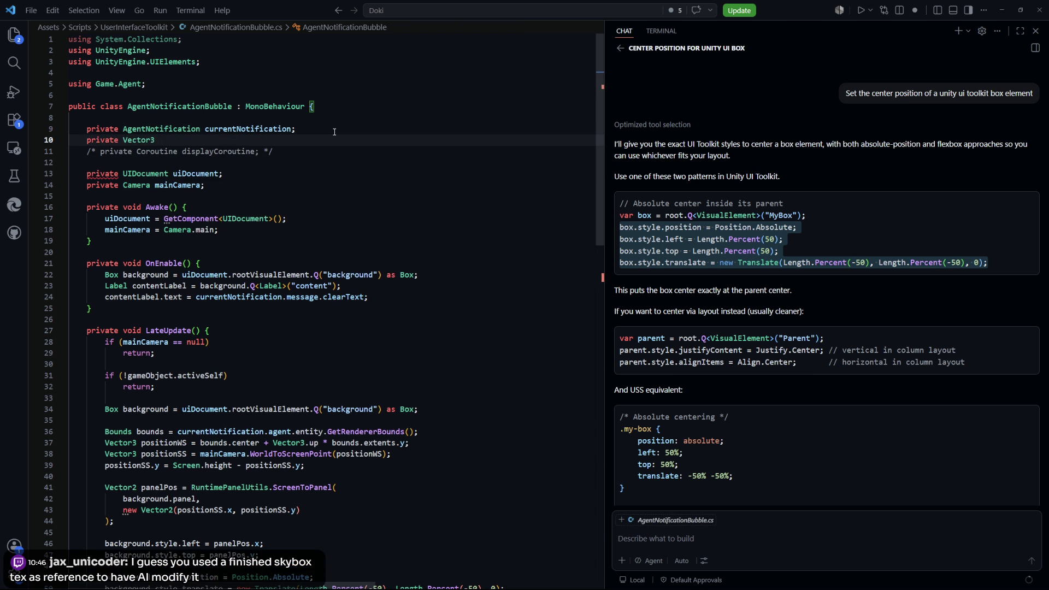
pyautogui.write('displayP')
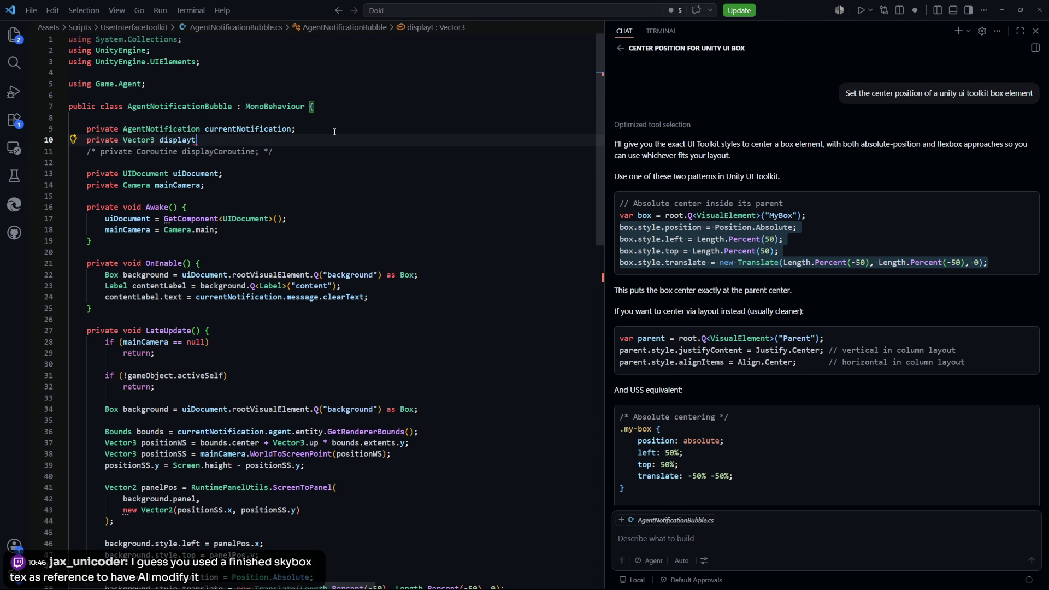
pyautogui.write('ositionWS;')
# Step: Delete the bounds and positionWS calculation lines from LateUpdate
pyautogui.scroll(-7, 214, 188)
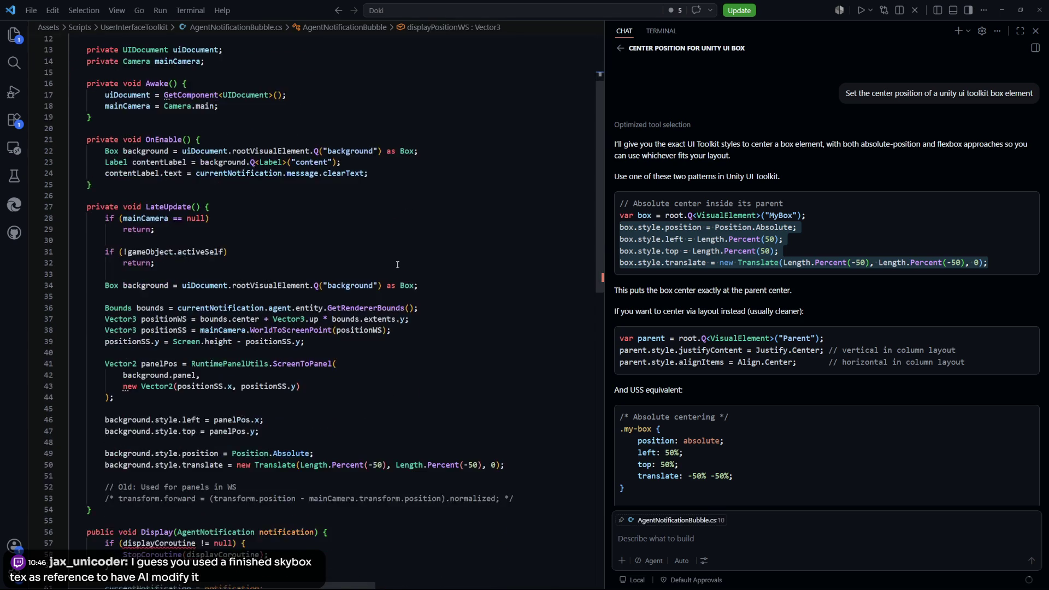
pyautogui.click(349, 239)
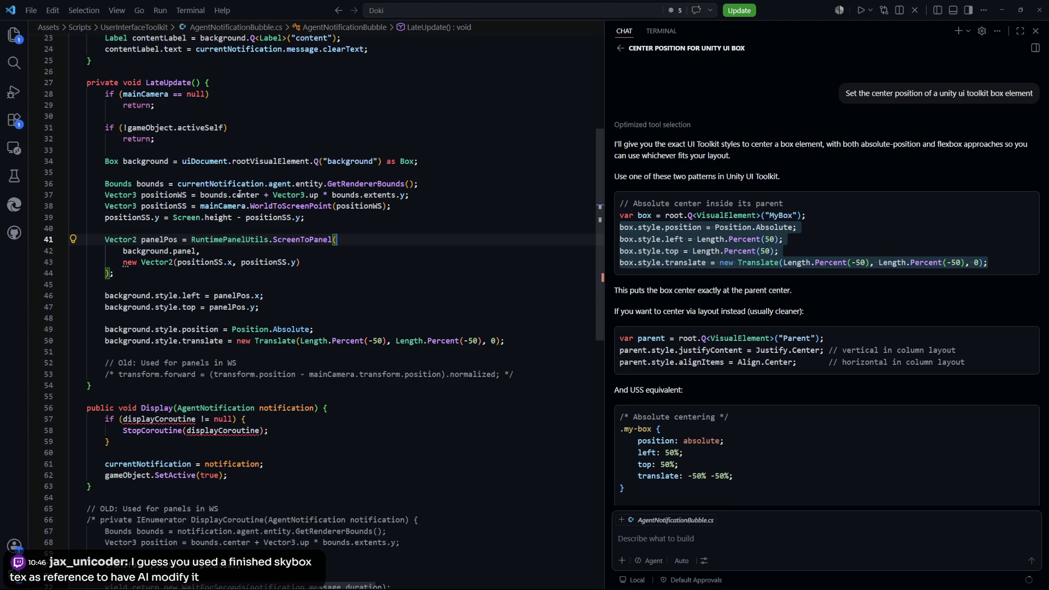
pyautogui.moveTo(407, 195)
pyautogui.mouseDown()
pyautogui.moveTo(118, 194)
pyautogui.moveTo(105, 184)
pyautogui.mouseUp()
pyautogui.press('BackSpace')
pyautogui.press('BackSpace')
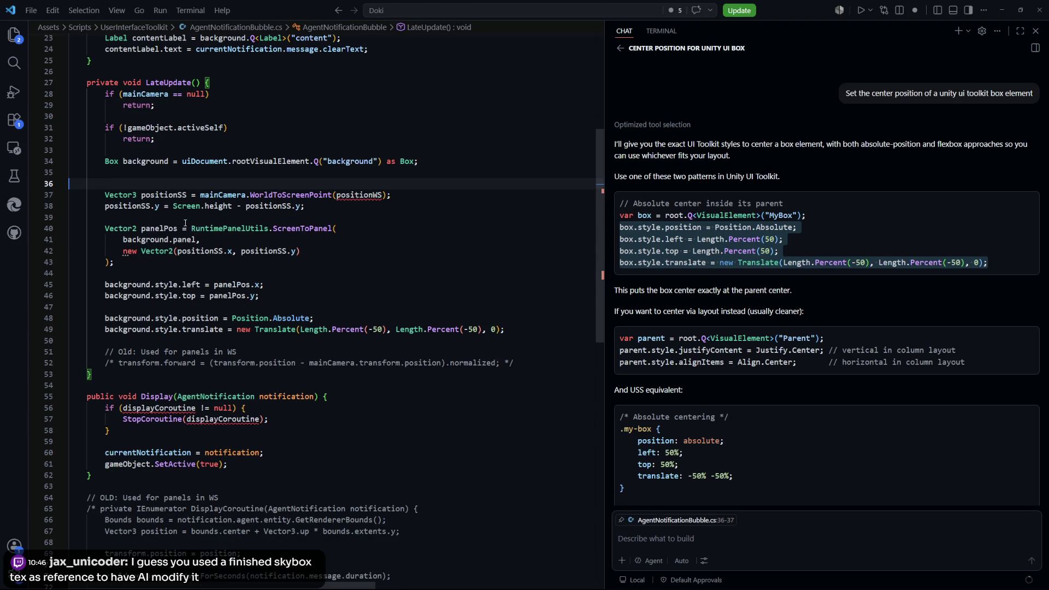
# Step: Comment out the StopCoroutine block in Display
pyautogui.scroll(-2, 314, 254)
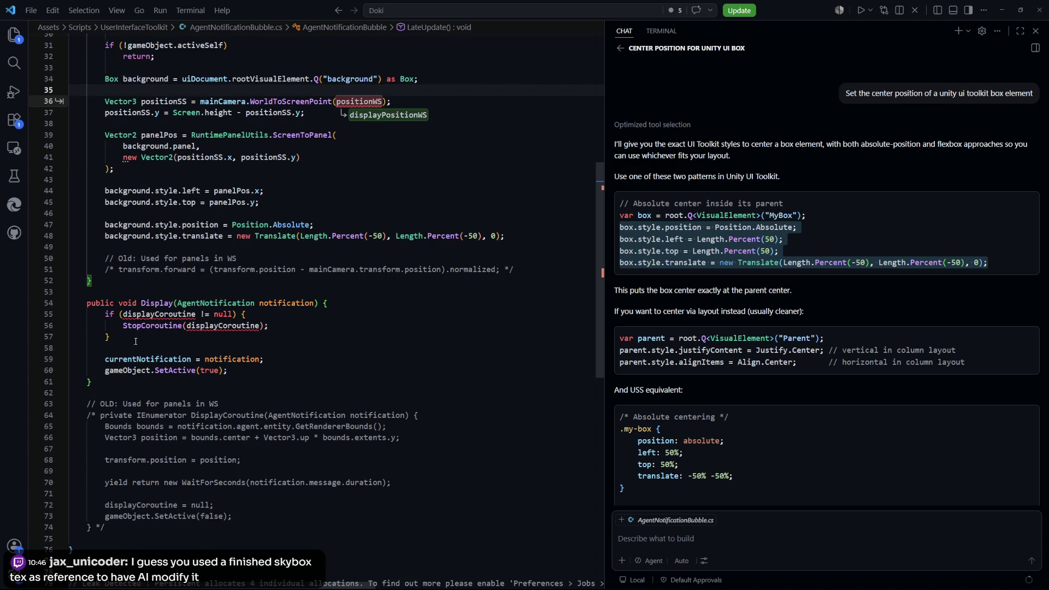
pyautogui.click(209, 331)
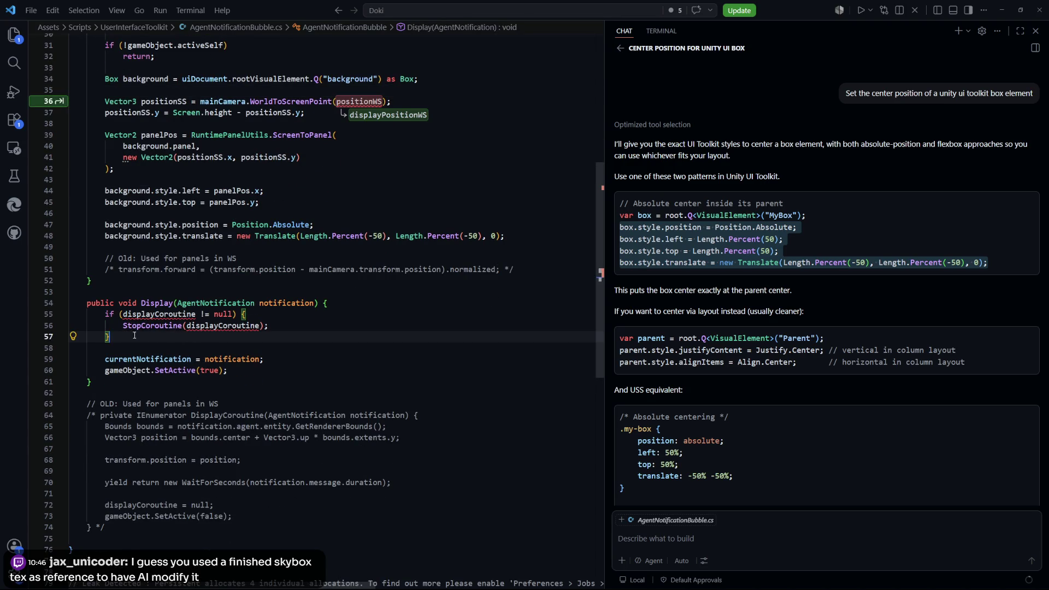
pyautogui.moveTo(135, 334); pyautogui.dragTo(55, 317)
pyautogui.hotkey('shift', 'alt', 'a')
pyautogui.press('Down')
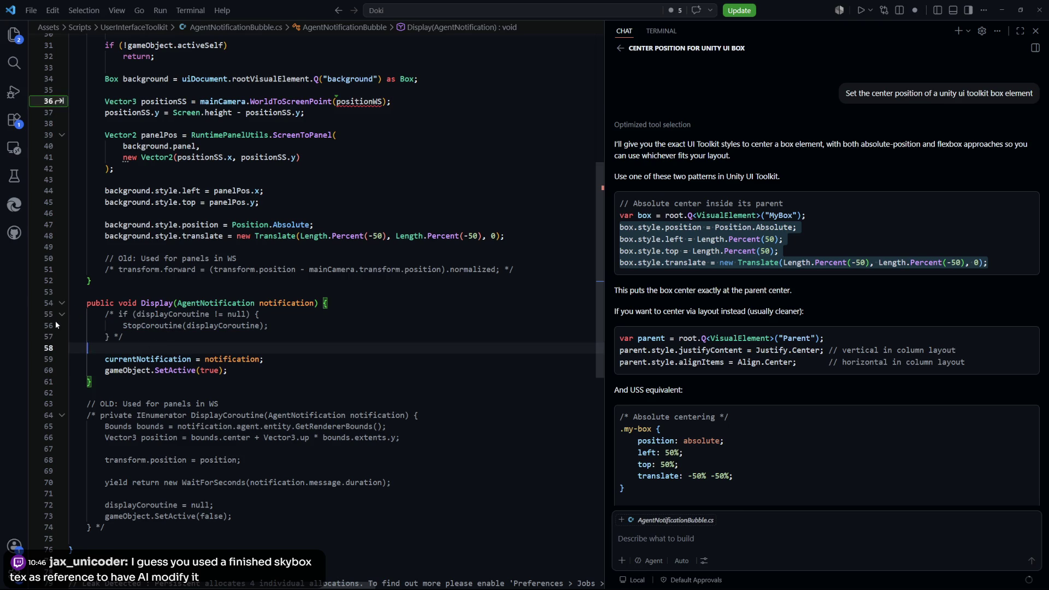
pyautogui.press('Tab')
pyautogui.press('Tab')
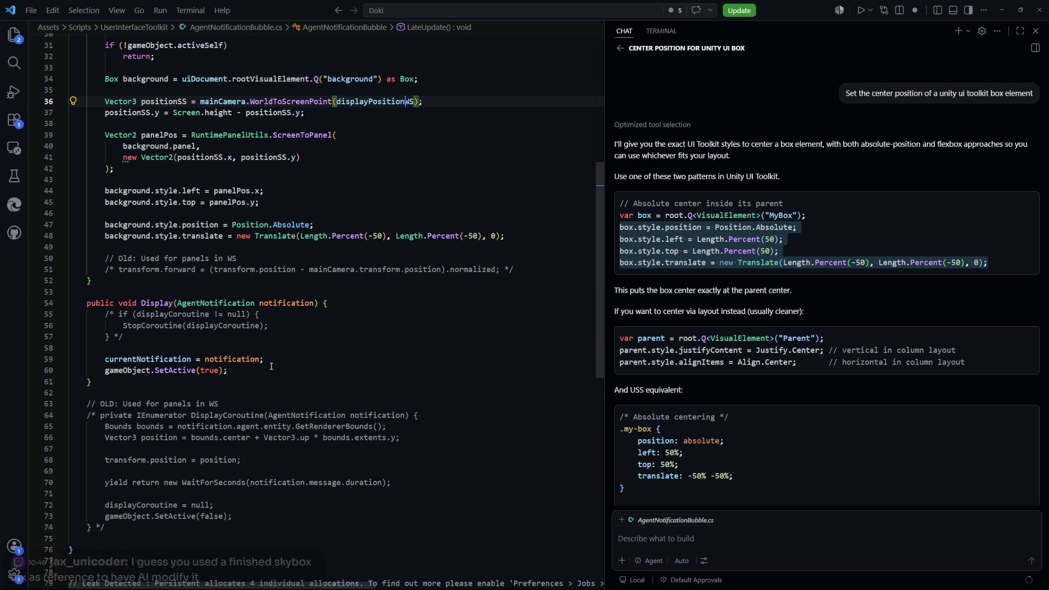
# Step: Accept Copilot edits computing bounds from notification.agent and storing the result in displayPositionWS
pyautogui.scroll(-1, 219, 295)
pyautogui.click(167, 312)
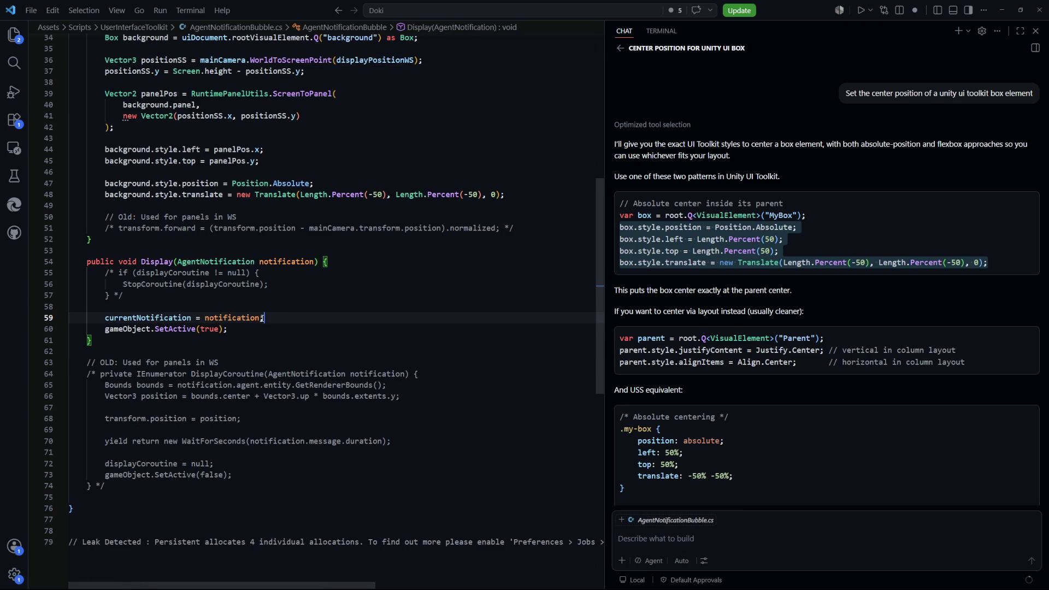
pyautogui.press('Tab')
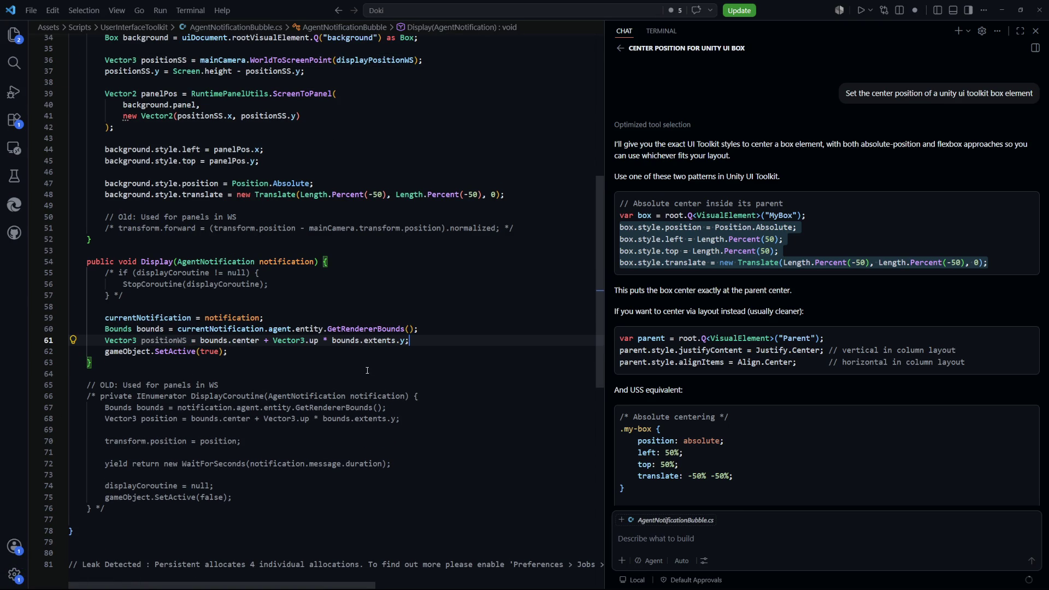
pyautogui.press('Down')
pyautogui.press('Down')
pyautogui.scroll(-1, 179, 329)
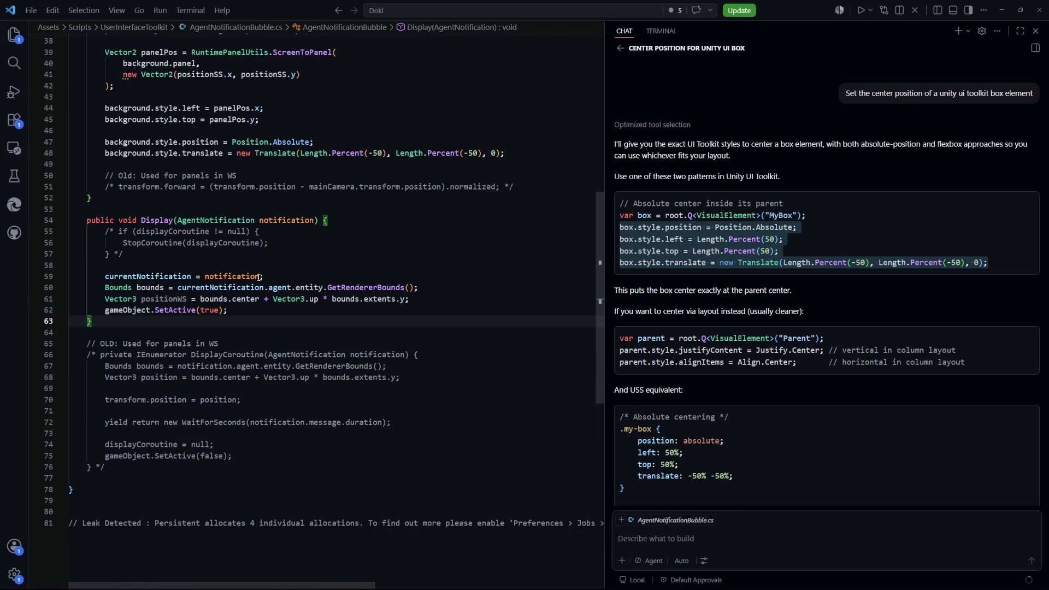
pyautogui.click(234, 276)
pyautogui.press('Tab')
pyautogui.press('Down')
pyautogui.press('Down')
pyautogui.press('Down')
pyautogui.scroll(-2, 280, 272)
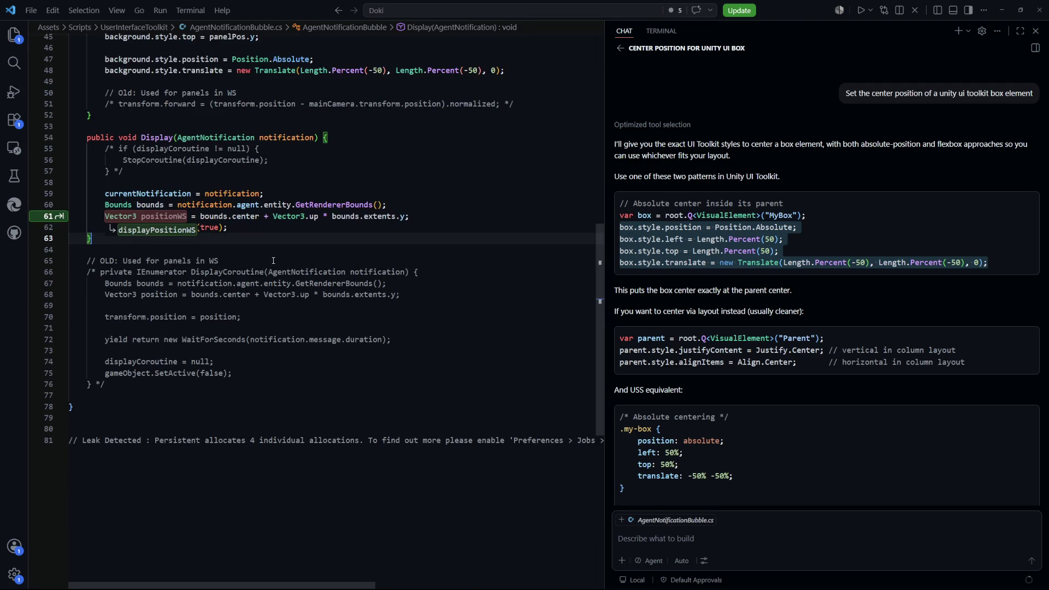
pyautogui.press('Tab')
pyautogui.press('Tab')
pyautogui.press('Down')
pyautogui.press('Down')
pyautogui.press('Down')
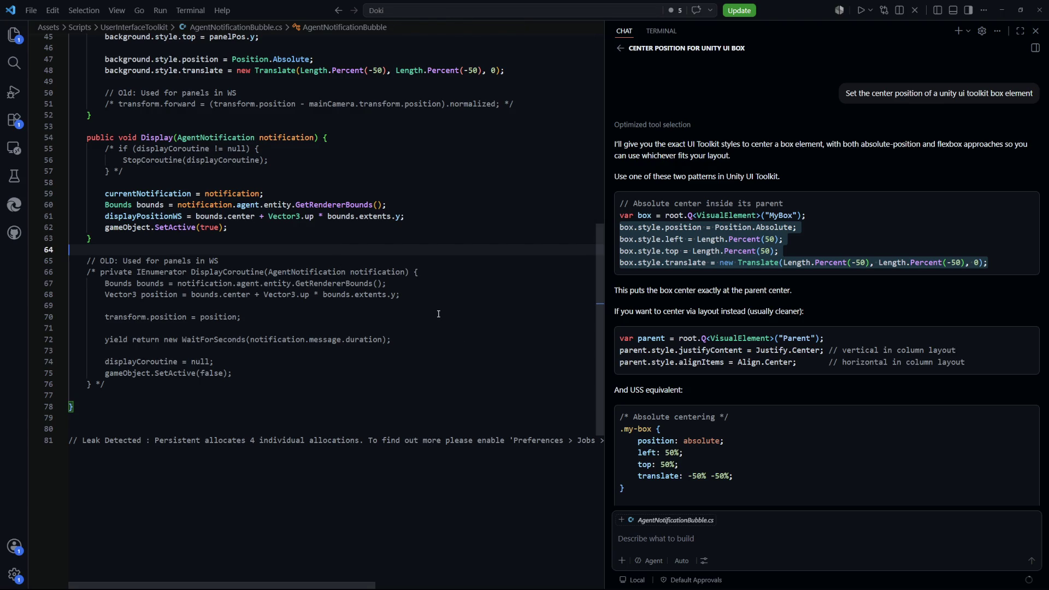
pyautogui.scroll(3, 439, 314)
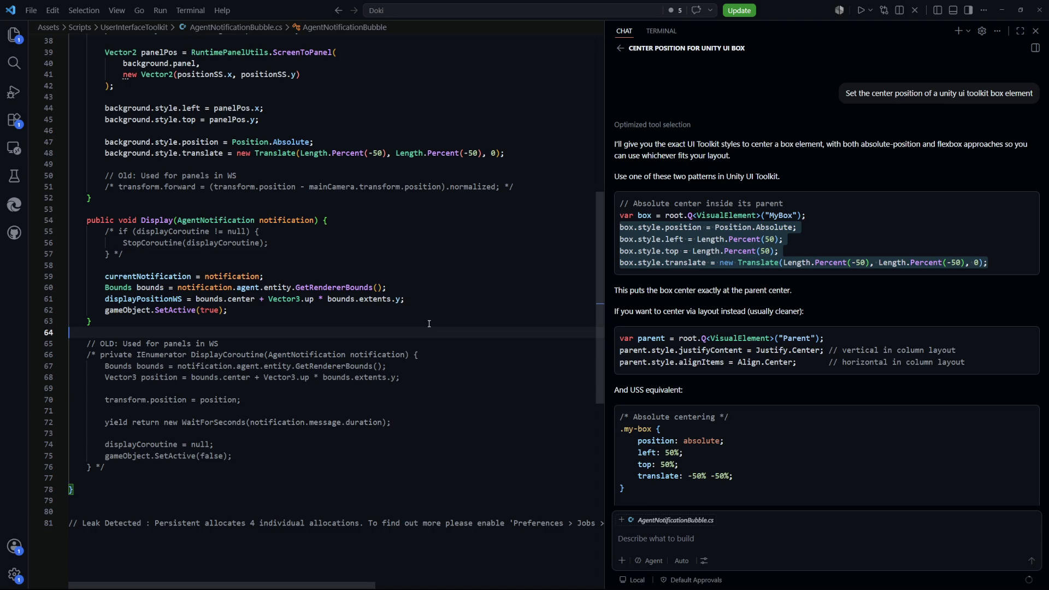
pyautogui.scroll(3, 466, 317)
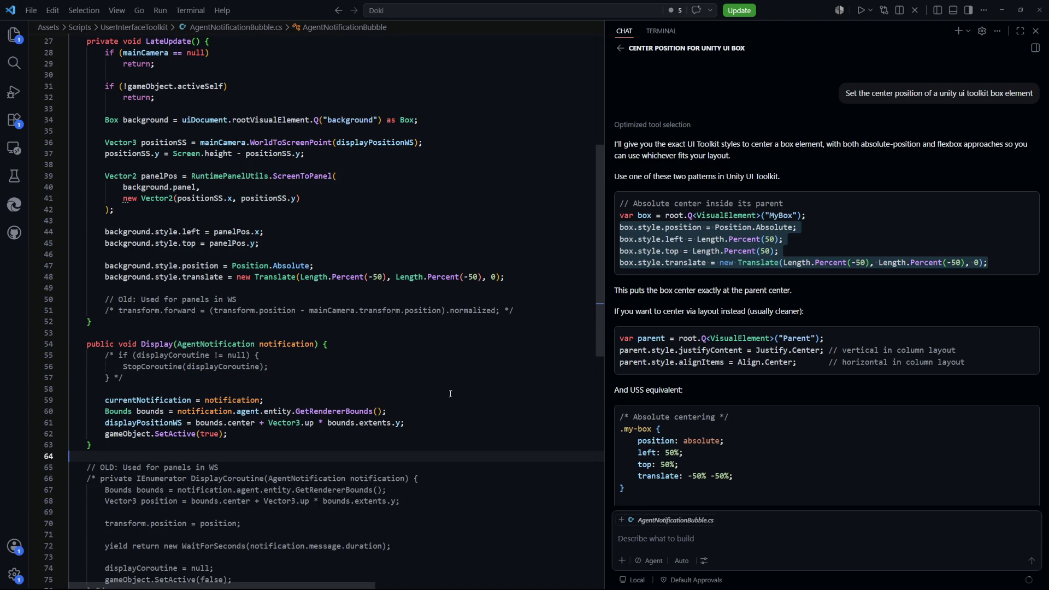
pyautogui.scroll(2, 443, 399)
pyautogui.scroll(2, 443, 397)
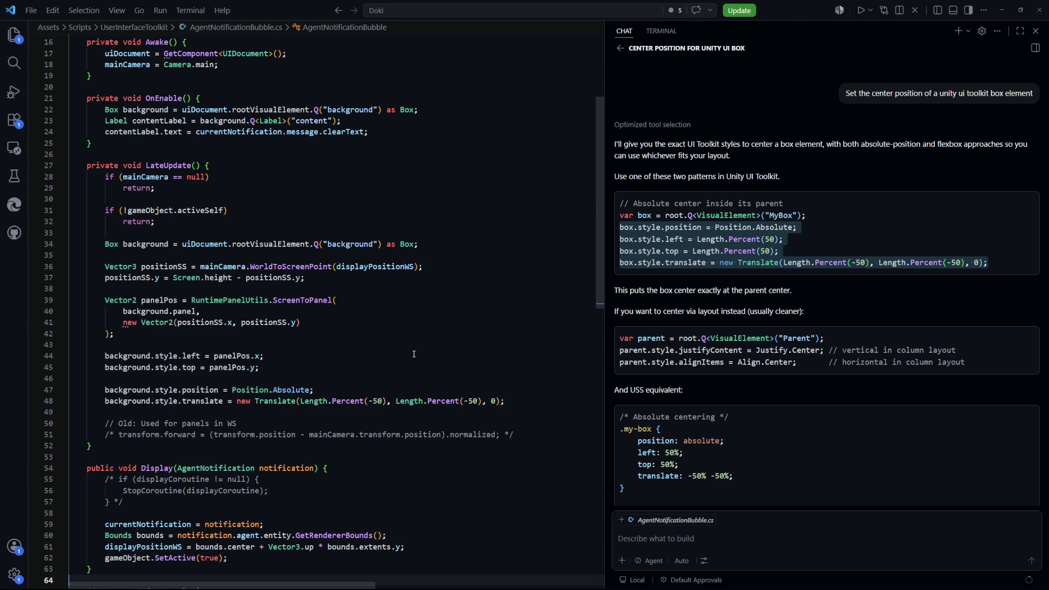
pyautogui.scroll(-2, 414, 358)
pyautogui.scroll(-3, 414, 354)
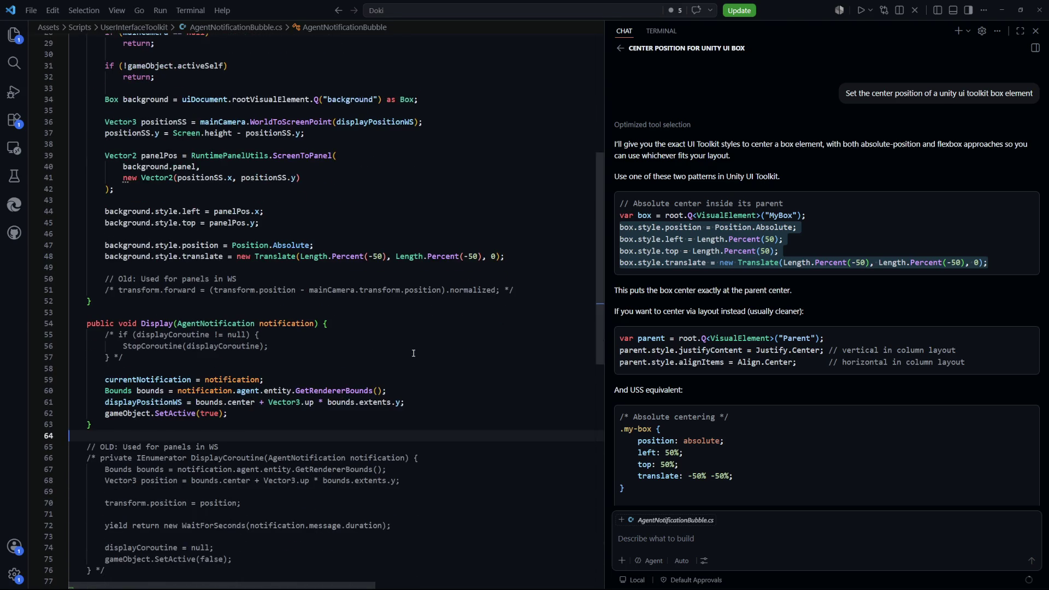
pyautogui.scroll(-2, 414, 352)
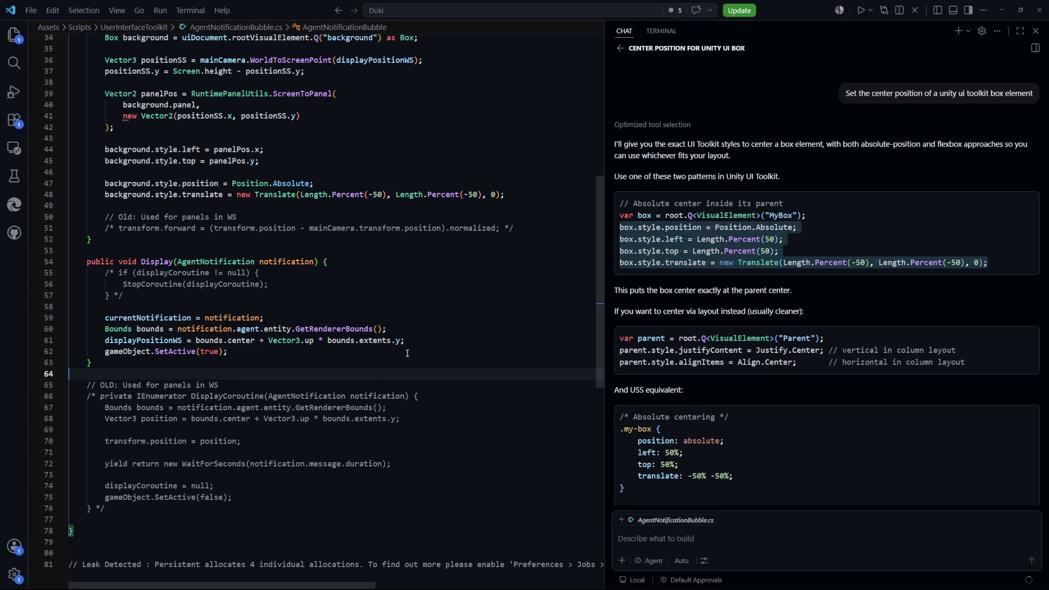
pyautogui.scroll(-1, 408, 353)
pyautogui.scroll(2, 410, 354)
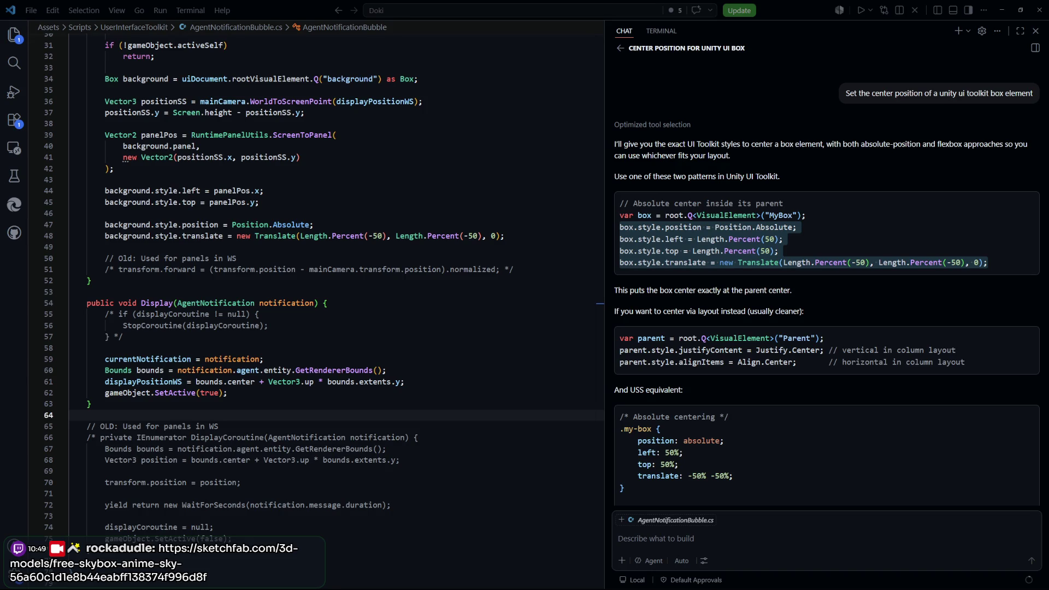
pyautogui.click(395, 328)
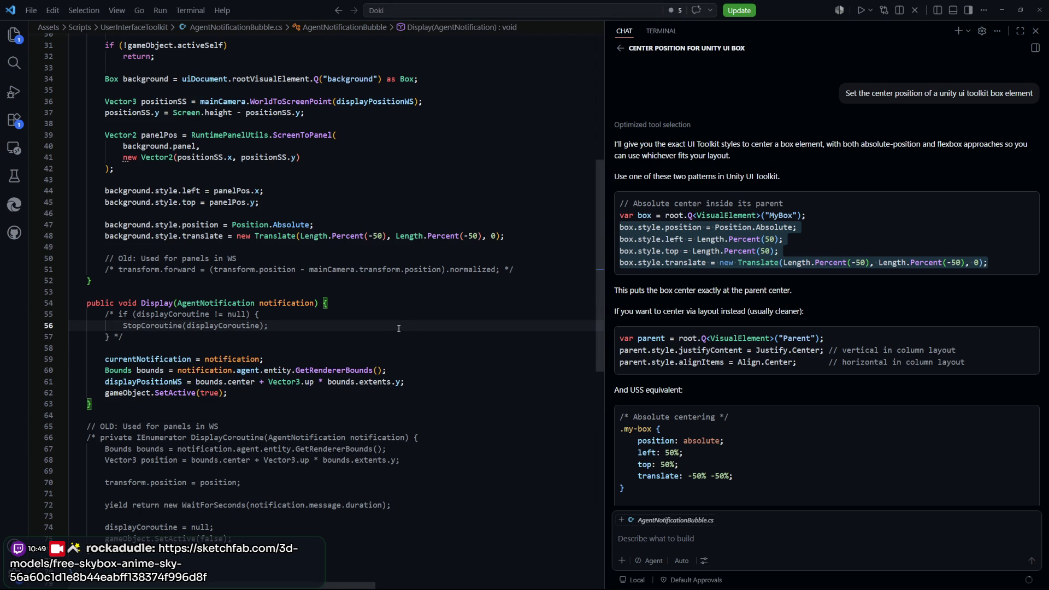
pyautogui.scroll(1, 404, 333)
pyautogui.scroll(-1, 415, 342)
pyautogui.scroll(-1, 421, 346)
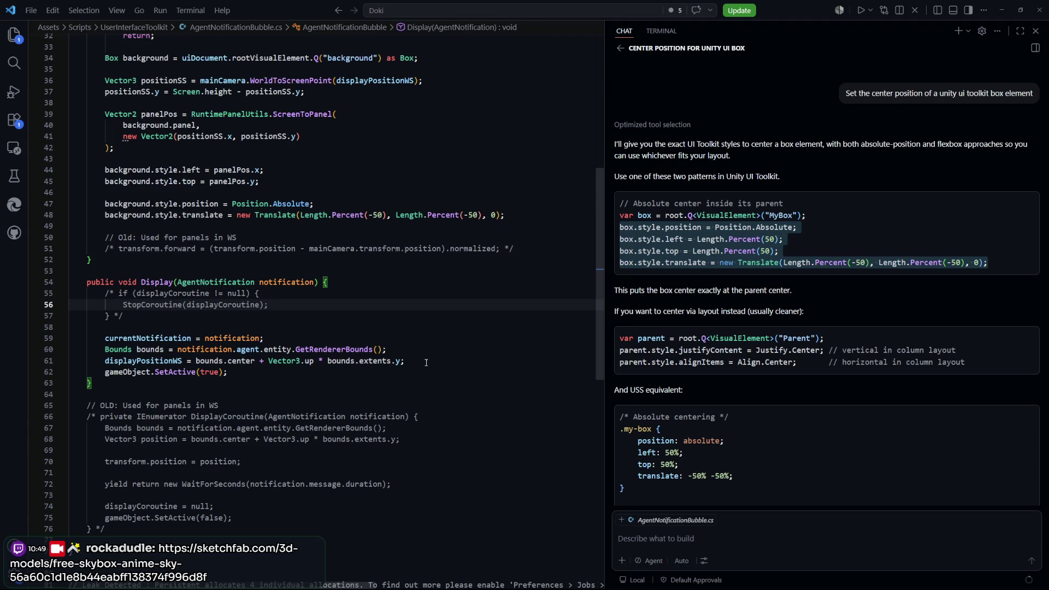
pyautogui.moveTo(387, 349); pyautogui.dragTo(146, 349)
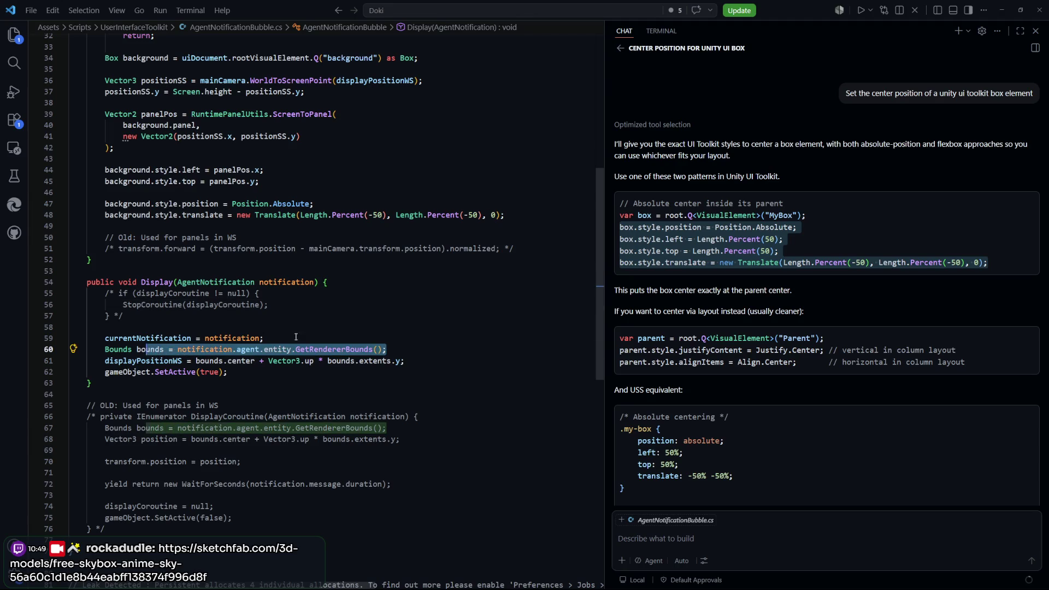
pyautogui.click(398, 338)
pyautogui.moveTo(418, 361)
pyautogui.mouseDown()
pyautogui.moveTo(109, 352)
pyautogui.moveTo(105, 342)
pyautogui.mouseUp()
pyautogui.click(106, 341)
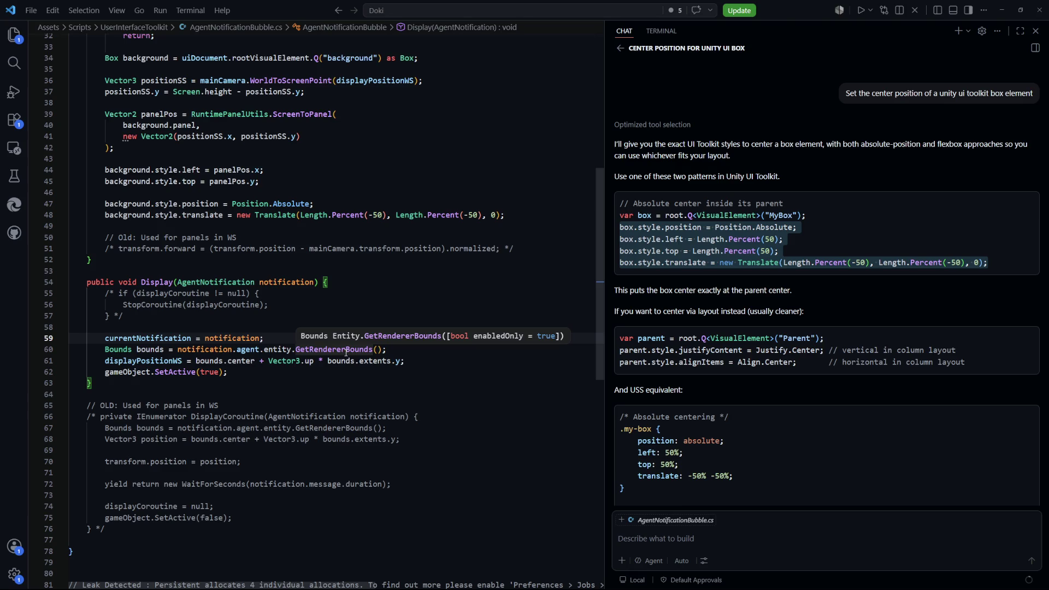
pyautogui.moveTo(372, 361)
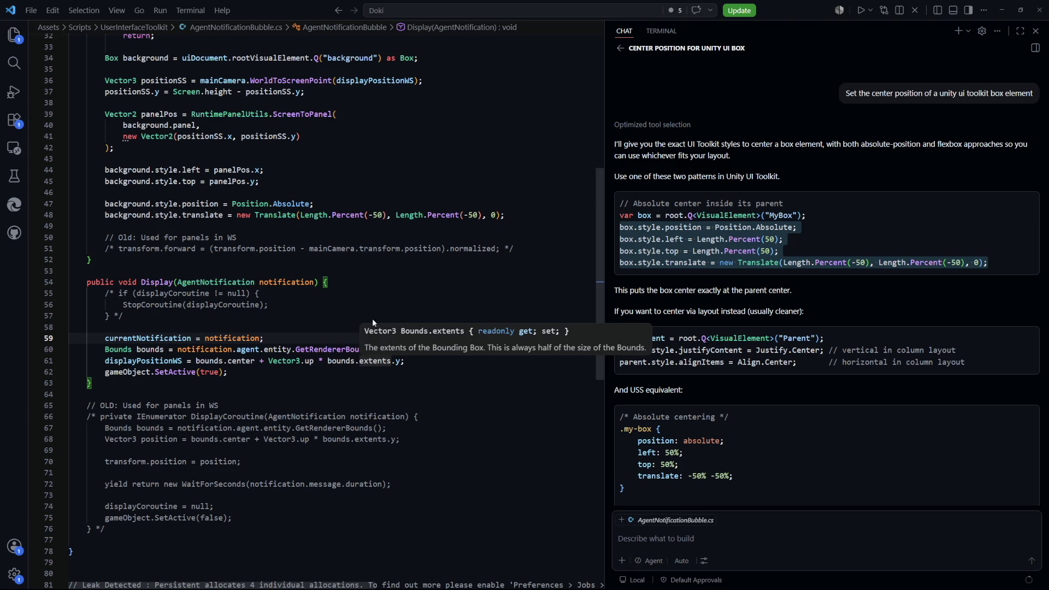
pyautogui.press('Up')
pyautogui.press('Up')
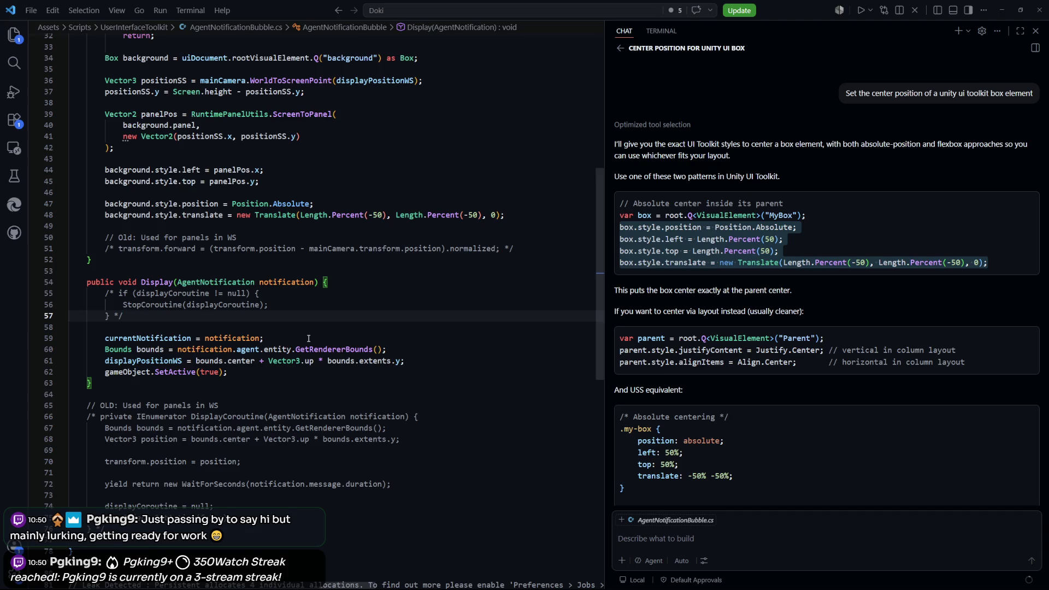
pyautogui.click(394, 332)
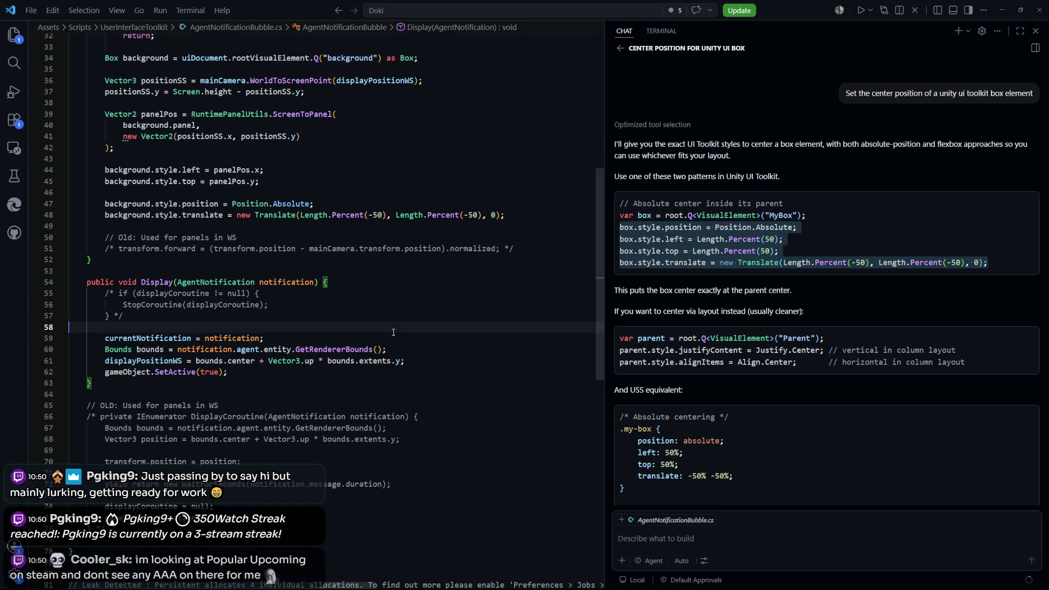
pyautogui.click(457, 352)
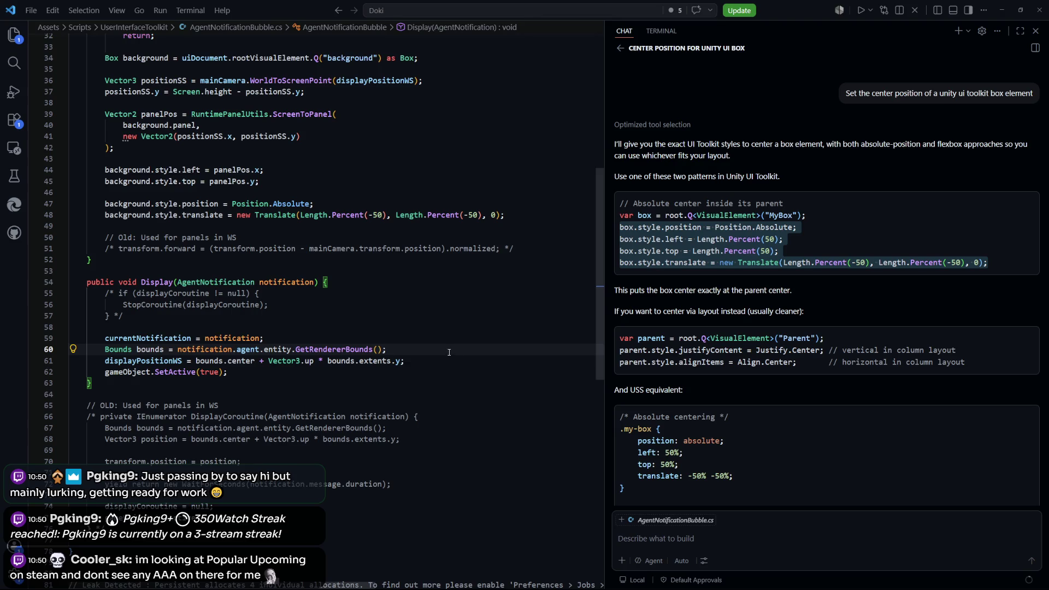
pyautogui.scroll(5, 450, 377)
pyautogui.scroll(3, 452, 403)
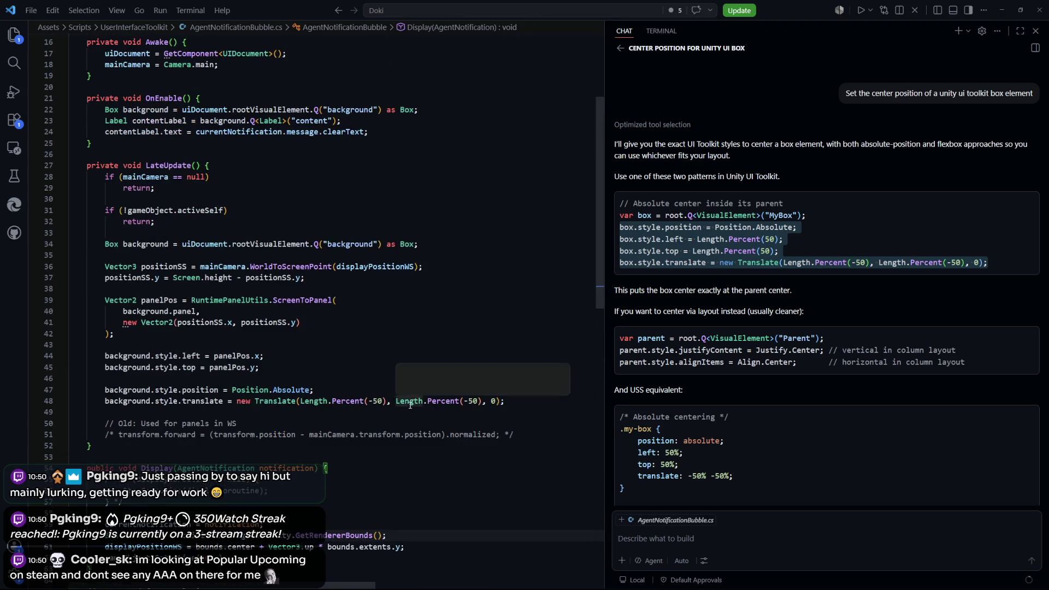
pyautogui.scroll(-2, 385, 375)
pyautogui.click(382, 318)
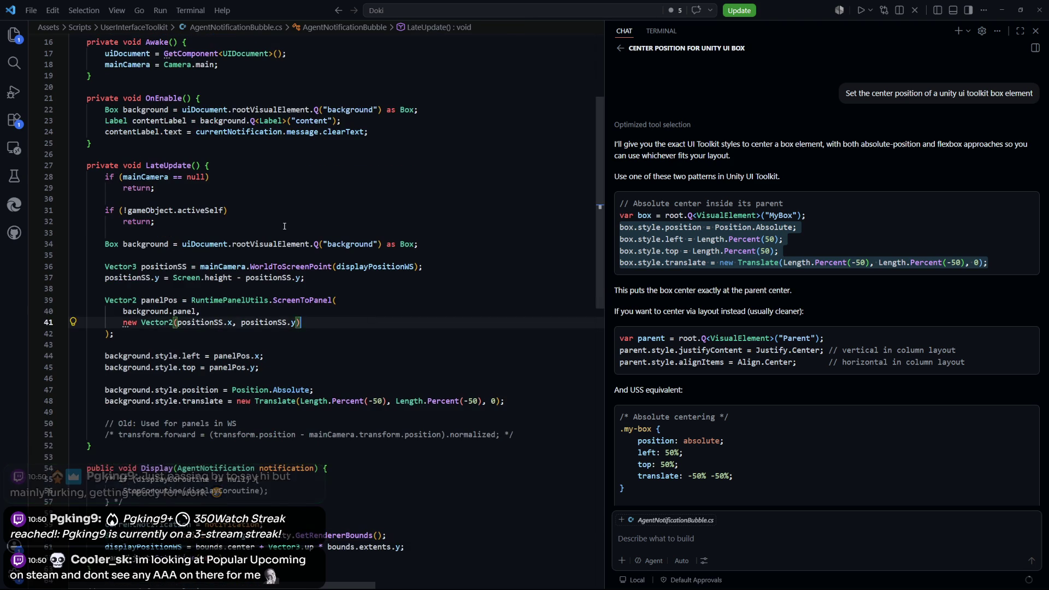
pyautogui.scroll(-1, 394, 306)
pyautogui.click(430, 202)
pyautogui.click(428, 281)
pyautogui.scroll(-4, 428, 281)
pyautogui.moveTo(88, 289); pyautogui.dragTo(295, 337)
pyautogui.click(297, 337)
pyautogui.scroll(-2, 296, 349)
pyautogui.moveTo(387, 308); pyautogui.dragTo(125, 312)
pyautogui.moveTo(405, 320)
pyautogui.mouseDown()
pyautogui.moveTo(82, 335)
pyautogui.moveTo(82, 307)
pyautogui.moveTo(105, 297)
pyautogui.mouseUp()
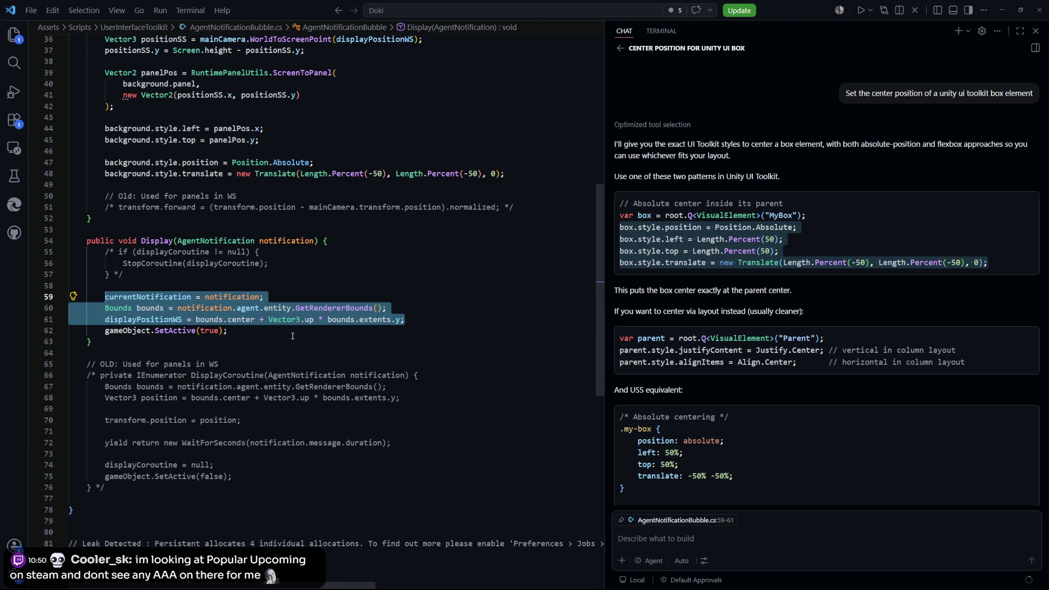
pyautogui.click(248, 330)
pyautogui.scroll(5, 235, 246)
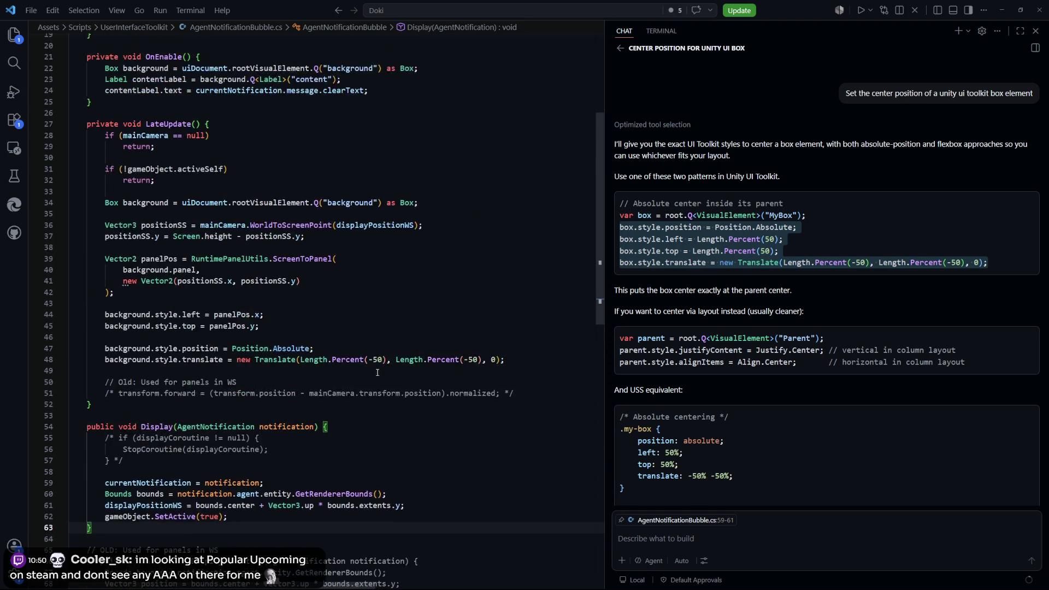
pyautogui.scroll(3, 229, 212)
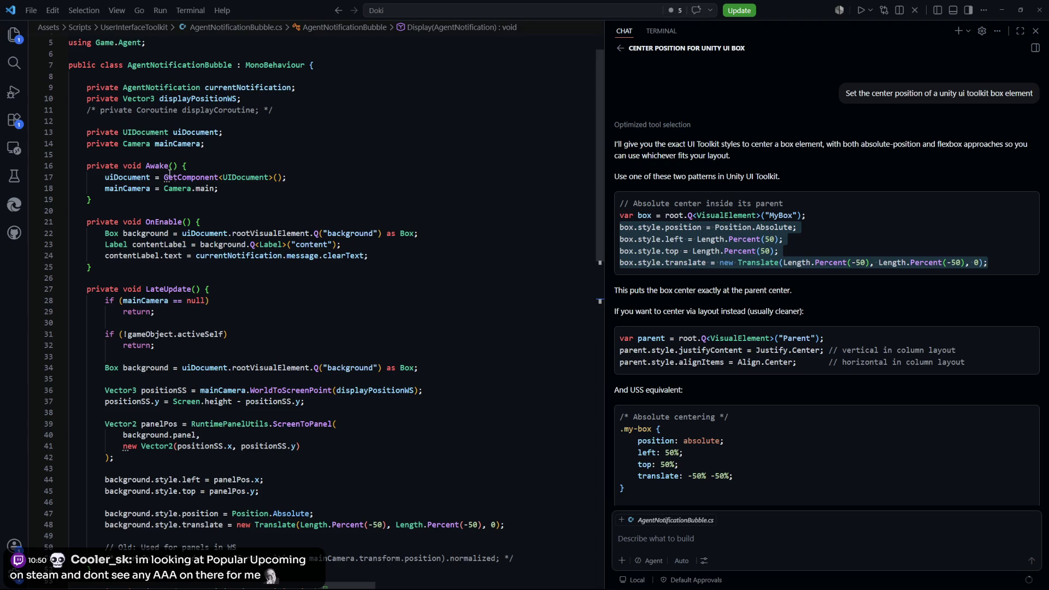
pyautogui.moveTo(70, 218)
pyautogui.mouseDown()
pyautogui.moveTo(377, 257)
pyautogui.moveTo(219, 255)
pyautogui.moveTo(104, 234)
pyautogui.mouseUp()
pyautogui.click(381, 268)
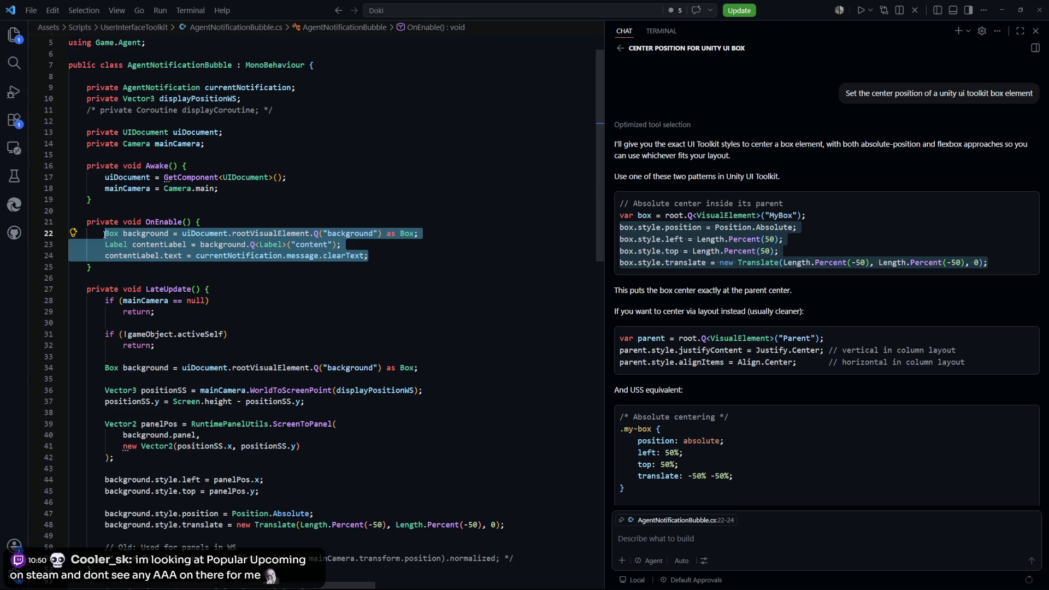
pyautogui.click(288, 299)
pyautogui.scroll(-3, 218, 229)
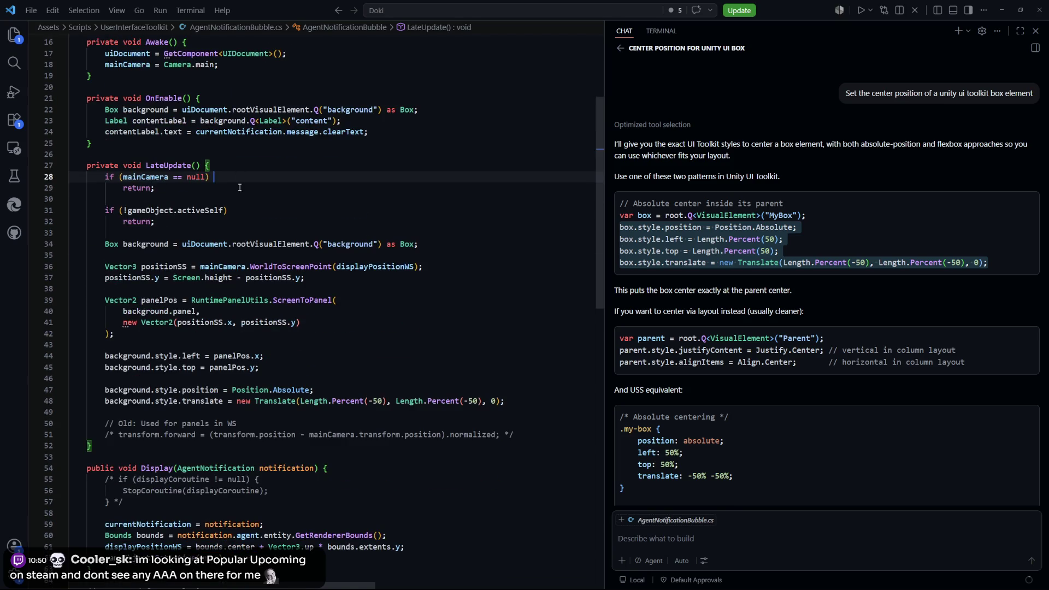
pyautogui.scroll(-1, 180, 218)
pyautogui.moveTo(143, 113); pyautogui.dragTo(163, 147)
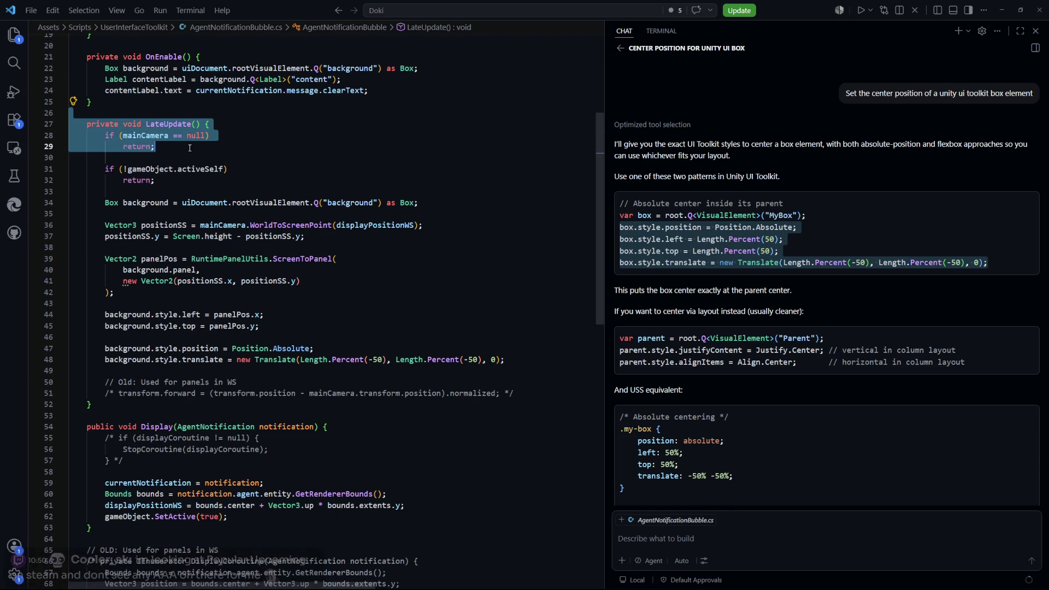
pyautogui.moveTo(240, 159)
pyautogui.mouseDown()
pyautogui.moveTo(240, 174)
pyautogui.moveTo(262, 180)
pyautogui.mouseUp()
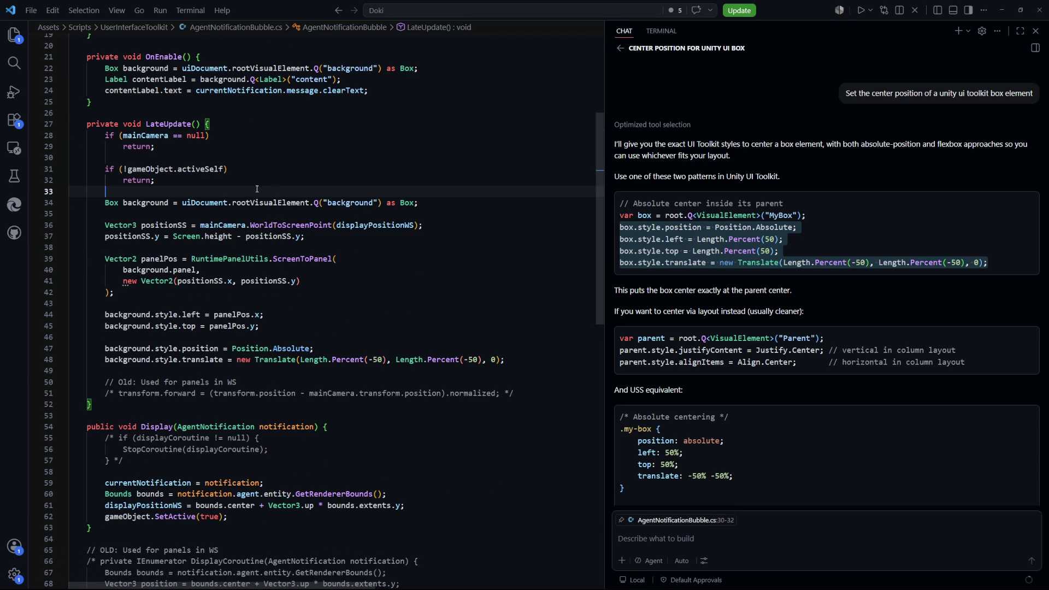
pyautogui.click(228, 169)
pyautogui.scroll(-1, 206, 202)
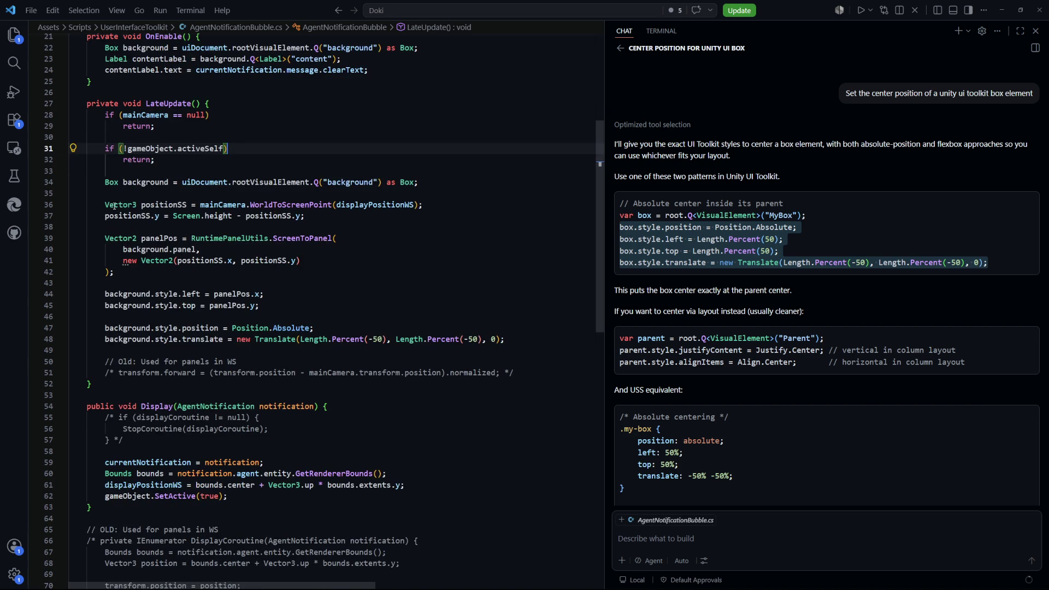
pyautogui.moveTo(112, 189)
pyautogui.mouseDown()
pyautogui.moveTo(426, 184)
pyautogui.moveTo(311, 216)
pyautogui.moveTo(96, 205)
pyautogui.mouseUp()
pyautogui.click(449, 210)
pyautogui.moveTo(342, 218); pyautogui.dragTo(171, 218)
pyautogui.scroll(-1, 350, 235)
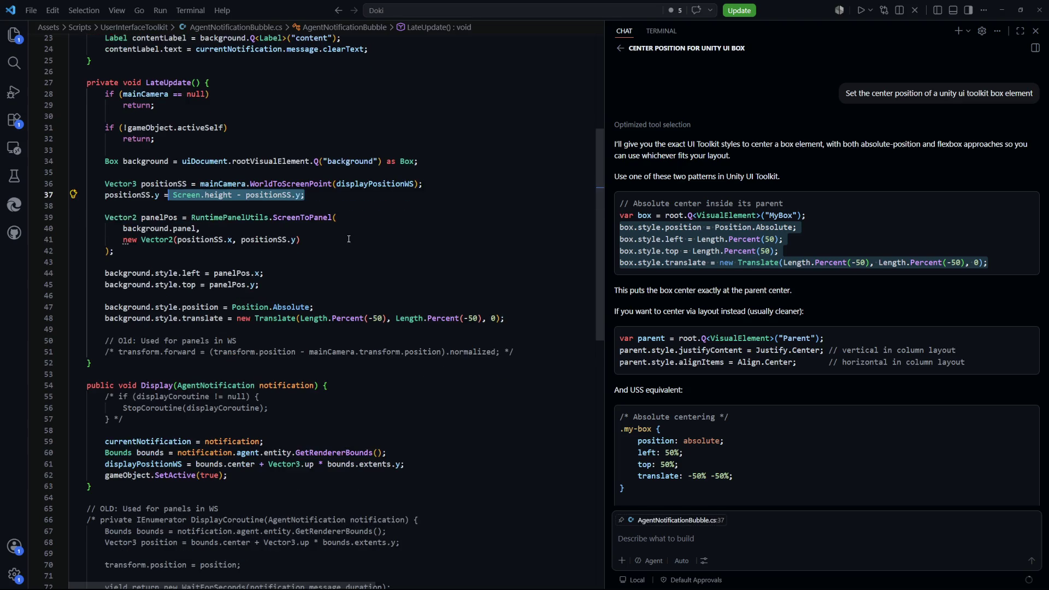
pyautogui.moveTo(105, 217)
pyautogui.mouseDown()
pyautogui.moveTo(152, 253)
pyautogui.moveTo(288, 241)
pyautogui.mouseUp()
pyautogui.scroll(-2, 151, 253)
pyautogui.moveTo(105, 266)
pyautogui.mouseDown()
pyautogui.moveTo(542, 276)
pyautogui.moveTo(110, 277)
pyautogui.moveTo(211, 266)
pyautogui.mouseUp()
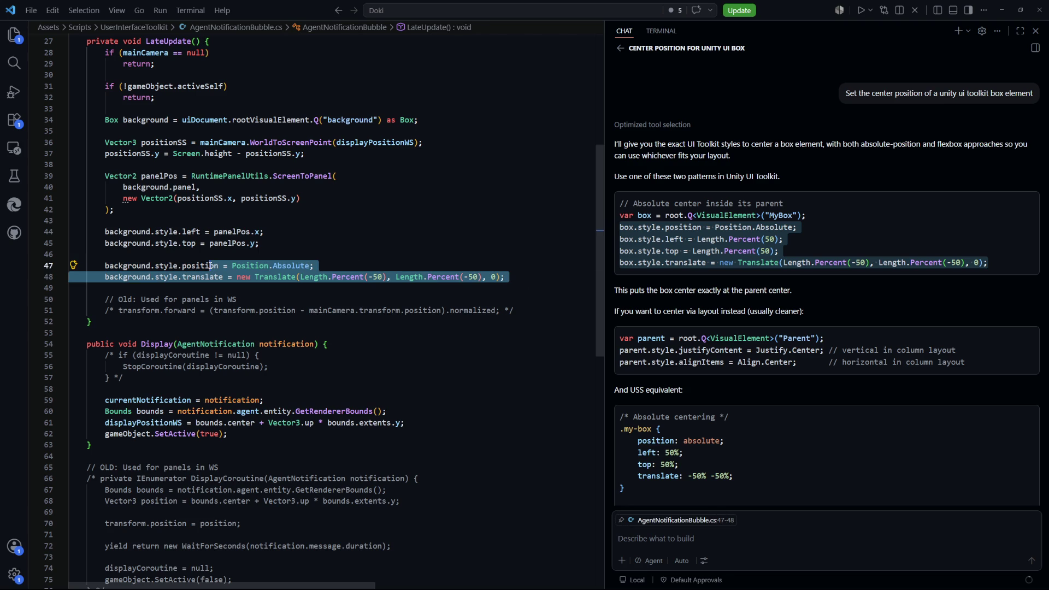
pyautogui.click(384, 241)
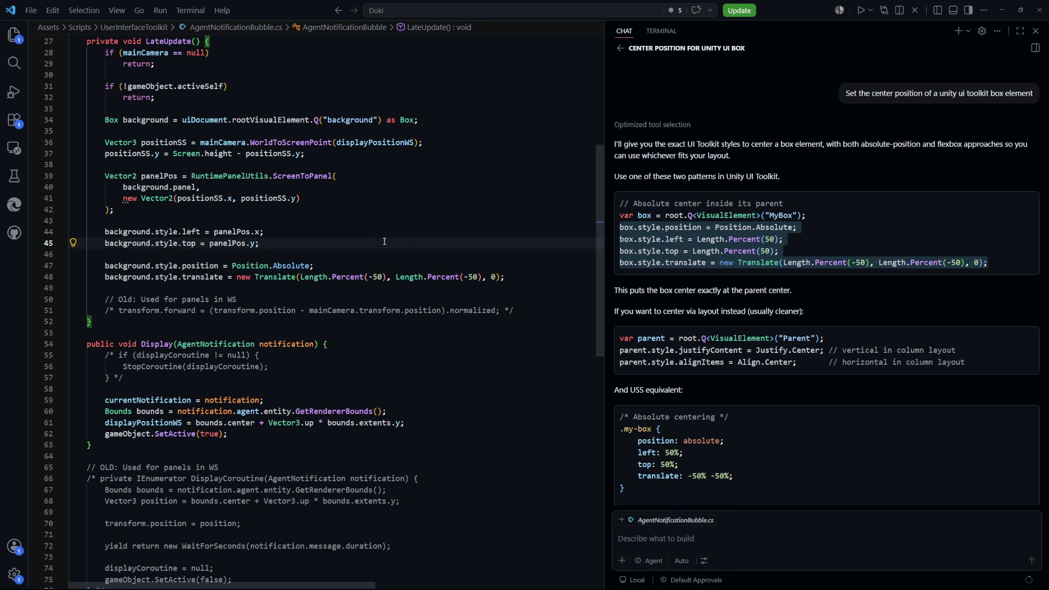
pyautogui.click(377, 143)
pyautogui.click(450, 277)
# Step: Back in Unity, stop play mode, clear the Console and play the scene again
pyautogui.click(430, 232)
pyautogui.hotkey('alt', 'Tab')
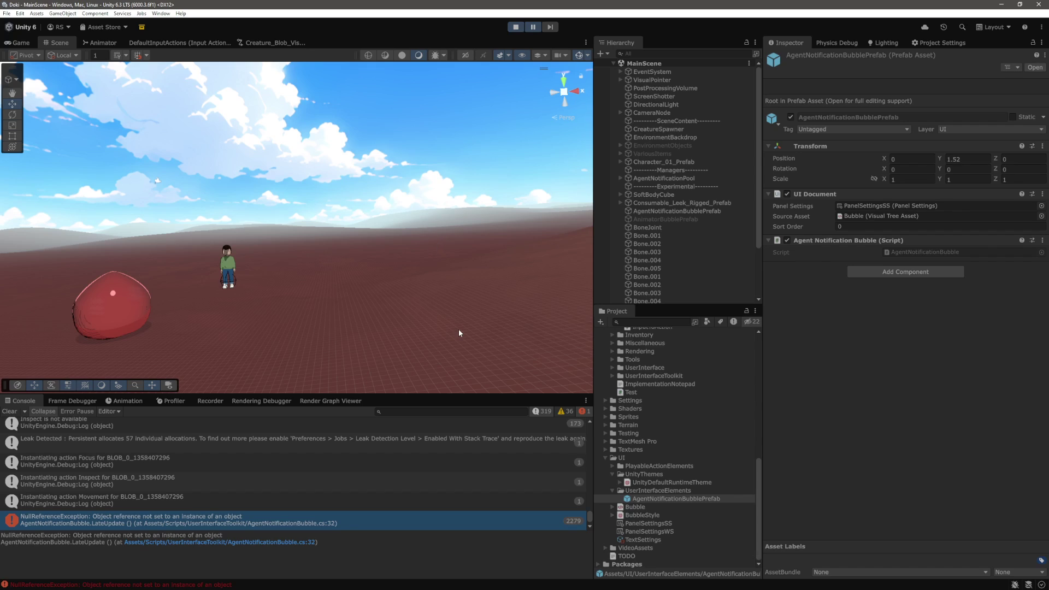
pyautogui.click(514, 27)
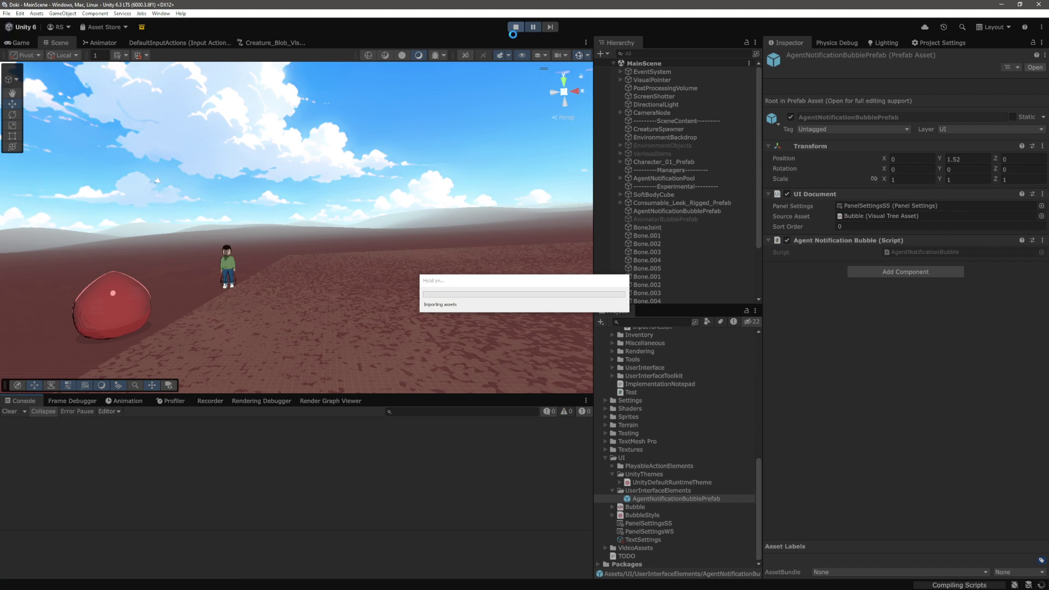
pyautogui.click(514, 30)
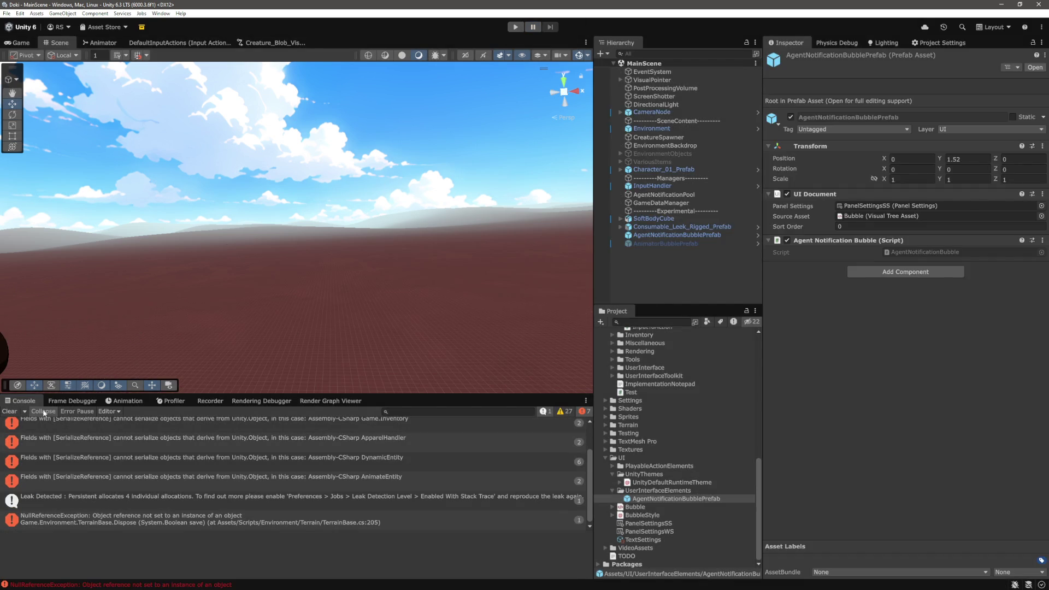
pyautogui.click(10, 411)
pyautogui.click(515, 28)
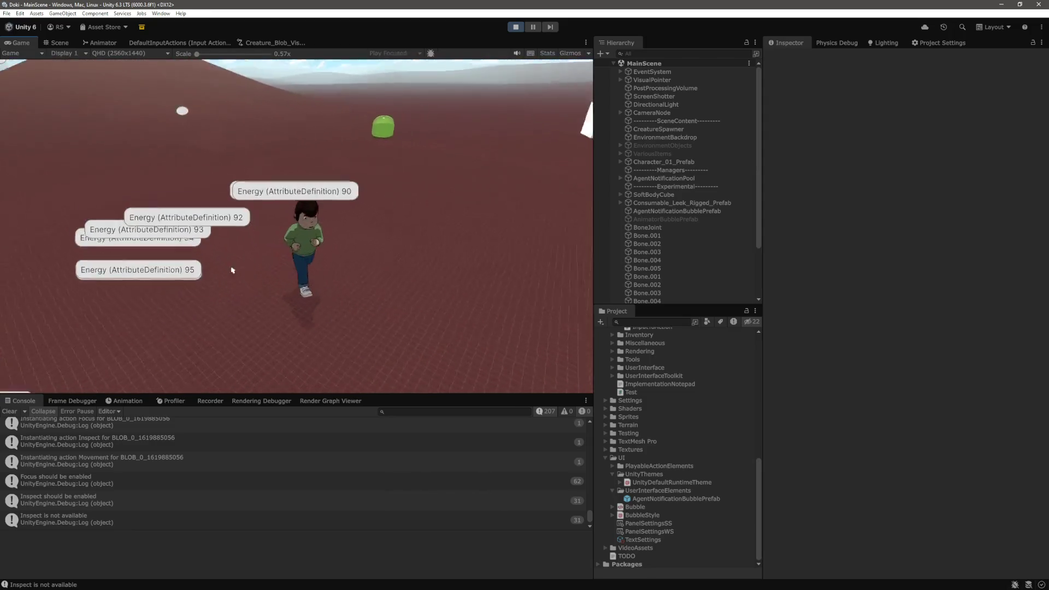
# Step: Trigger the character's action and toggle its info panel with R and I during play
pyautogui.click(421, 230)
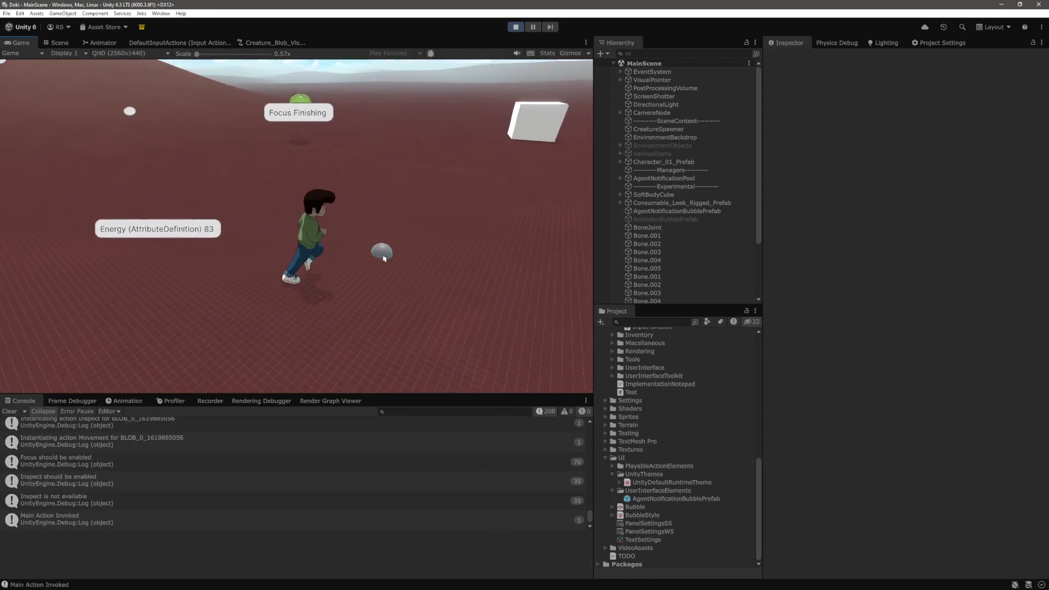
pyautogui.press('r')
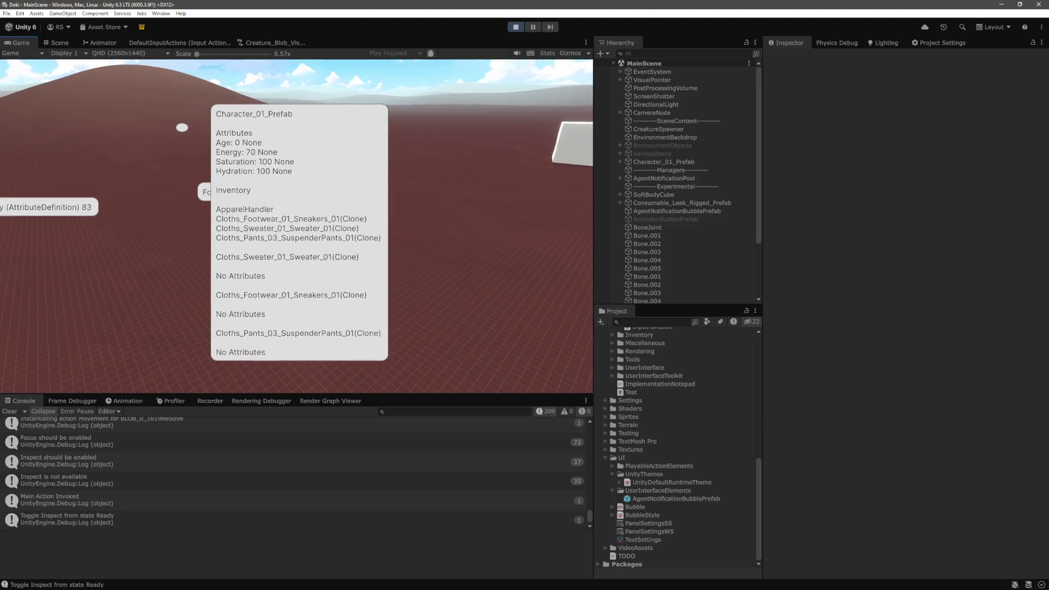
pyautogui.press('r')
pyautogui.press('r')
pyautogui.press('r')
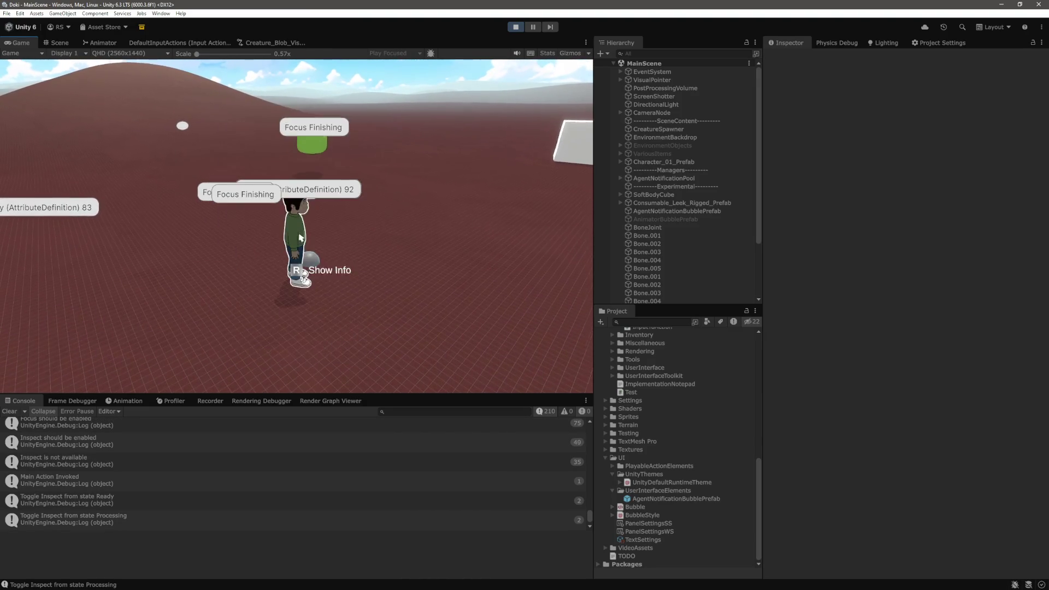
pyautogui.press('r')
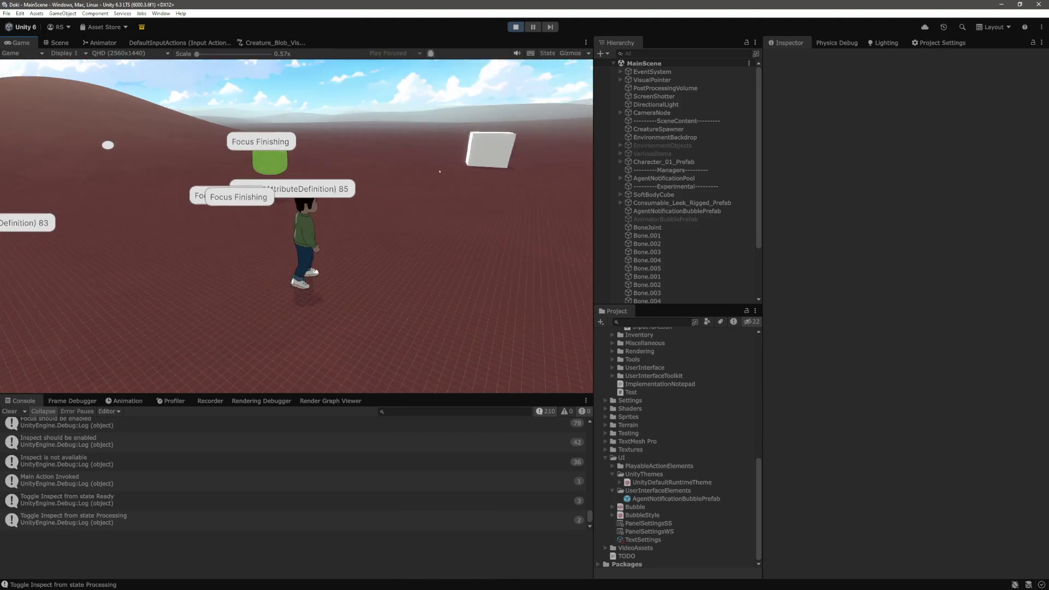
pyautogui.press('i')
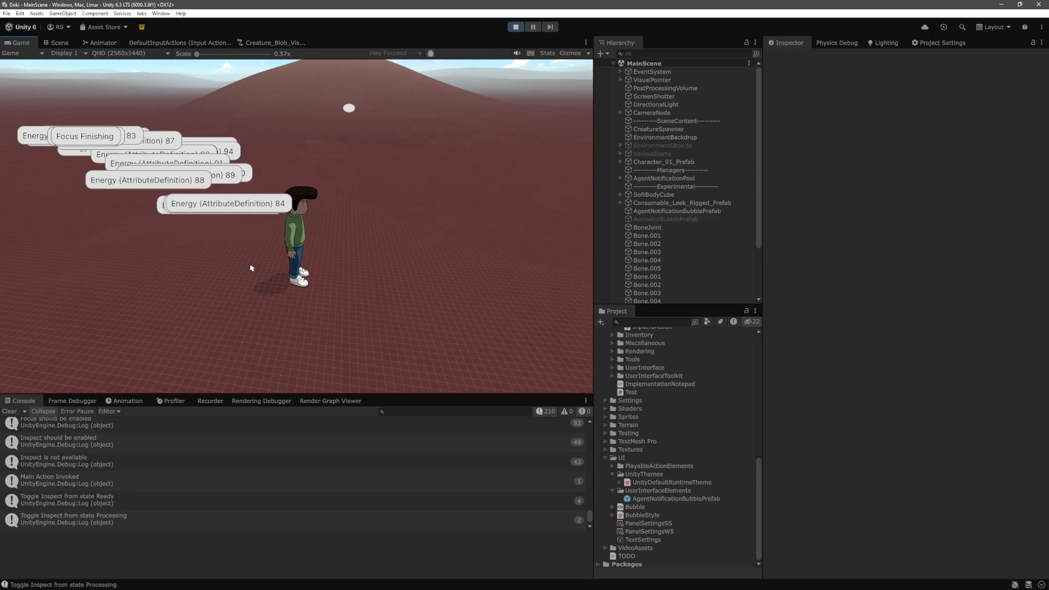
pyautogui.click(59, 43)
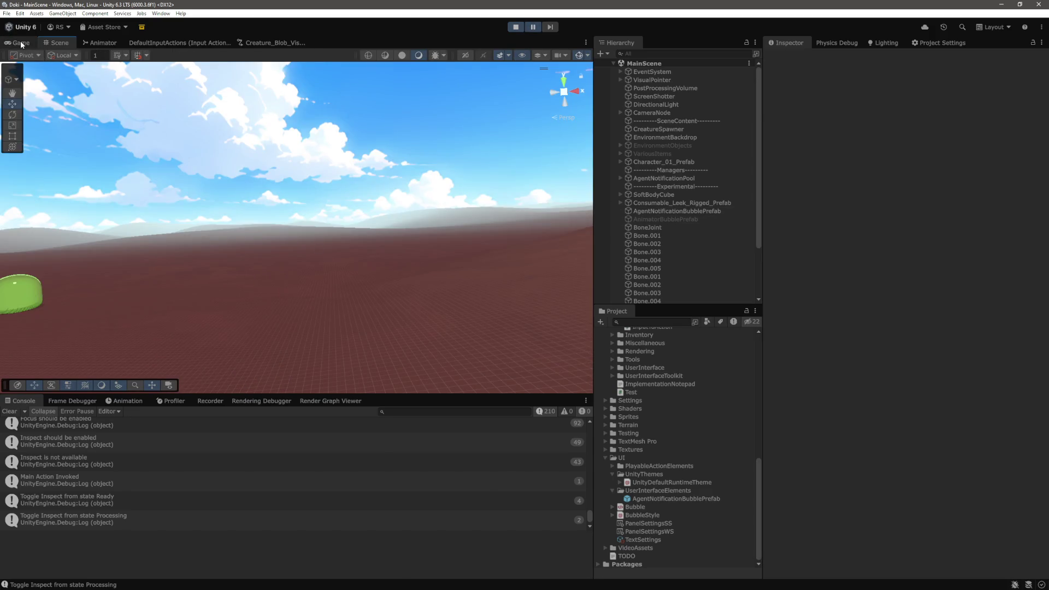
pyautogui.click(21, 43)
# Step: Expand DontDestroyOnLoad and AgentNotificationPool in the Hierarchy to list the pooled bubble clones
pyautogui.scroll(-3, 730, 194)
pyautogui.scroll(5, 653, 257)
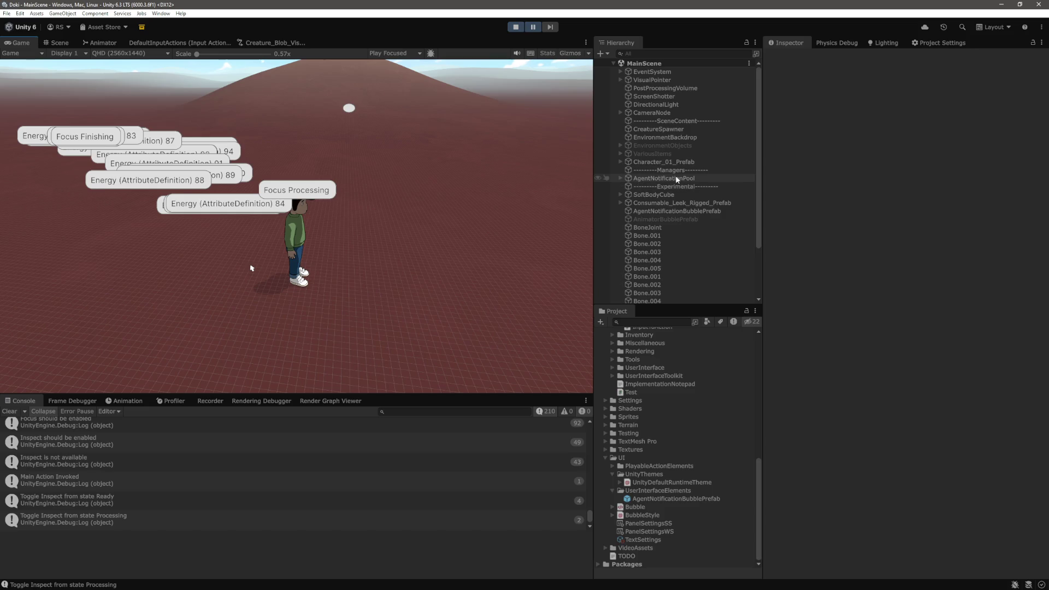
pyautogui.scroll(-3, 676, 178)
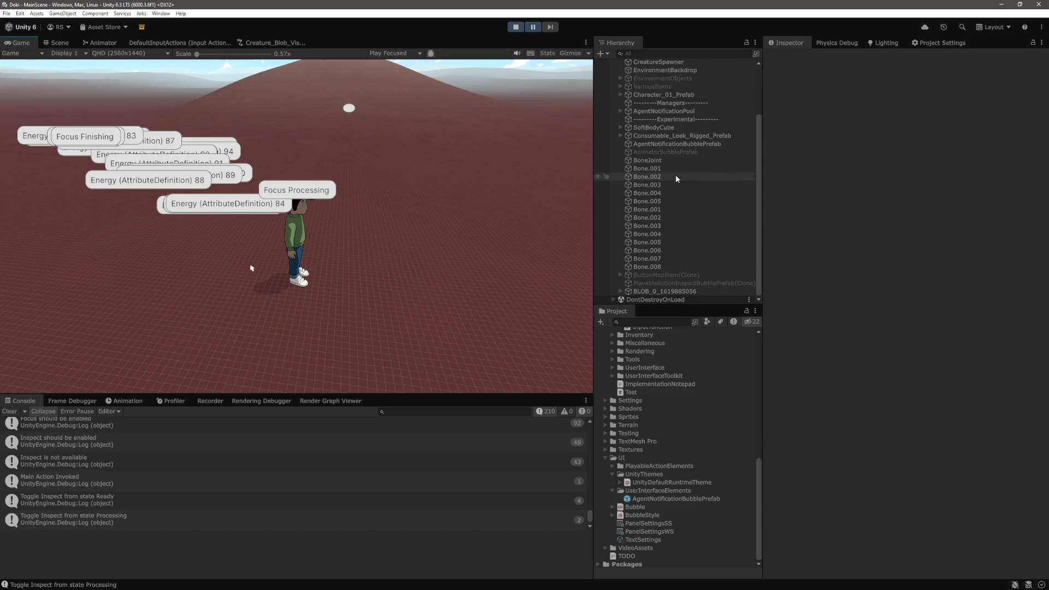
pyautogui.click(613, 300)
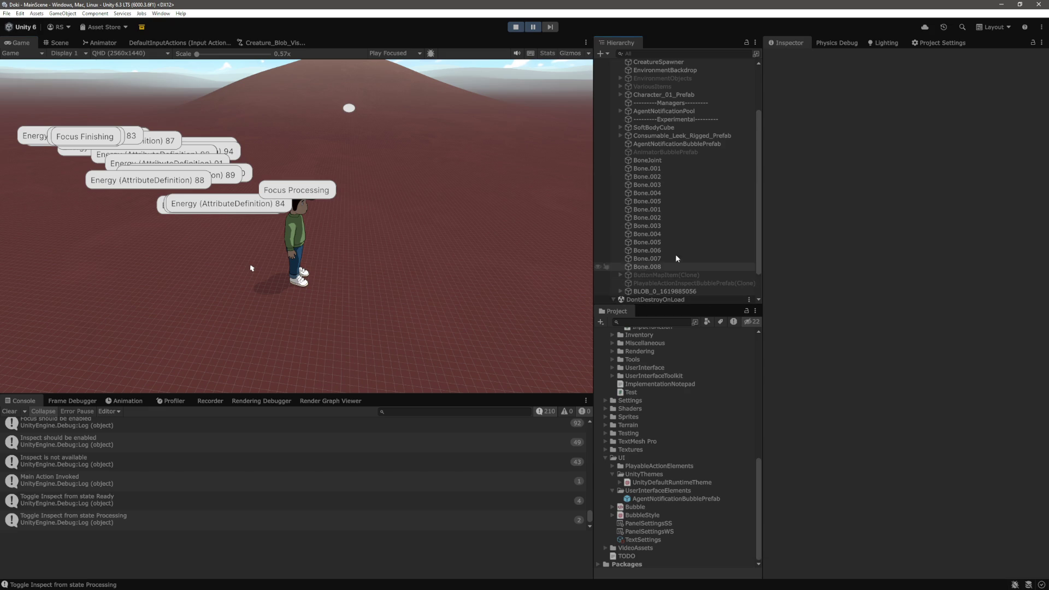
pyautogui.scroll(4, 611, 267)
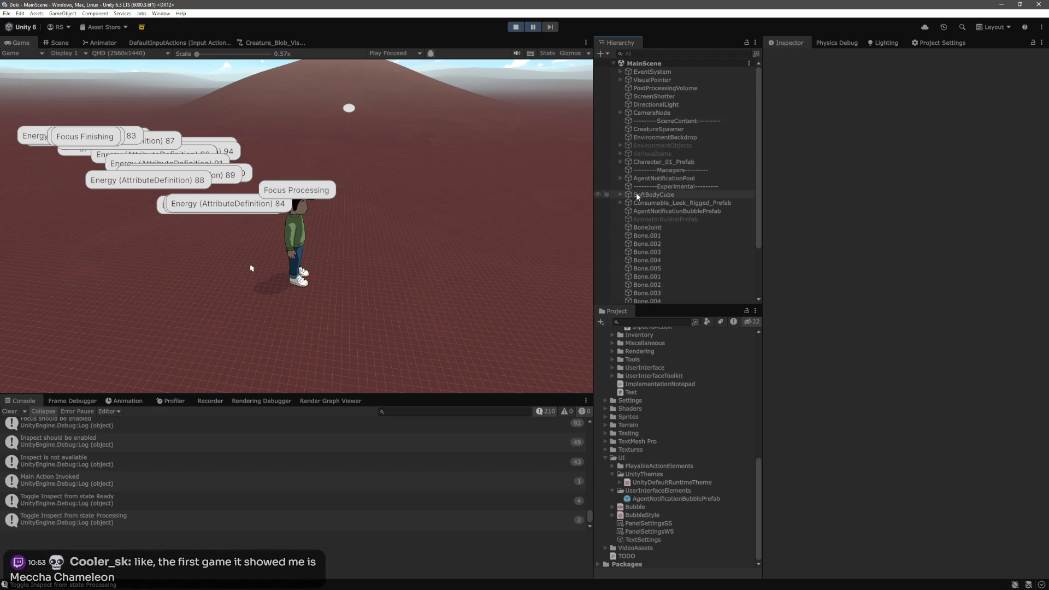
pyautogui.click(620, 178)
pyautogui.scroll(-3, 688, 186)
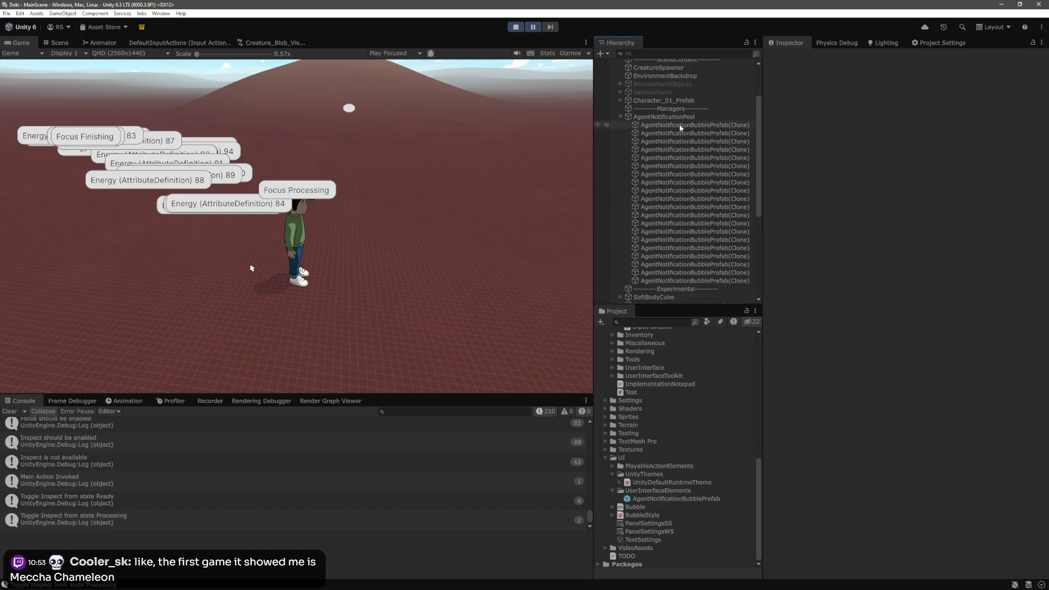
# Step: Select the first and third AgentNotificationBubblePrefab(Clone), orbiting the Scene view to locate the bubble
pyautogui.click(686, 125)
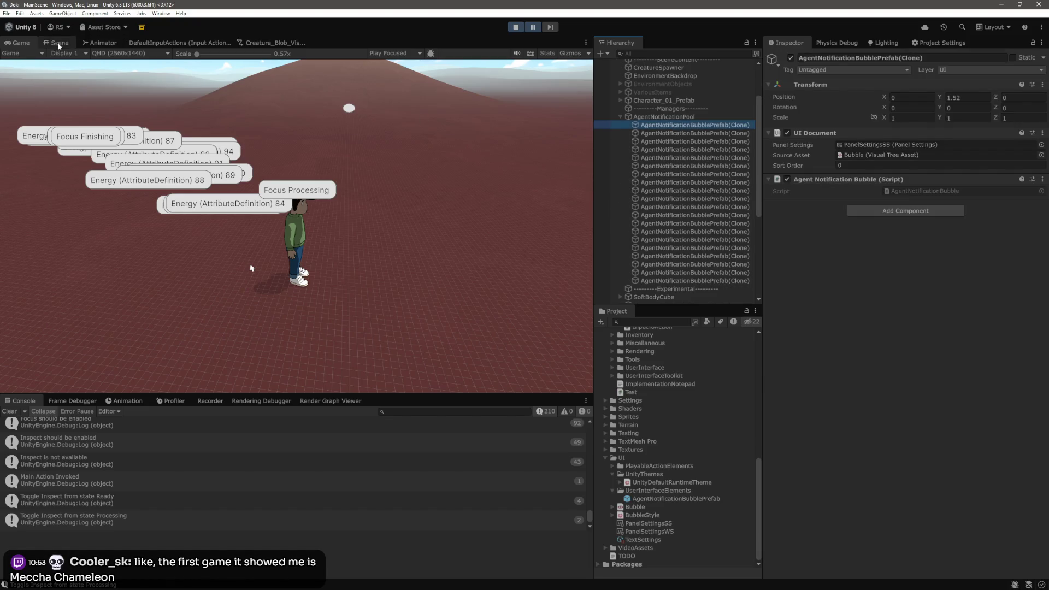
pyautogui.click(61, 42)
pyautogui.moveTo(229, 240)
pyautogui.mouseDown()
pyautogui.moveTo(208, 253)
pyautogui.moveTo(132, 246)
pyautogui.moveTo(257, 309)
pyautogui.moveTo(438, 239)
pyautogui.moveTo(219, 137)
pyautogui.mouseUp()
pyautogui.click(21, 42)
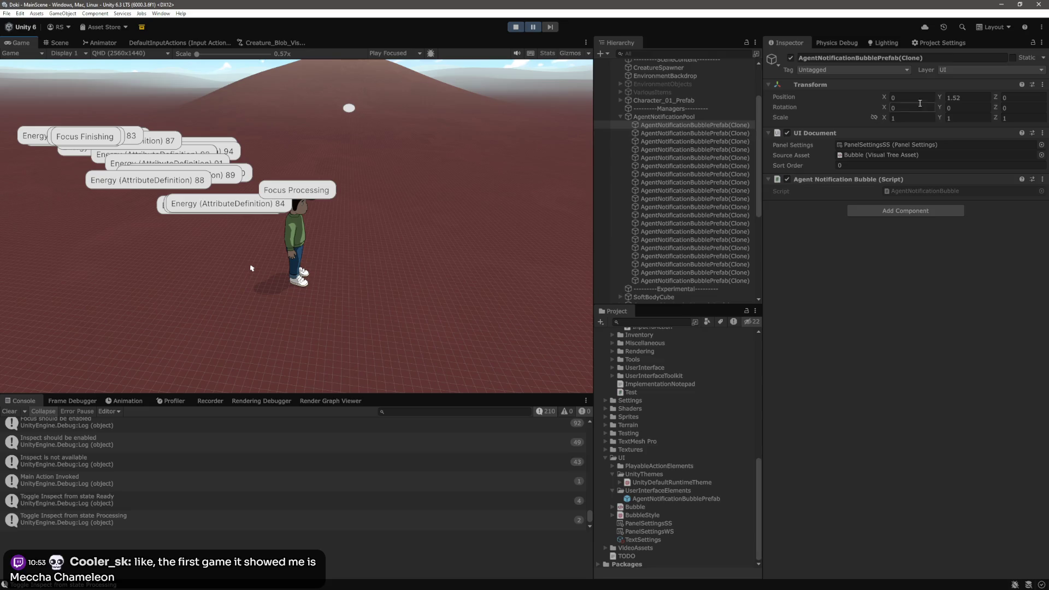
pyautogui.click(689, 141)
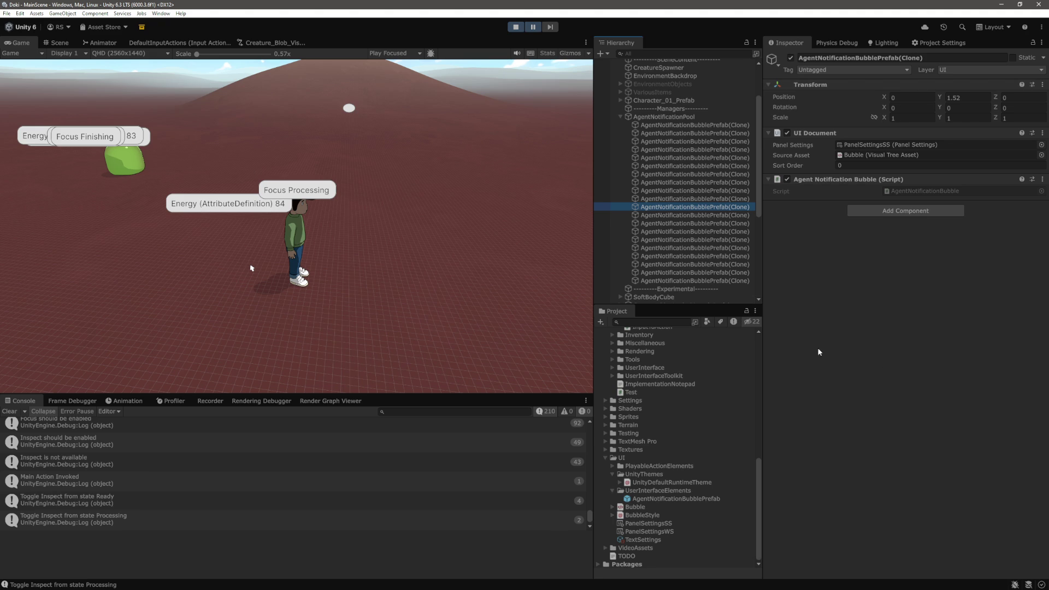
pyautogui.hotkey('alt', 'Tab')
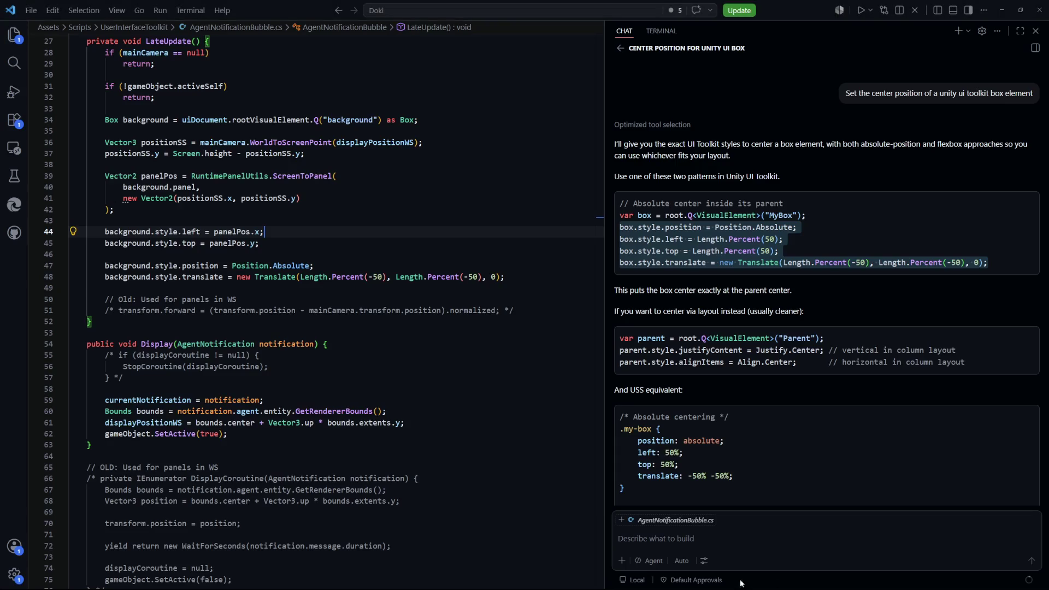
# Step: In Ask mode, ask 'Would it be possible to work with BoxCollider2D and UIDocuments in screen space?'
pyautogui.scroll(-3, 747, 512)
pyautogui.click(649, 560)
pyautogui.click(691, 513)
pyautogui.click(735, 545)
pyautogui.write('Wouldit')
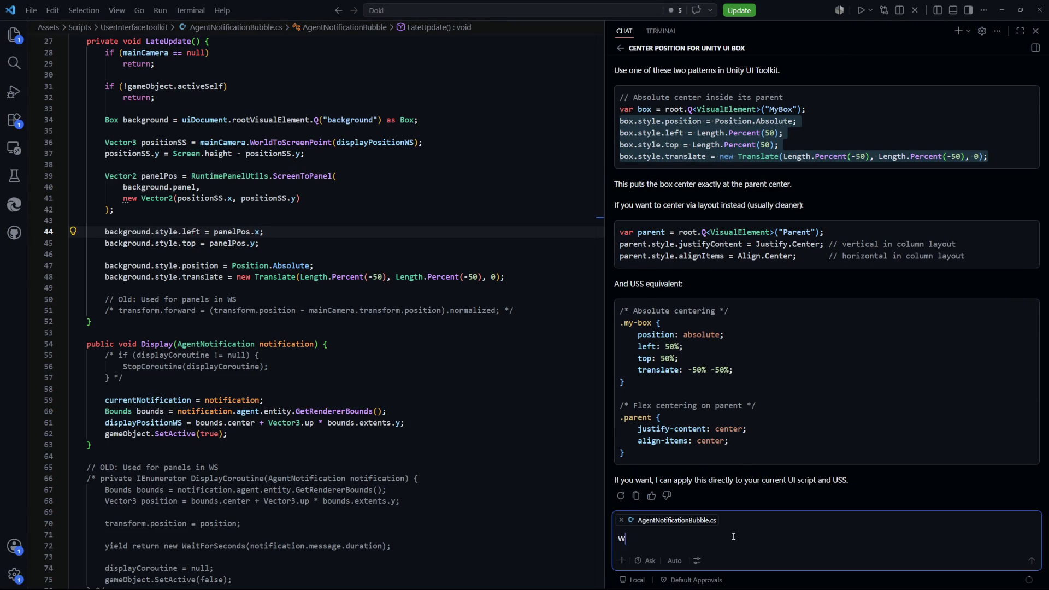
pyautogui.press('BackSpace')
pyautogui.press('BackSpace')
pyautogui.write('it be possibl')
pyautogui.write('e to work')
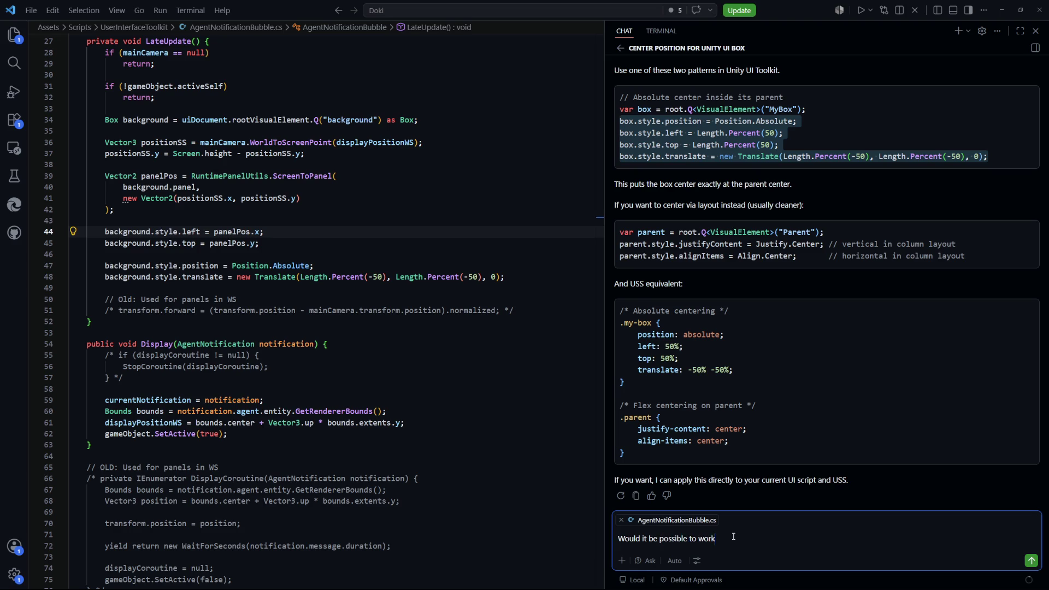
pyautogui.write(' with BoxColl')
pyautogui.write('ider2D and ')
pyautogui.write('UIDocuments')
pyautogui.write(' in screen s')
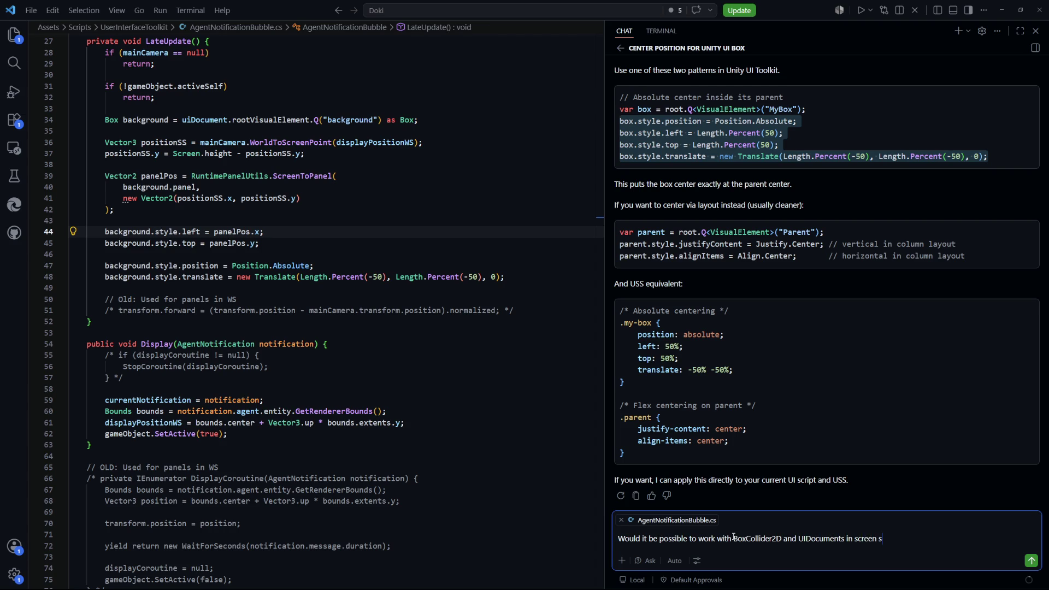
pyautogui.write('pace?')
pyautogui.press('Return')
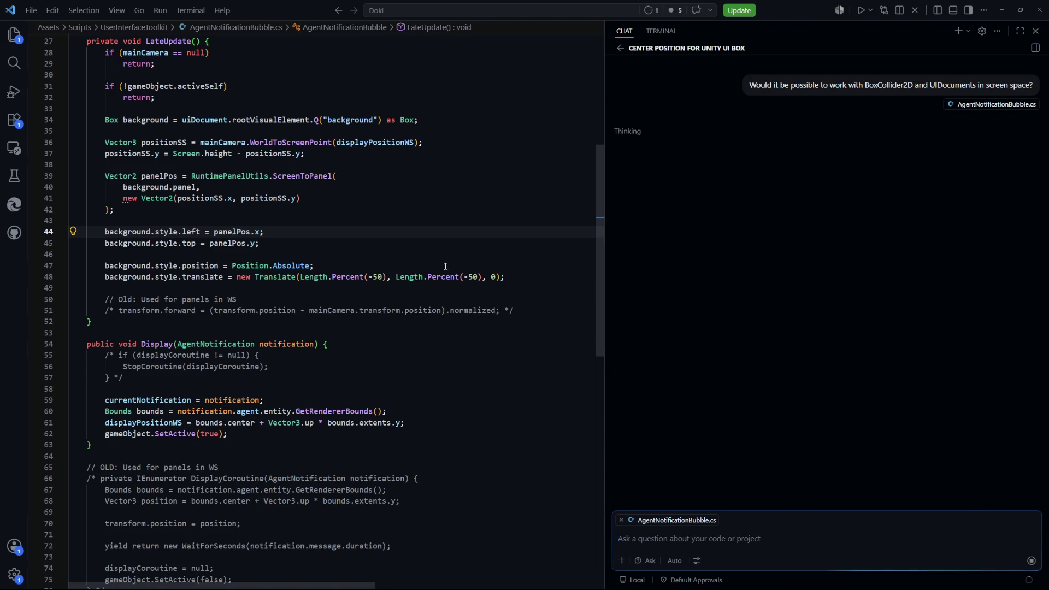
# Step: Compare the Display and LateUpdate positioning code with the assistant's answer before returning to Unity
pyautogui.click(453, 377)
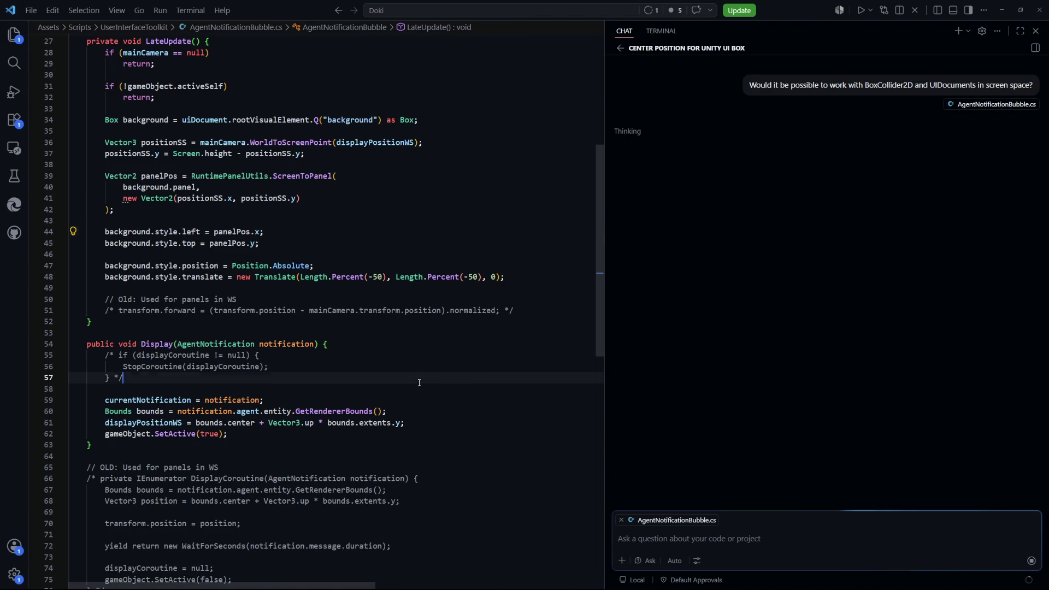
pyautogui.scroll(-4, 426, 360)
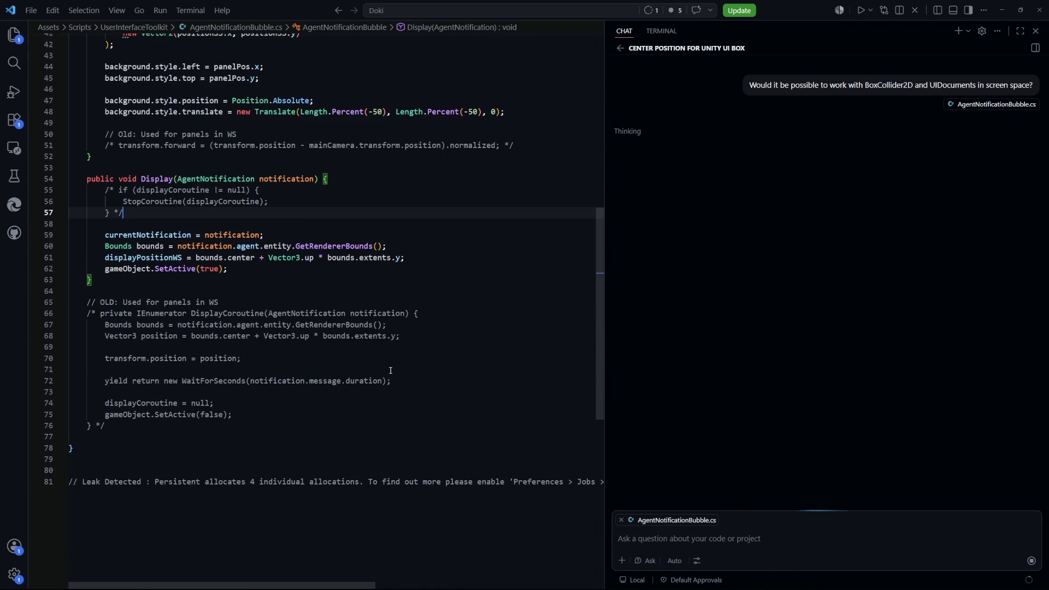
pyautogui.scroll(6, 391, 372)
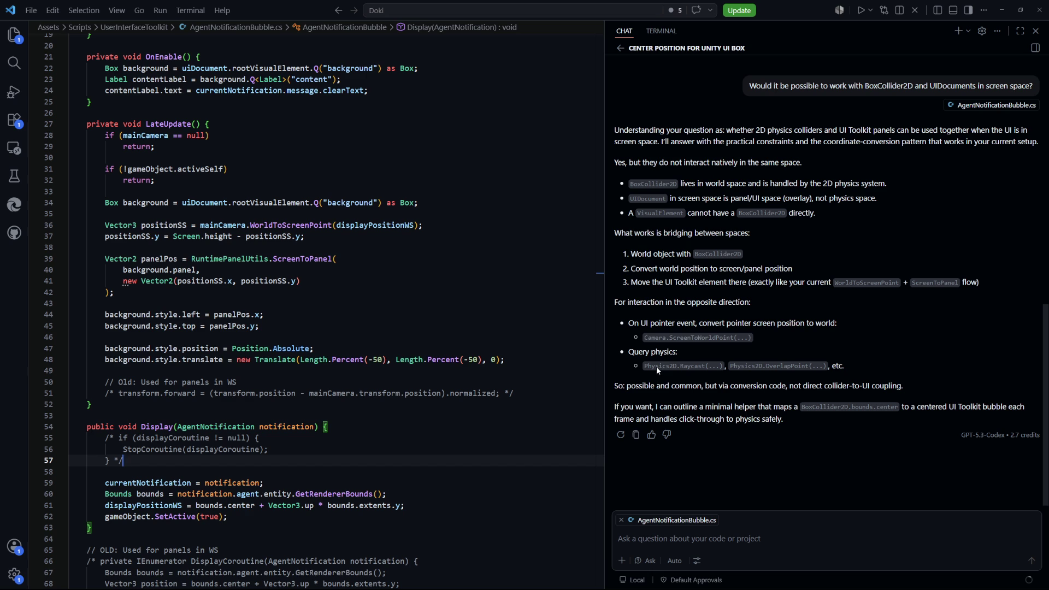
pyautogui.click(511, 360)
pyautogui.hotkey('alt', 'Tab')
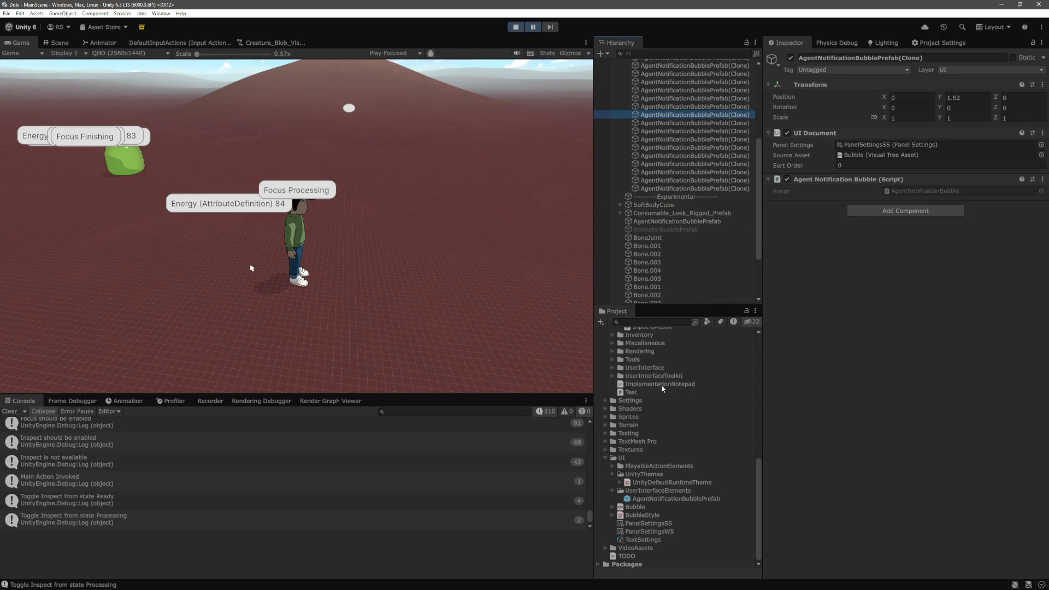
# Step: Check PanelSettingsWS's Render Mode options, keep World Space, then start a new GIMP image
pyautogui.click(657, 530)
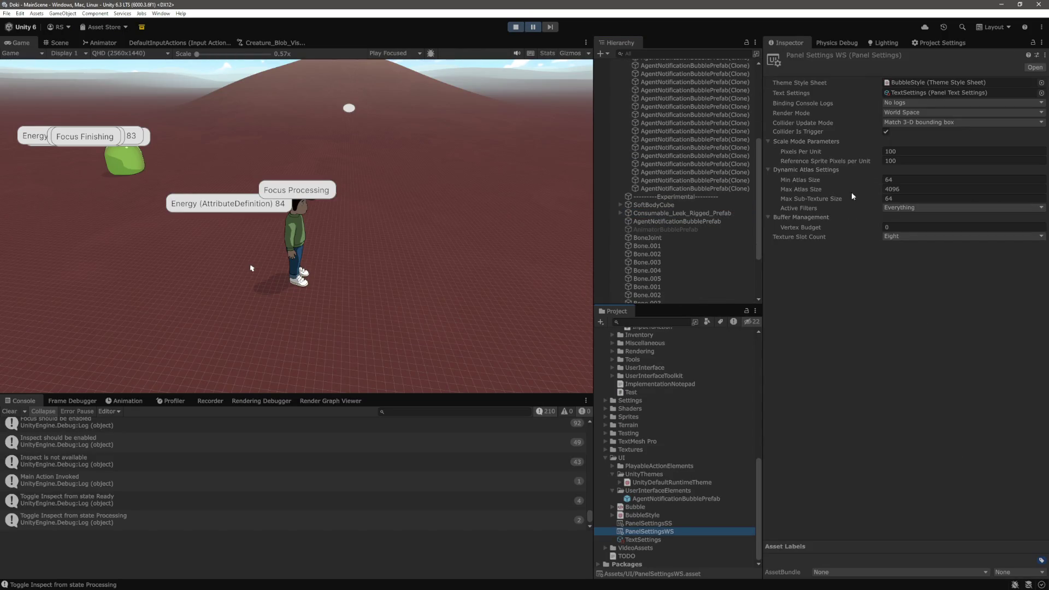
pyautogui.click(901, 112)
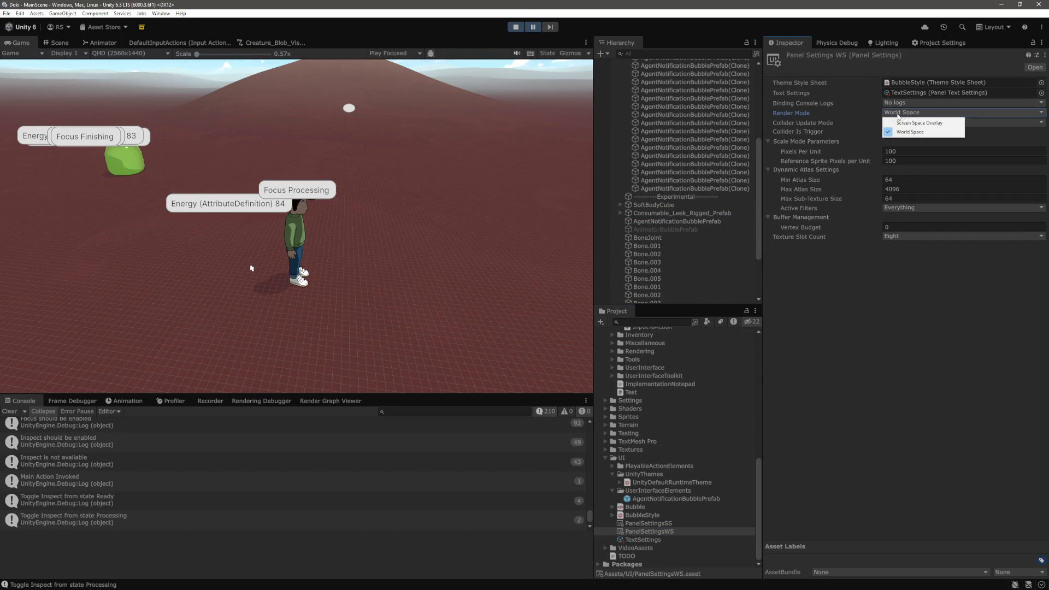
pyautogui.click(914, 124)
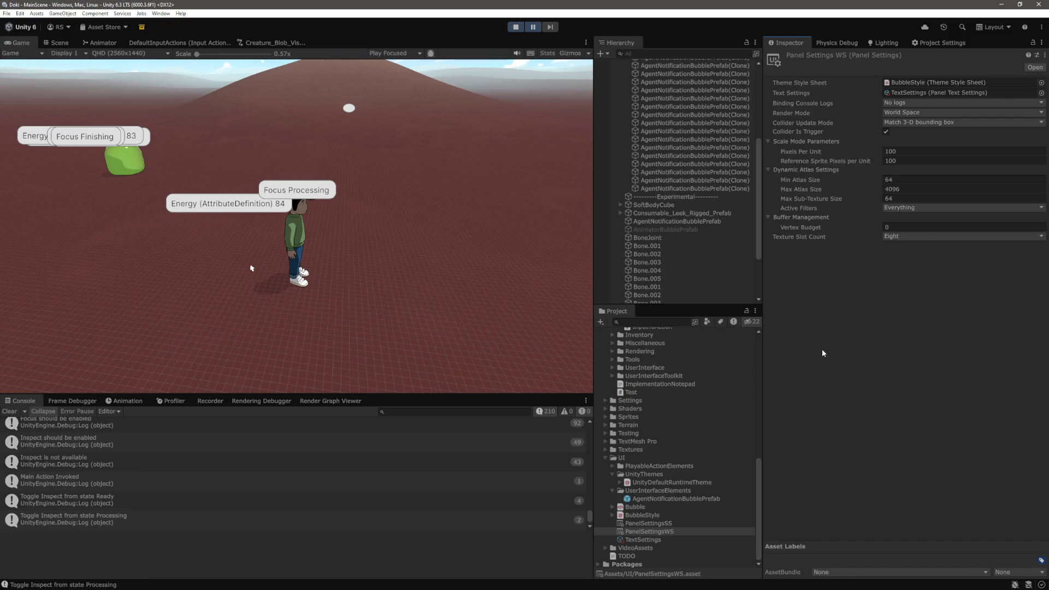
pyautogui.click(907, 113)
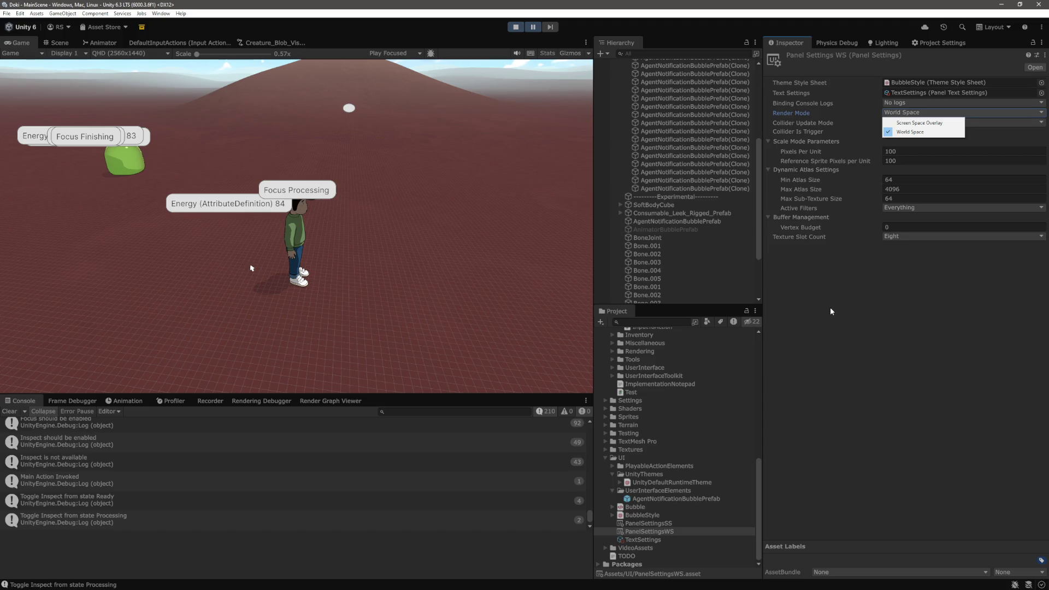
pyautogui.press('Escape')
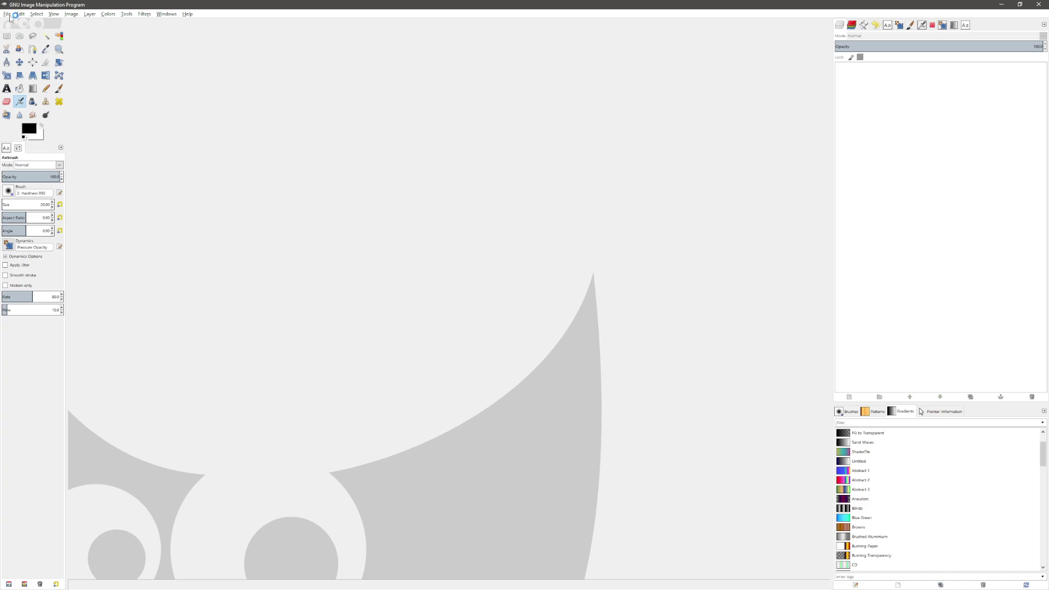
pyautogui.click(8, 17)
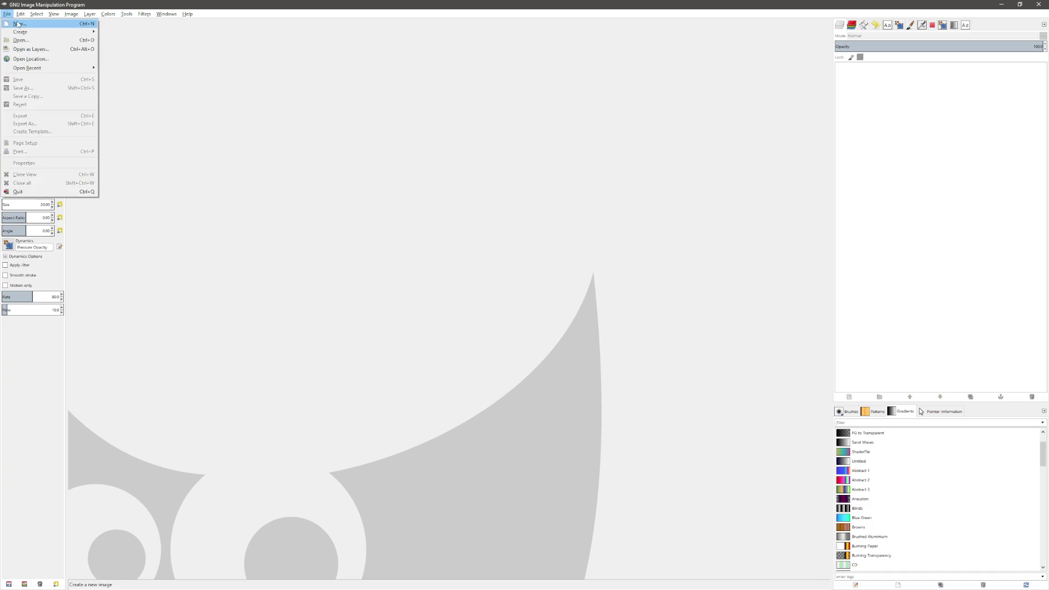
pyautogui.click(22, 23)
# Step: Create a 2560 × 1440 image and bucket-fill the canvas solid black
pyautogui.write('2')
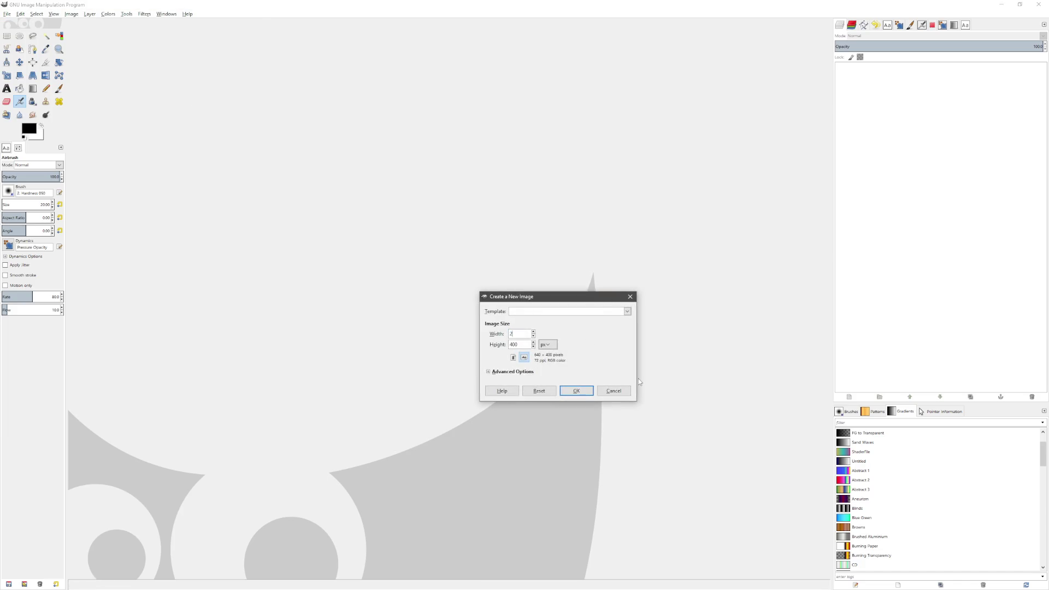
pyautogui.write('560')
pyautogui.press('Tab')
pyautogui.write('1440')
pyautogui.click(582, 392)
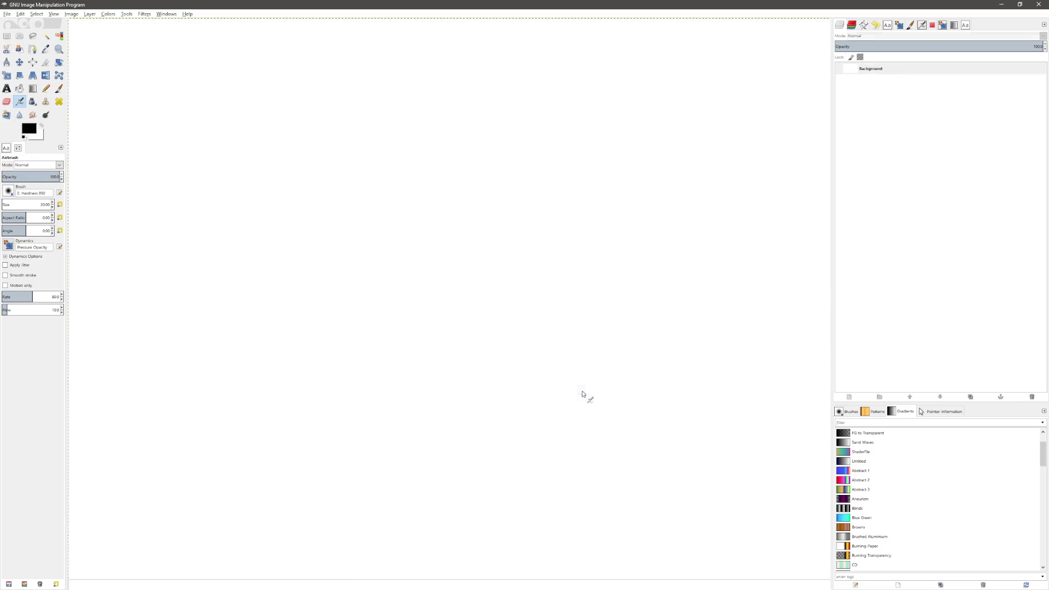
pyautogui.click(32, 101)
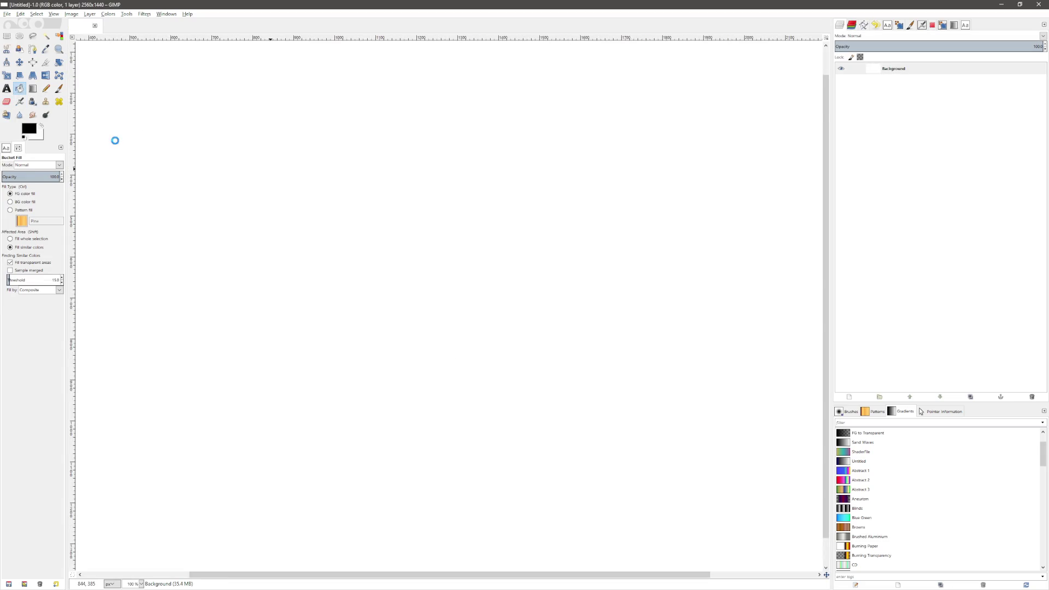
pyautogui.click(113, 140)
# Step: Select the Paintbrush with white as foreground colour and the 2. Hardness 100 brush
pyautogui.click(59, 88)
pyautogui.click(42, 126)
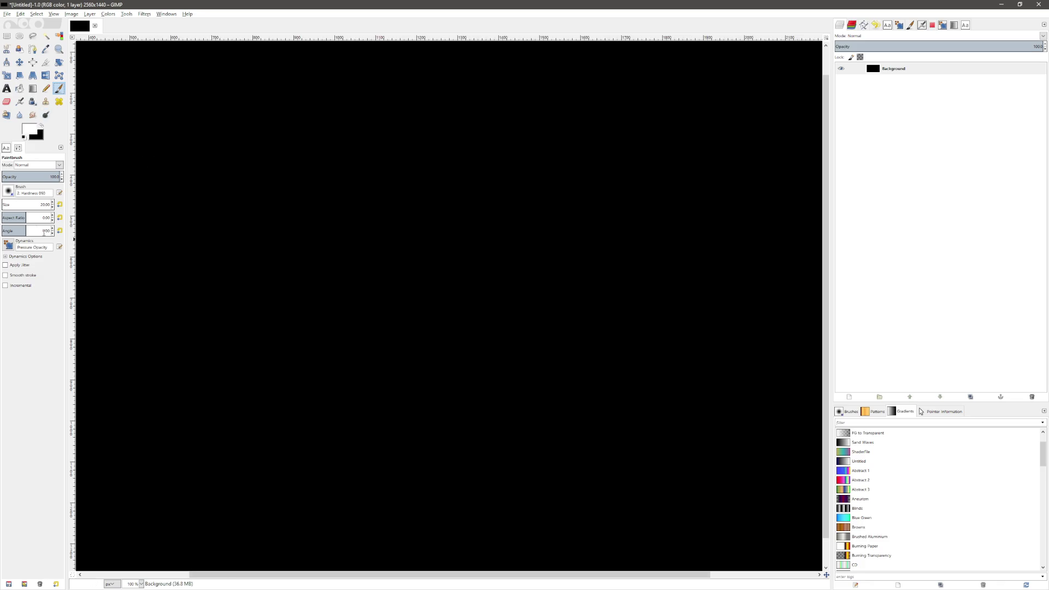
pyautogui.click(8, 191)
pyautogui.click(51, 215)
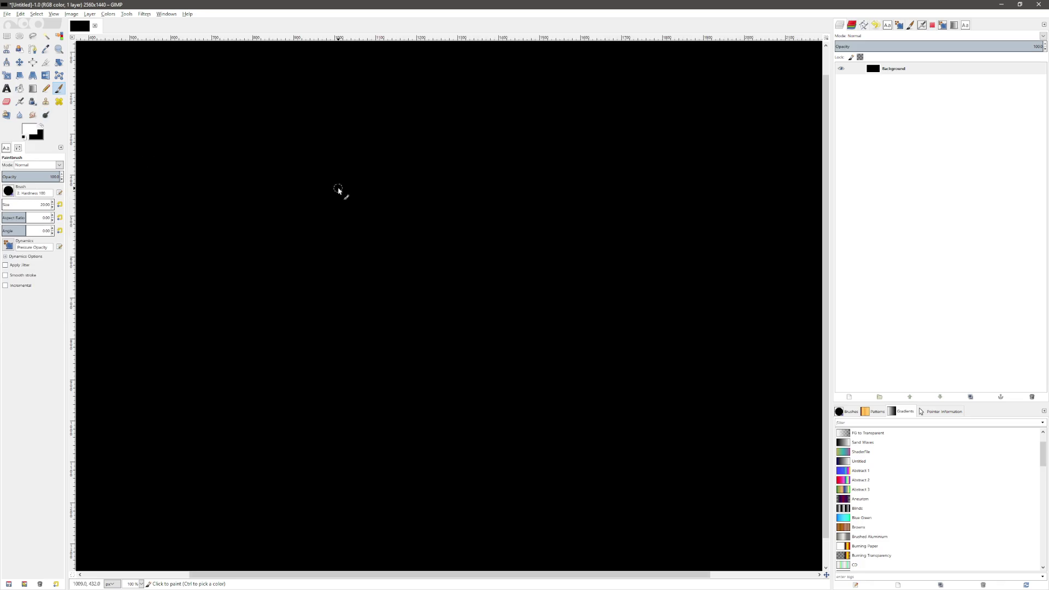
# Step: Undo a test stroke and set the Paintbrush size to 5
pyautogui.moveTo(339, 192); pyautogui.dragTo(379, 412)
pyautogui.hotkey('ctrl', 'z')
pyautogui.doubleClick(44, 204)
pyautogui.write('5')
# Step: Paint a white oval, an arrow, overlapping ovals and a second arrow, redoing bad strokes
pyautogui.moveTo(234, 207); pyautogui.dragTo(160, 207)
pyautogui.hotkey('ctrl', 'z')
pyautogui.moveTo(231, 206)
pyautogui.mouseDown()
pyautogui.moveTo(159, 224)
pyautogui.moveTo(177, 238)
pyautogui.moveTo(282, 234)
pyautogui.moveTo(289, 216)
pyautogui.moveTo(231, 207)
pyautogui.mouseUp()
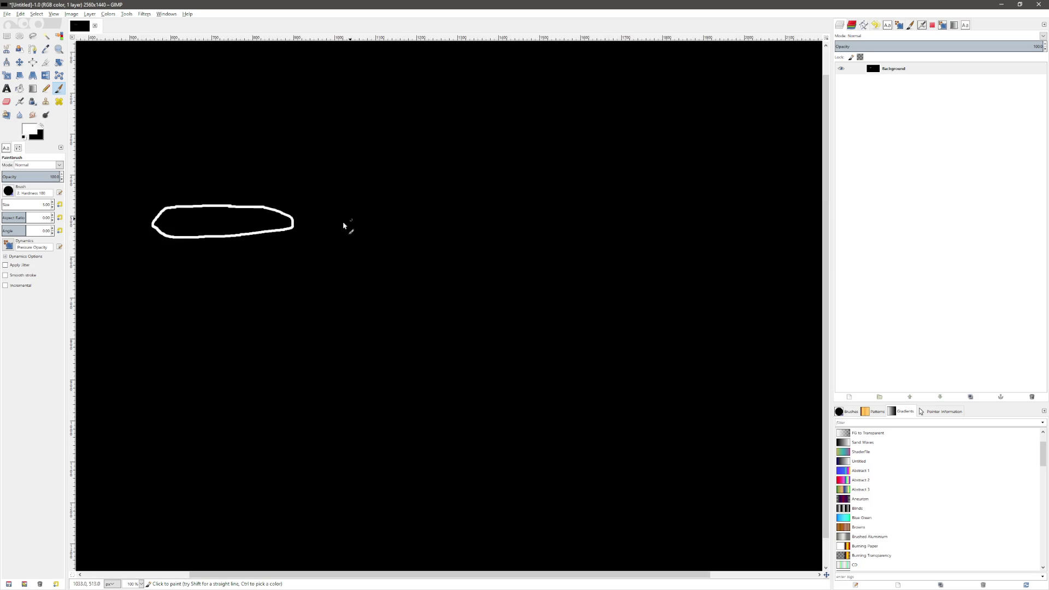
pyautogui.moveTo(312, 226)
pyautogui.mouseDown()
pyautogui.moveTo(358, 225)
pyautogui.moveTo(353, 234)
pyautogui.mouseUp()
pyautogui.moveTo(461, 217)
pyautogui.mouseDown()
pyautogui.moveTo(389, 223)
pyautogui.moveTo(410, 235)
pyautogui.moveTo(499, 229)
pyautogui.moveTo(475, 212)
pyautogui.moveTo(429, 212)
pyautogui.moveTo(394, 228)
pyautogui.moveTo(417, 246)
pyautogui.moveTo(492, 240)
pyautogui.moveTo(501, 228)
pyautogui.moveTo(421, 219)
pyautogui.mouseUp()
pyautogui.hotkey('ctrl', 'z')
pyautogui.moveTo(523, 224)
pyautogui.mouseDown()
pyautogui.moveTo(595, 223)
pyautogui.moveTo(582, 232)
pyautogui.mouseUp()
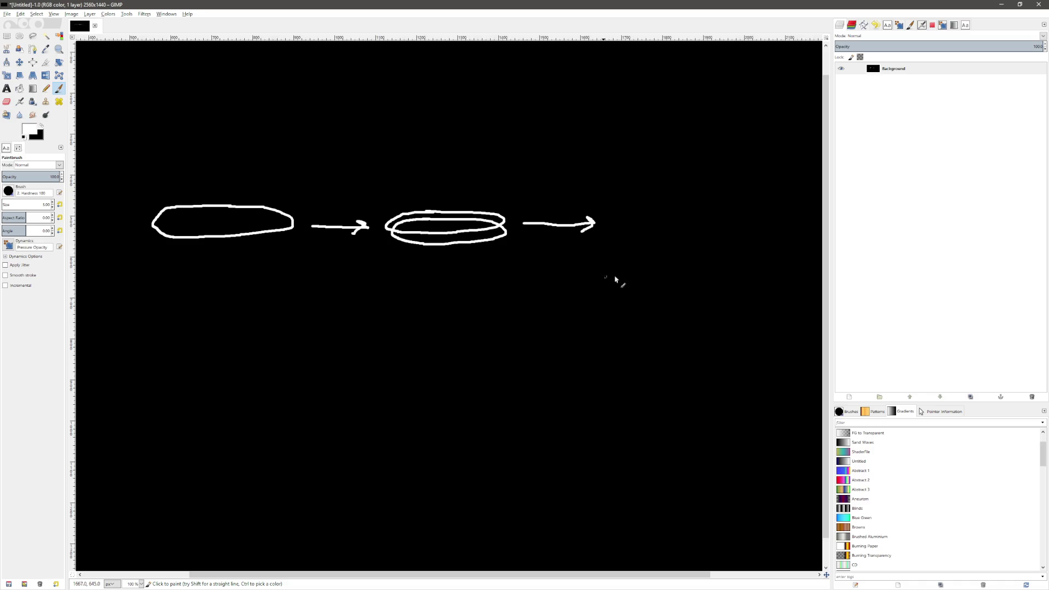
pyautogui.moveTo(668, 578); pyautogui.dragTo(733, 578)
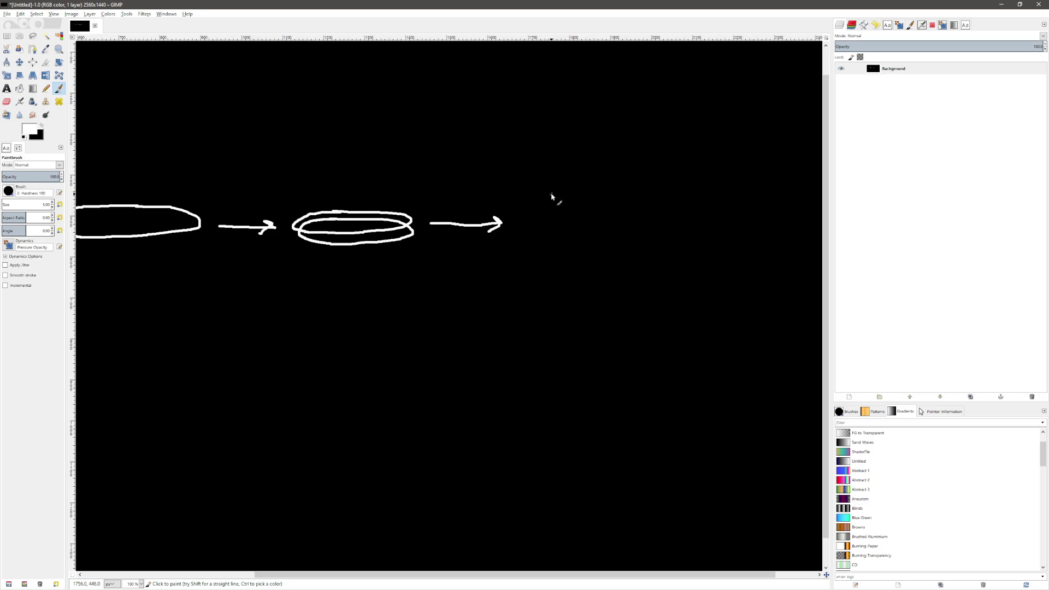
pyautogui.moveTo(561, 196)
pyautogui.mouseDown()
pyautogui.moveTo(515, 213)
pyautogui.moveTo(626, 216)
pyautogui.moveTo(601, 198)
pyautogui.moveTo(559, 197)
pyautogui.moveTo(534, 236)
pyautogui.moveTo(637, 244)
pyautogui.moveTo(624, 228)
pyautogui.moveTo(578, 225)
pyautogui.mouseUp()
# Step: Sketch a dot between the offset ovals, then a dot, downward arrow and two ovals below
pyautogui.click(569, 220)
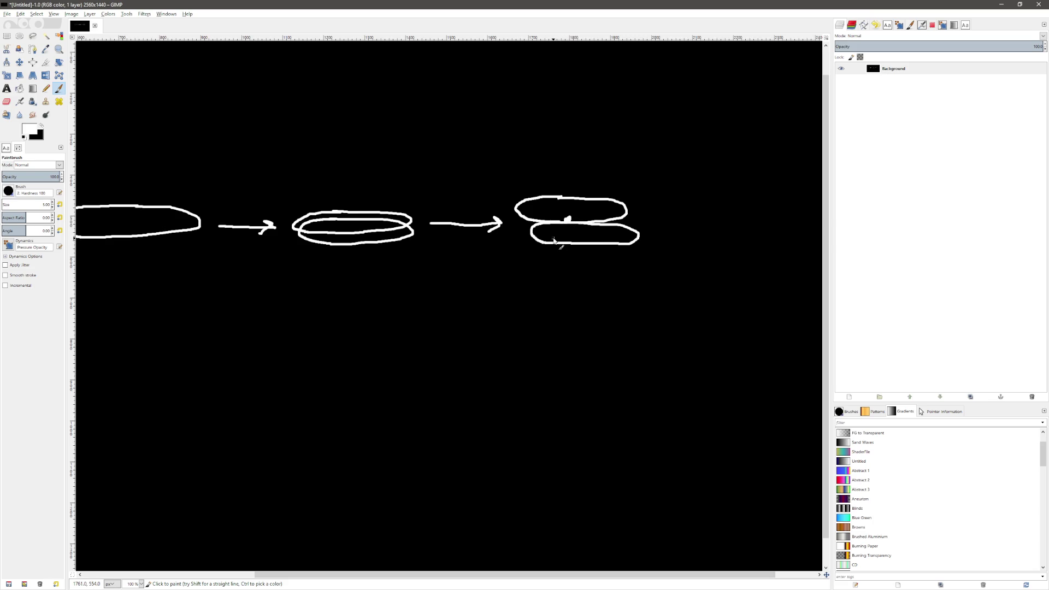
pyautogui.moveTo(623, 575)
pyautogui.mouseDown()
pyautogui.moveTo(613, 576)
pyautogui.moveTo(663, 577)
pyautogui.moveTo(612, 578)
pyautogui.mouseUp()
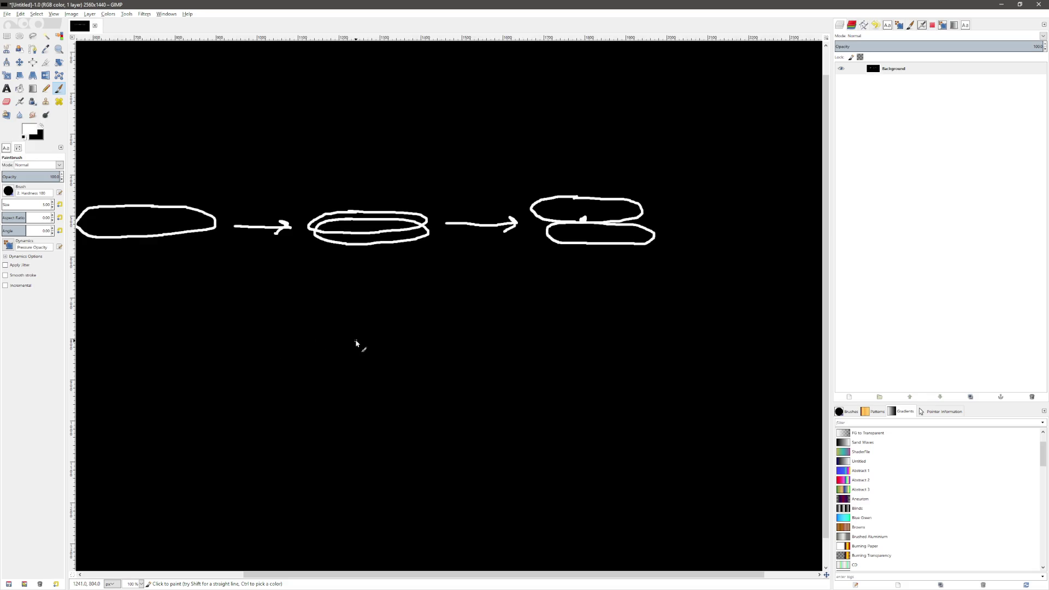
pyautogui.click(377, 321)
pyautogui.moveTo(406, 180)
pyautogui.mouseDown()
pyautogui.moveTo(405, 203)
pyautogui.moveTo(418, 195)
pyautogui.mouseUp()
pyautogui.moveTo(436, 329)
pyautogui.mouseDown()
pyautogui.moveTo(359, 358)
pyautogui.moveTo(437, 329)
pyautogui.mouseUp()
pyautogui.moveTo(389, 300)
pyautogui.mouseDown()
pyautogui.moveTo(327, 310)
pyautogui.moveTo(413, 326)
pyautogui.moveTo(388, 296)
pyautogui.mouseUp()
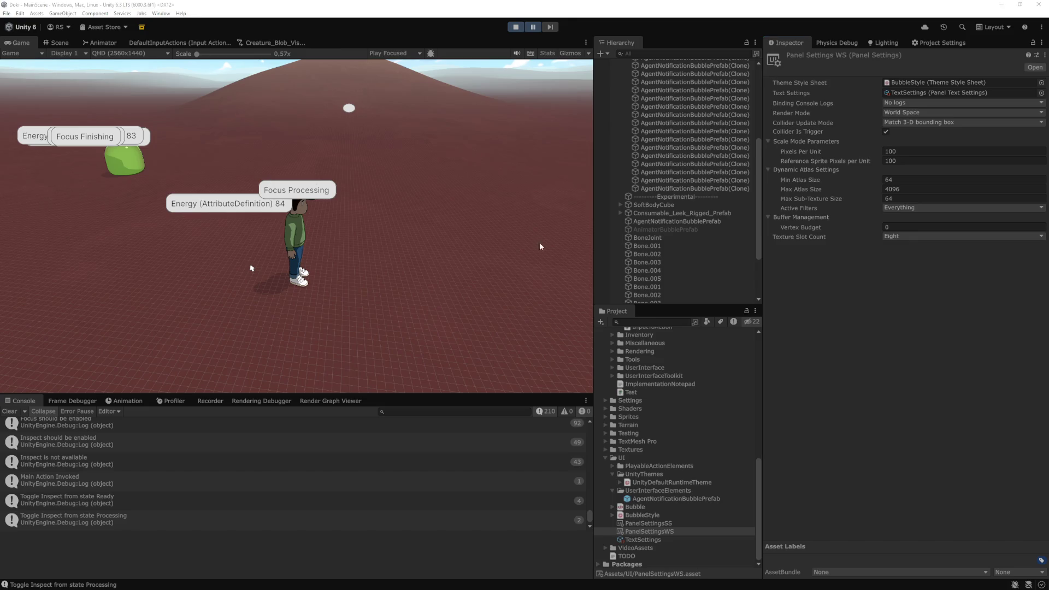
# Step: In AgentNotificationBubble.cs, start a mainCamera.WorldTo line after positionSS.y and browse IntelliSense suggestions
pyautogui.hotkey('alt', 'Tab')
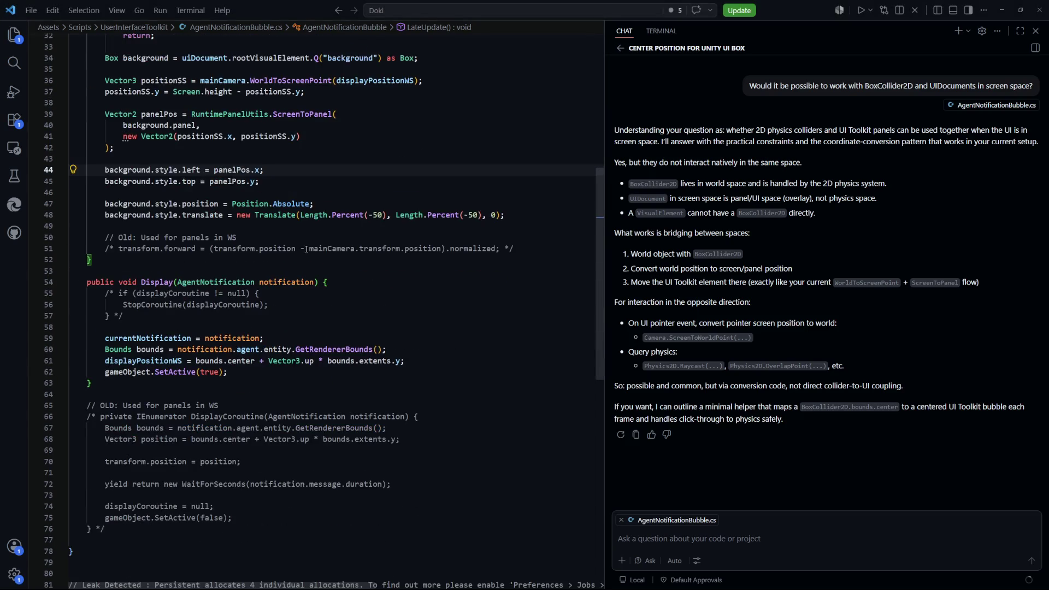
pyautogui.scroll(4, 307, 249)
pyautogui.click(367, 218)
pyautogui.press('Return')
pyautogui.press('Return')
pyautogui.write('mainCamera.')
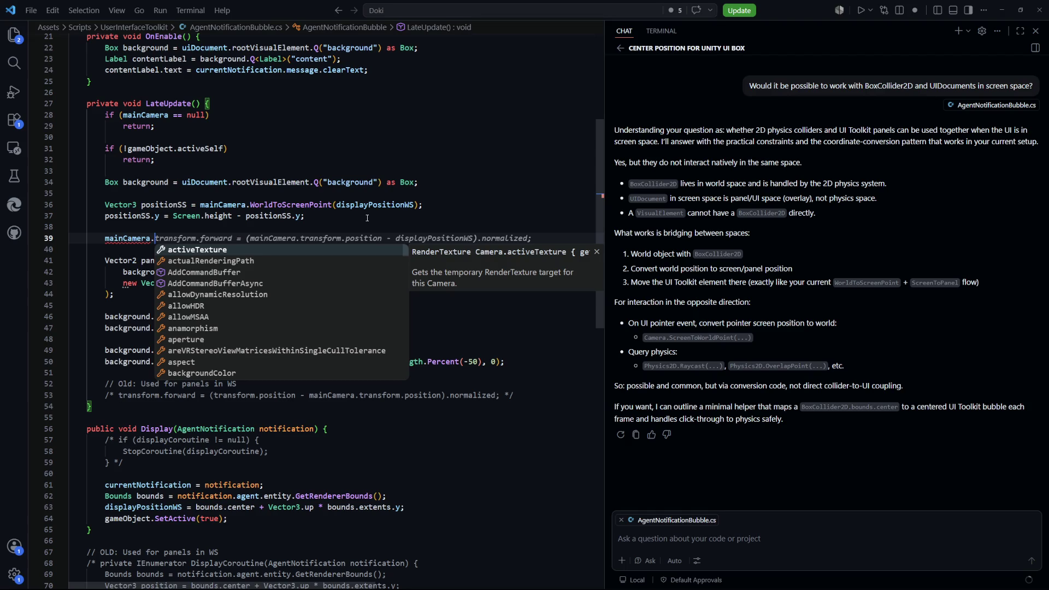
pyautogui.write('WorldTo')
pyautogui.press('Down')
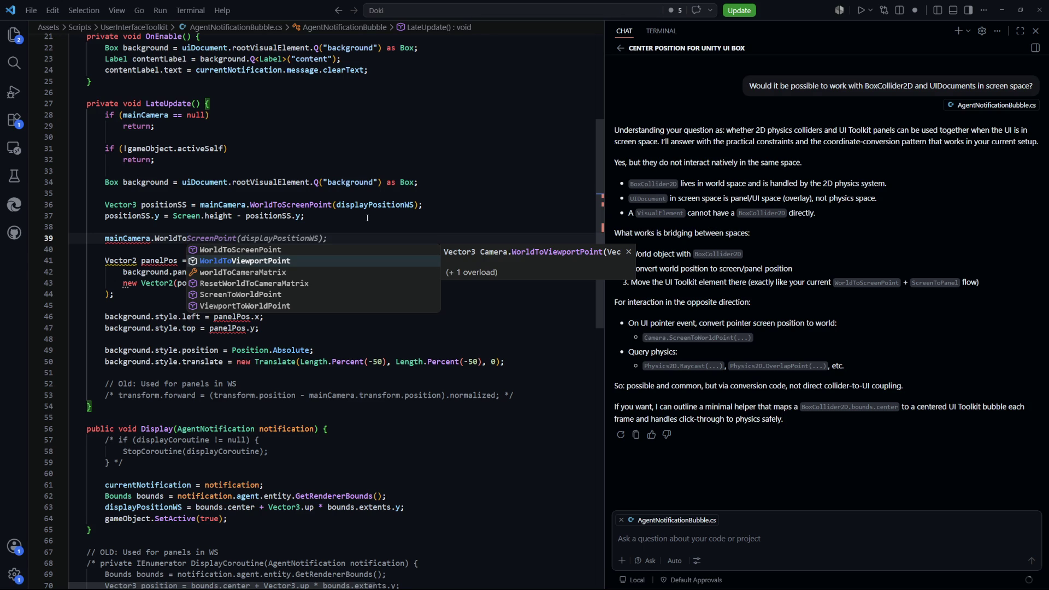
# Step: Delete the unfinished mainCamera line and begin undoing toward the earlier LateUpdate code
pyautogui.click(367, 218)
pyautogui.hotkey('shift', 'Down')
pyautogui.hotkey('shift', 'Down')
pyautogui.hotkey('shift', 'End')
pyautogui.press('BackSpace')
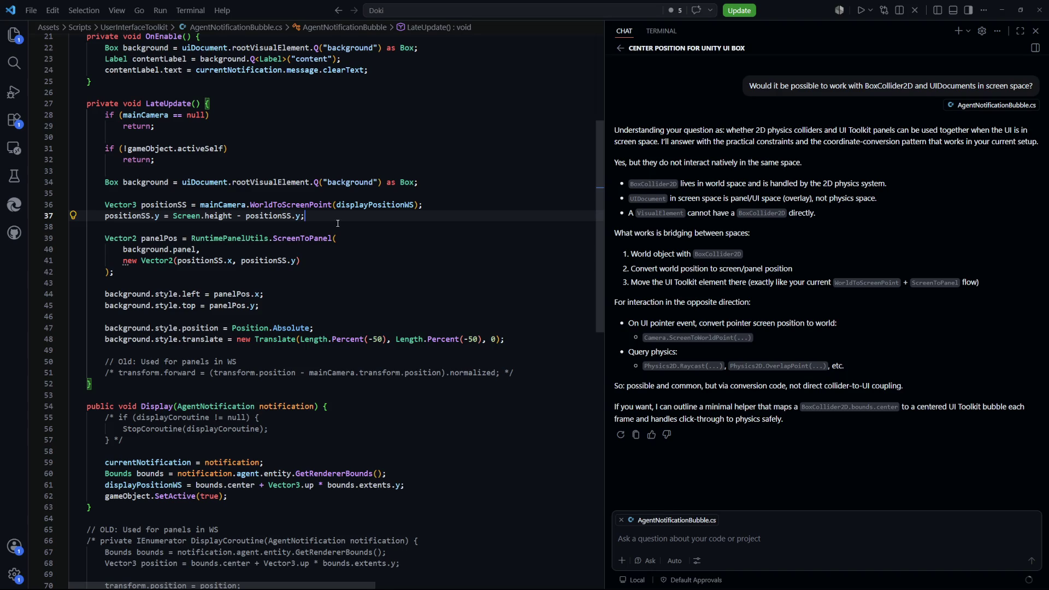
pyautogui.click(436, 349)
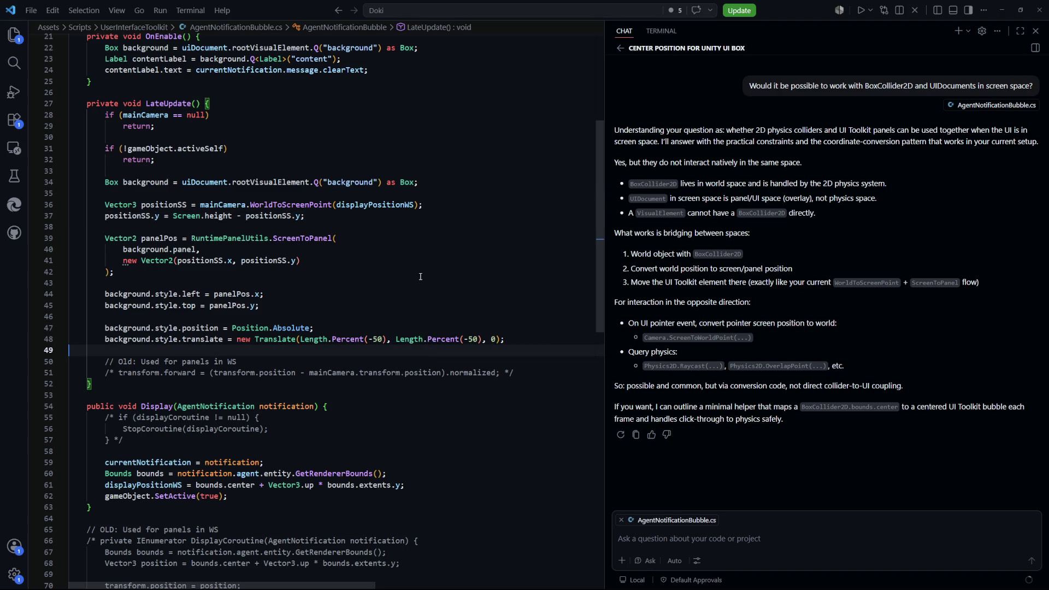
pyautogui.click(420, 277)
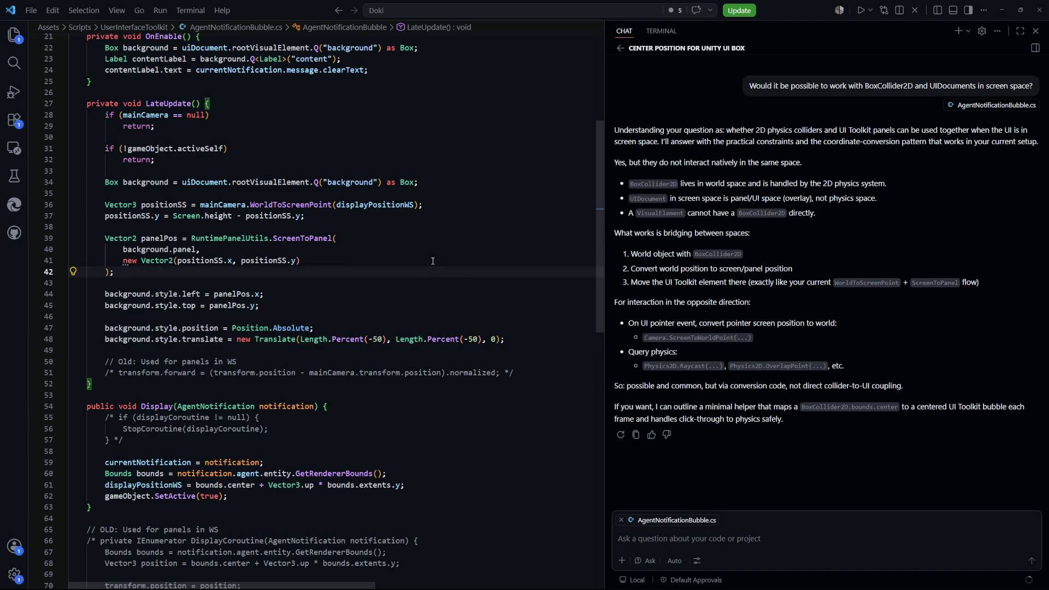
pyautogui.hotkey('ctrl', 'z')
pyautogui.hotkey('ctrl', 'z')
pyautogui.hotkey('ctrl', 'z')
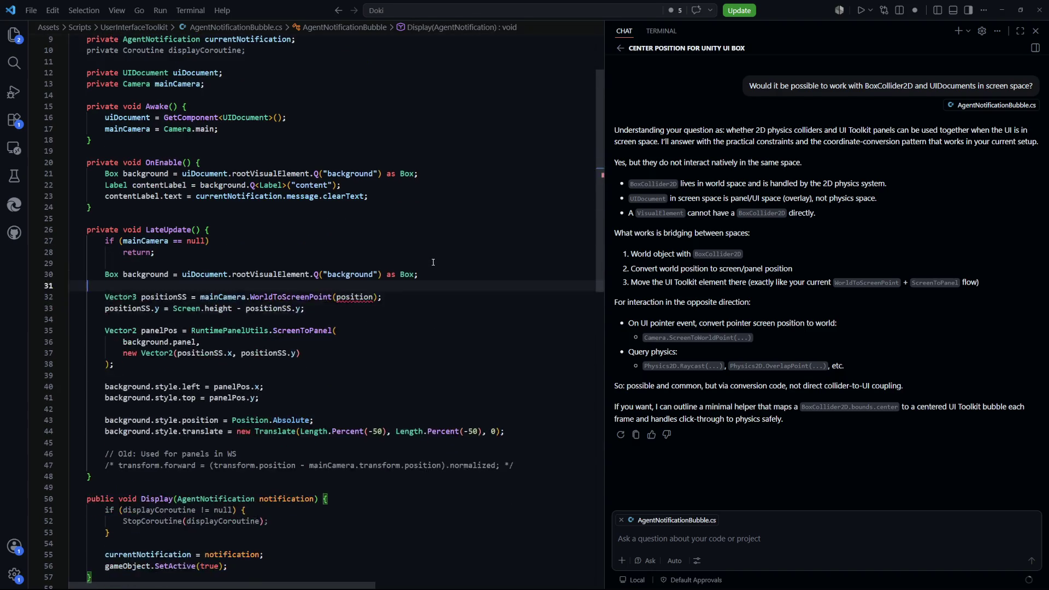
# Step: Undo until the old transform.forward and DisplayCoroutine version returns, then go back to Unity
pyautogui.hotkey('ctrl', 'z')
pyautogui.hotkey('ctrl', 'z')
pyautogui.hotkey('ctrl', 'z')
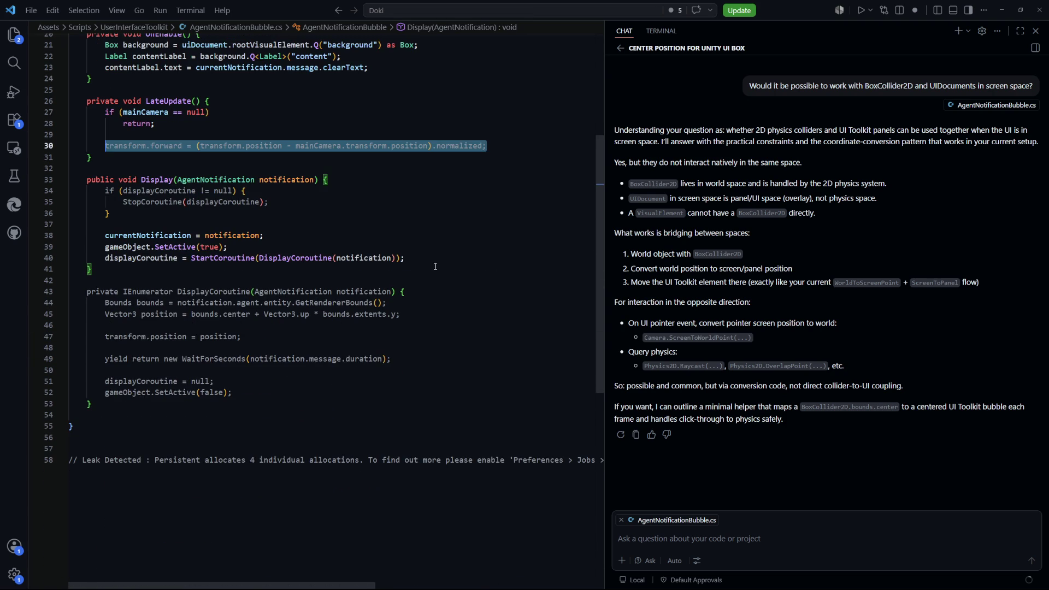
pyautogui.hotkey('ctrl', 'z')
pyautogui.hotkey('ctrl', 'z')
pyautogui.hotkey('ctrl', 'z')
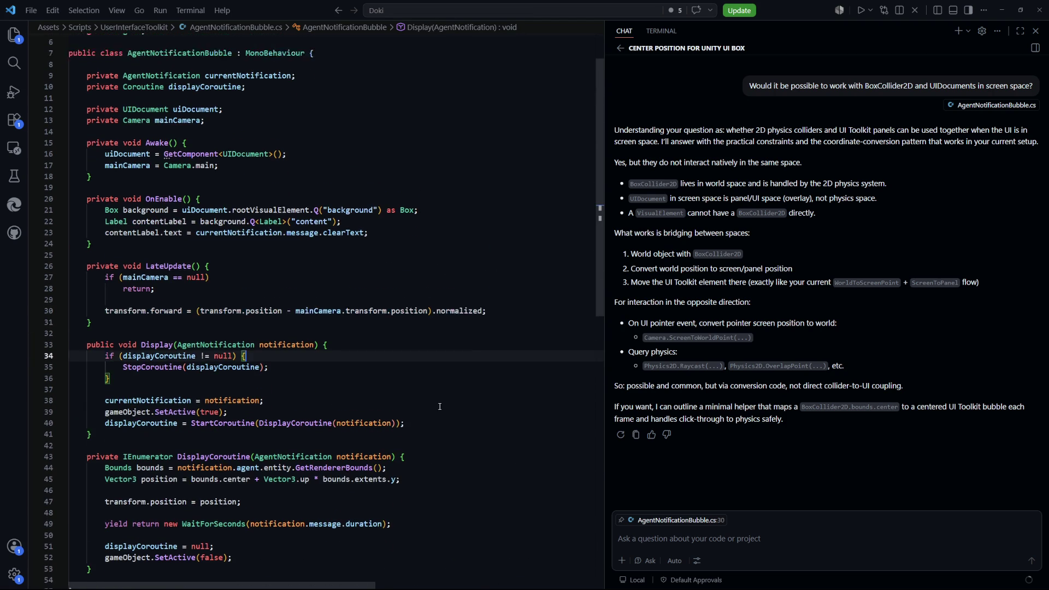
pyautogui.hotkey('alt', 'Tab')
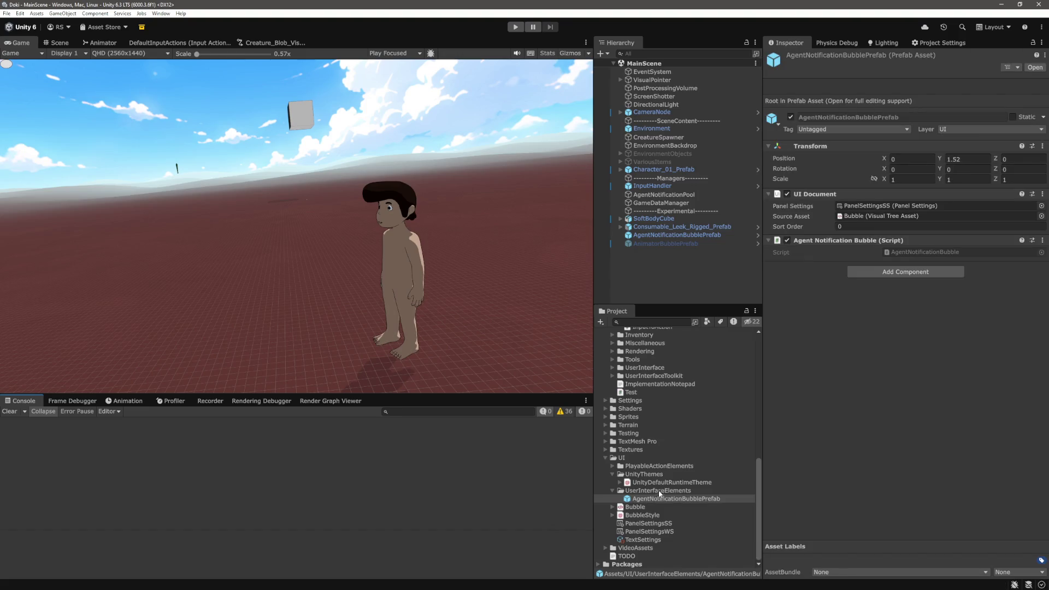
# Step: Assign PanelSettingsWS to the AgentNotificationBubblePrefab's UI Document Panel Settings field
pyautogui.click(645, 508)
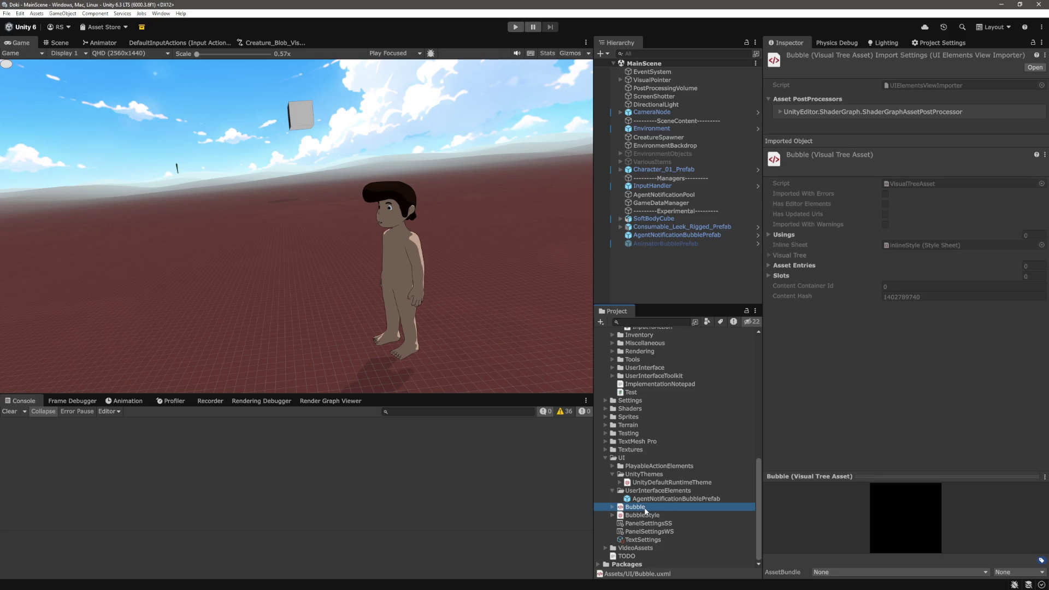
pyautogui.click(665, 499)
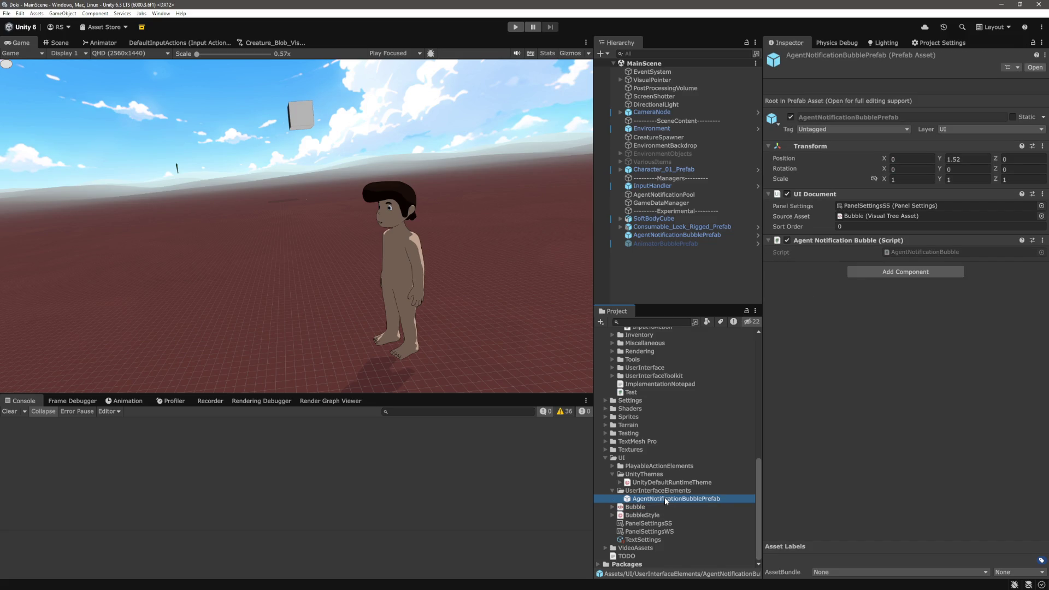
pyautogui.moveTo(654, 530); pyautogui.dragTo(929, 212)
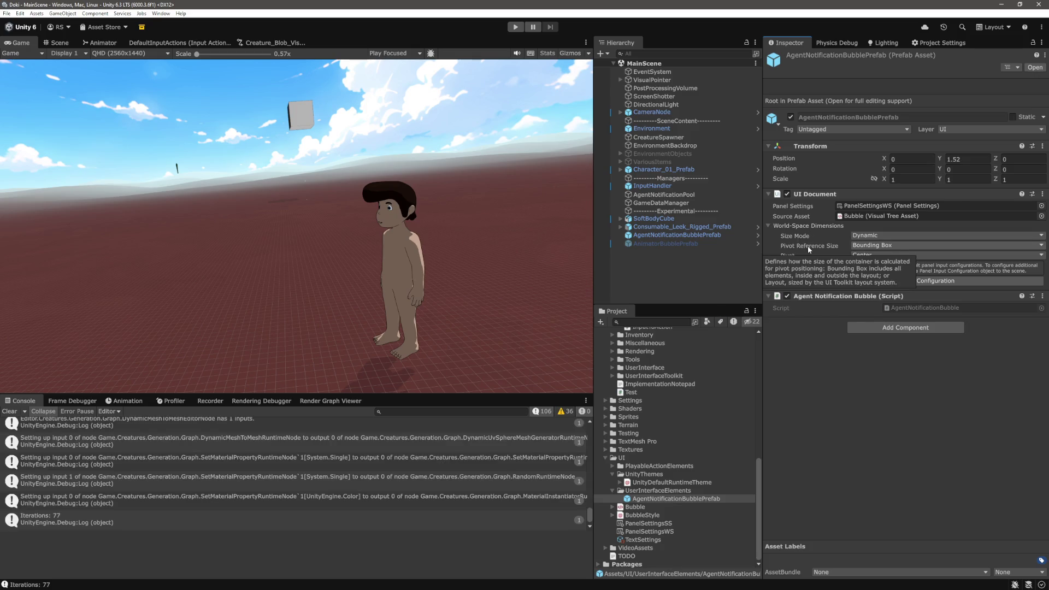
# Step: Clear the Console and start the game in play mode
pyautogui.click(9, 411)
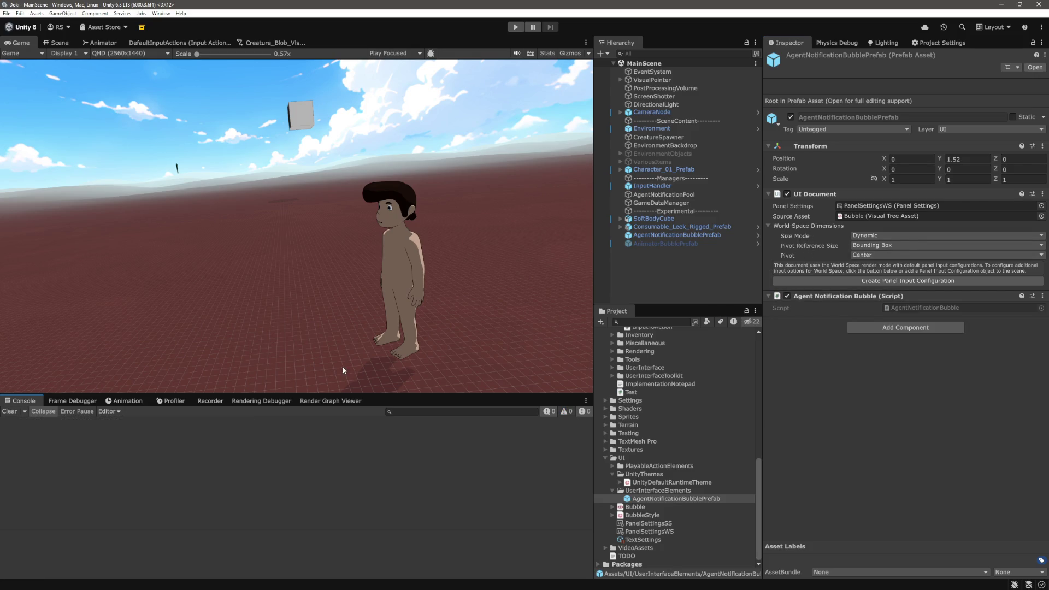
pyautogui.click(685, 270)
pyautogui.click(512, 29)
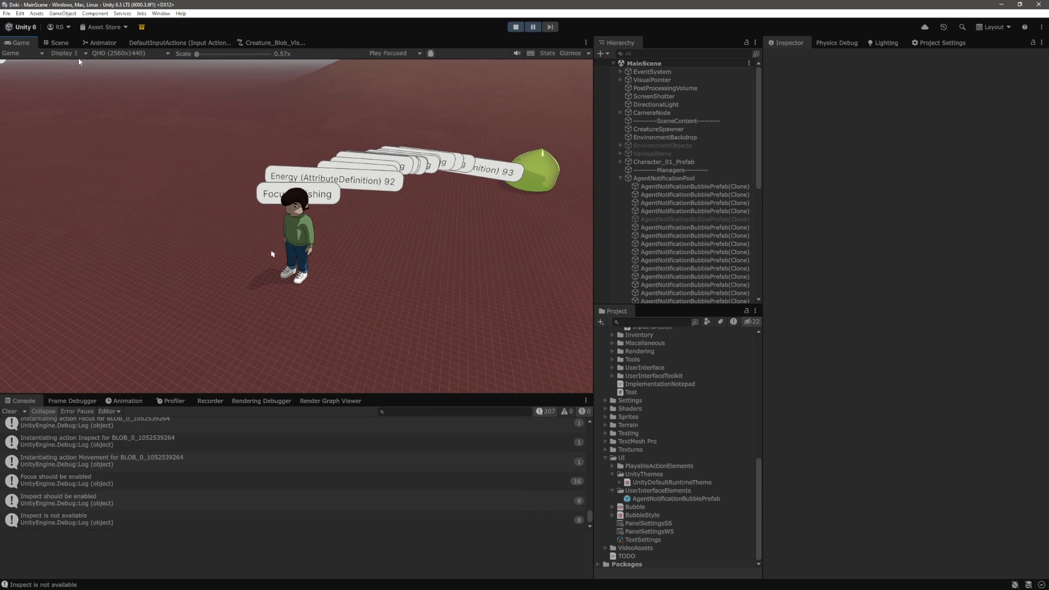
pyautogui.click(60, 42)
pyautogui.moveTo(403, 241)
pyautogui.mouseDown()
pyautogui.moveTo(175, 197)
pyautogui.moveTo(328, 256)
pyautogui.mouseUp()
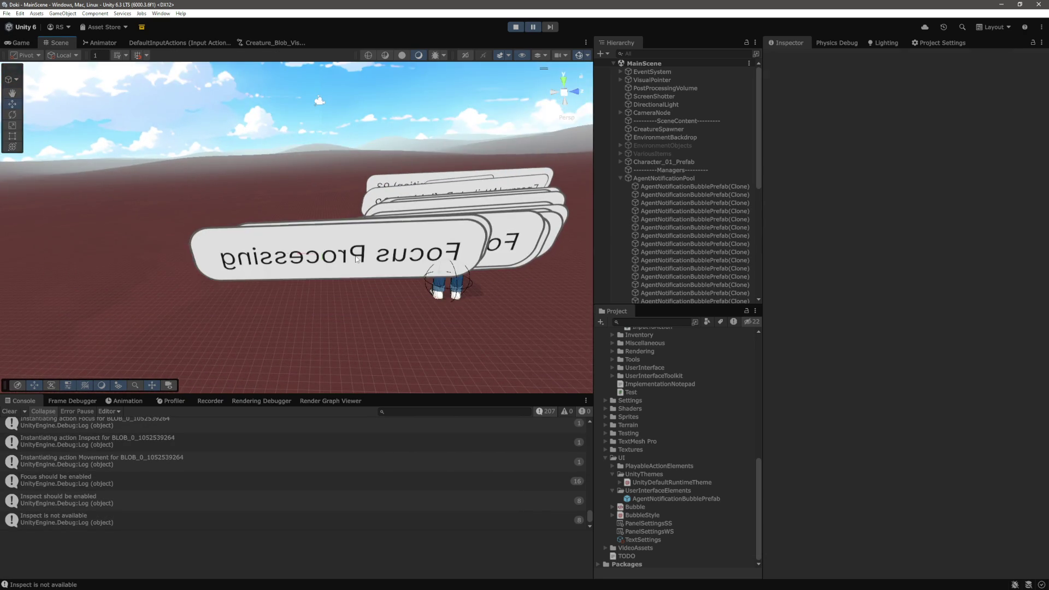
pyautogui.click(368, 266)
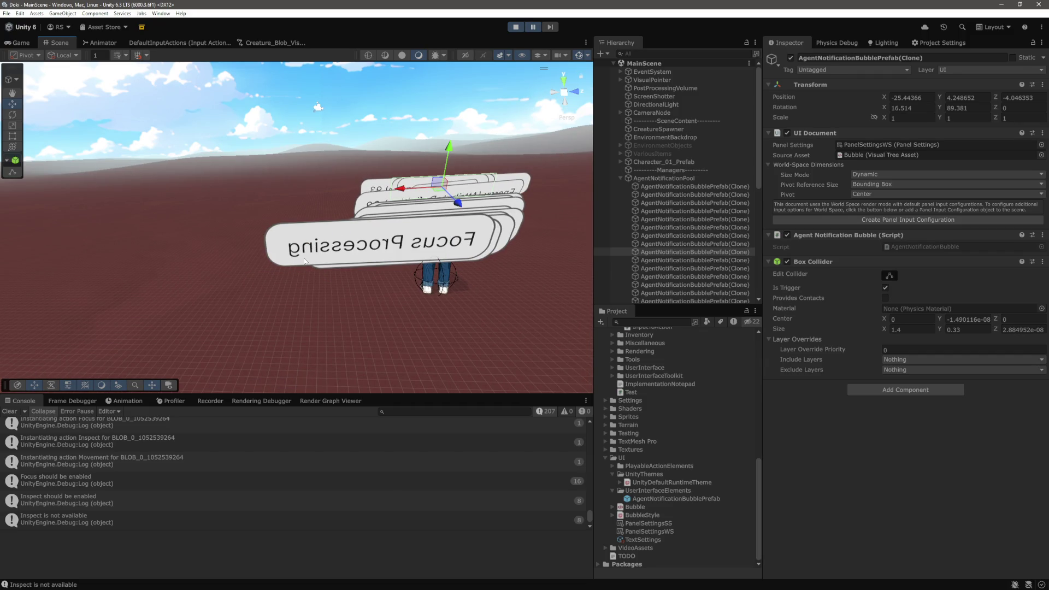
pyautogui.moveTo(264, 256)
pyautogui.mouseDown()
pyautogui.moveTo(512, 245)
pyautogui.moveTo(417, 251)
pyautogui.moveTo(464, 232)
pyautogui.moveTo(469, 243)
pyautogui.moveTo(312, 263)
pyautogui.moveTo(339, 229)
pyautogui.moveTo(442, 250)
pyautogui.mouseUp()
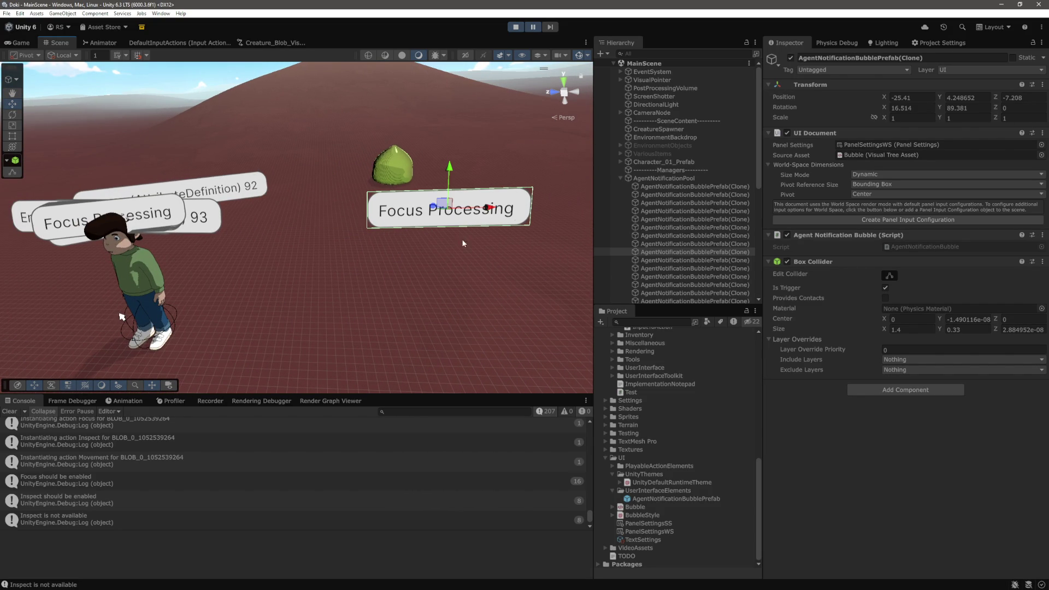
pyautogui.click(191, 217)
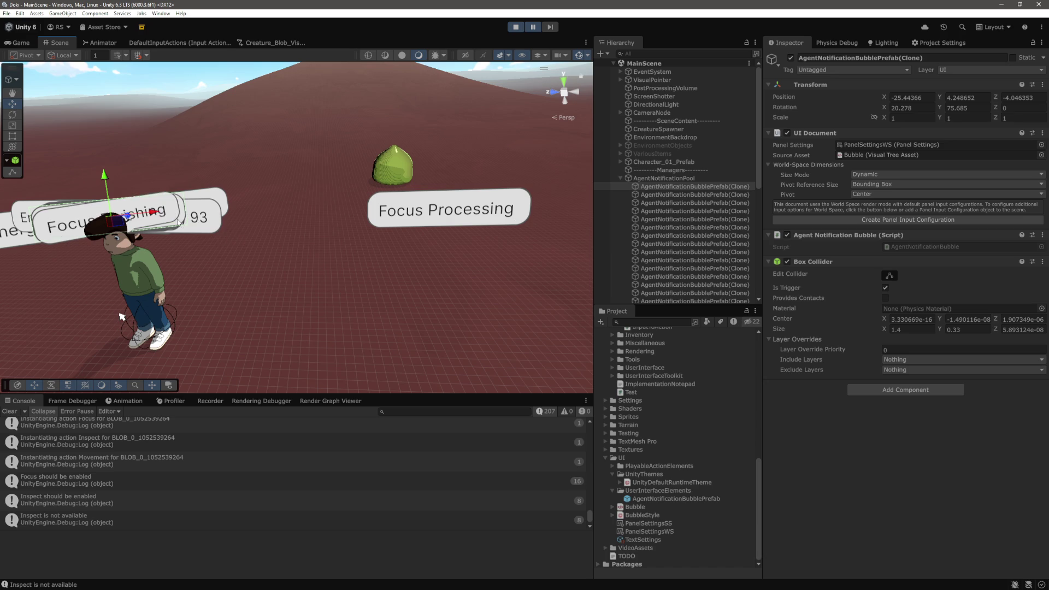
pyautogui.moveTo(176, 221); pyautogui.dragTo(352, 213)
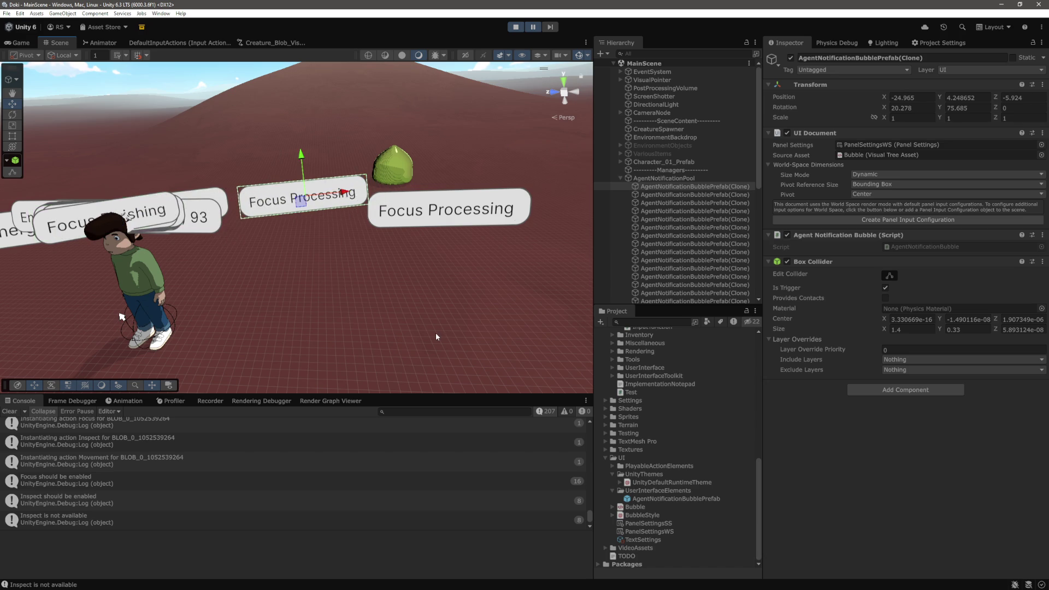
pyautogui.moveTo(436, 336)
pyautogui.mouseDown()
pyautogui.moveTo(363, 297)
pyautogui.moveTo(408, 299)
pyautogui.mouseUp()
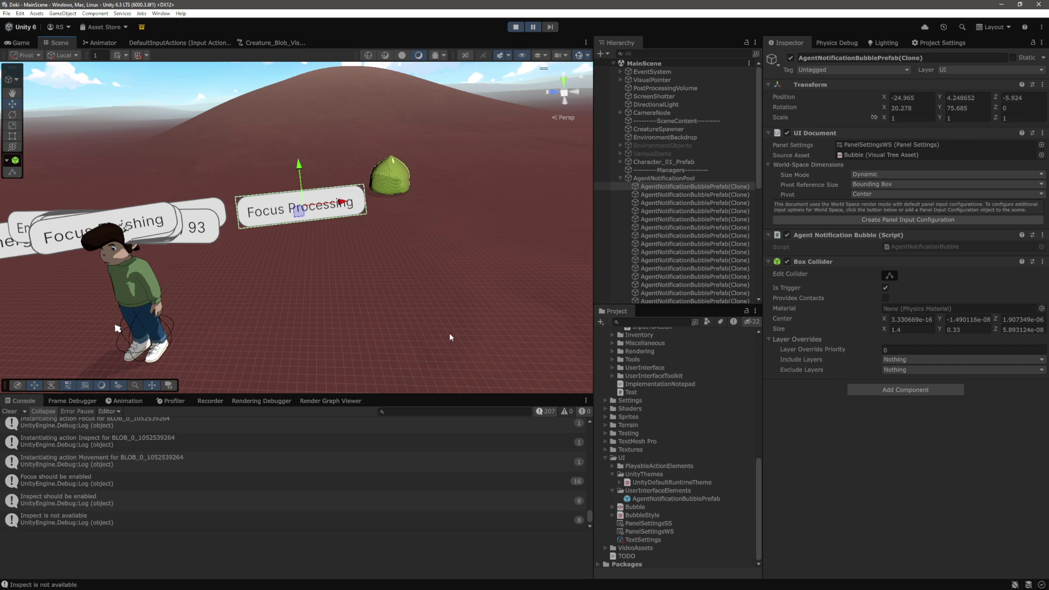
pyautogui.moveTo(447, 329)
pyautogui.mouseDown()
pyautogui.moveTo(391, 248)
pyautogui.moveTo(341, 230)
pyautogui.moveTo(359, 245)
pyautogui.mouseUp()
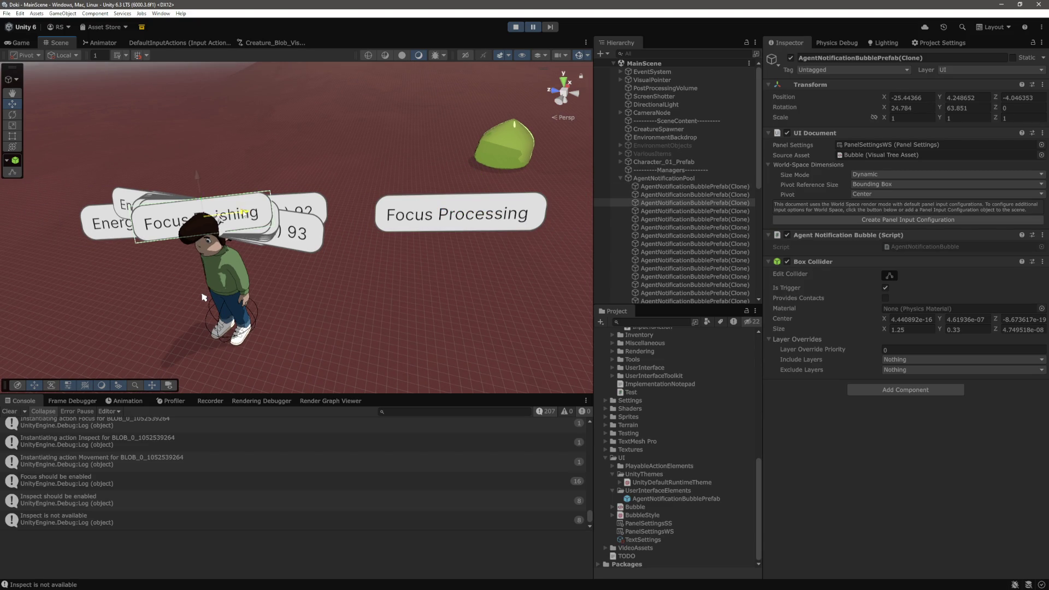
pyautogui.moveTo(203, 296)
pyautogui.mouseDown()
pyautogui.moveTo(538, 283)
pyautogui.moveTo(410, 276)
pyautogui.moveTo(463, 278)
pyautogui.moveTo(378, 254)
pyautogui.moveTo(453, 249)
pyautogui.mouseUp()
pyautogui.click(454, 249)
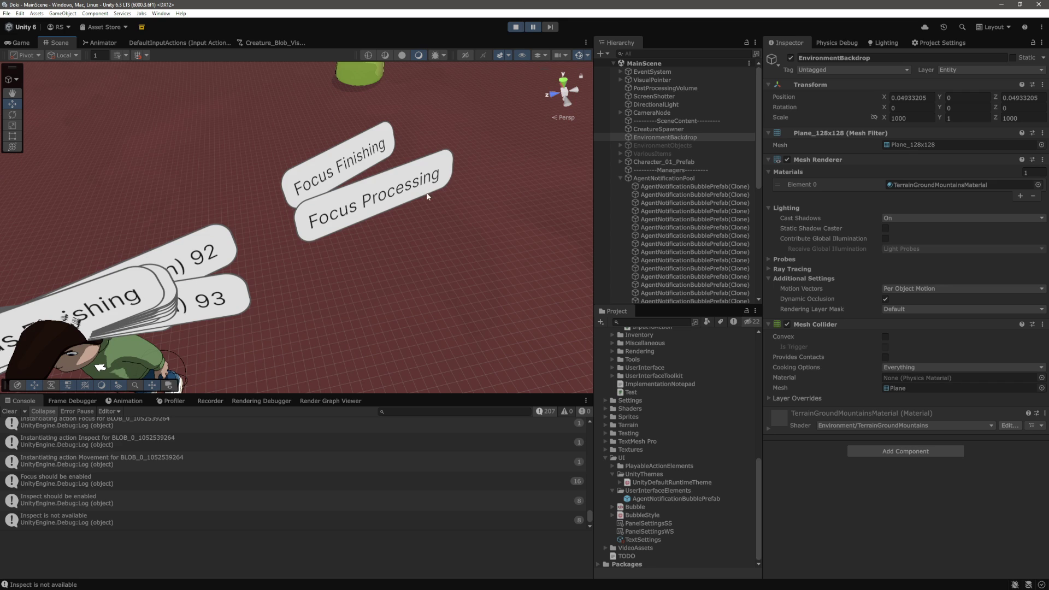
pyautogui.scroll(-15, 677, 176)
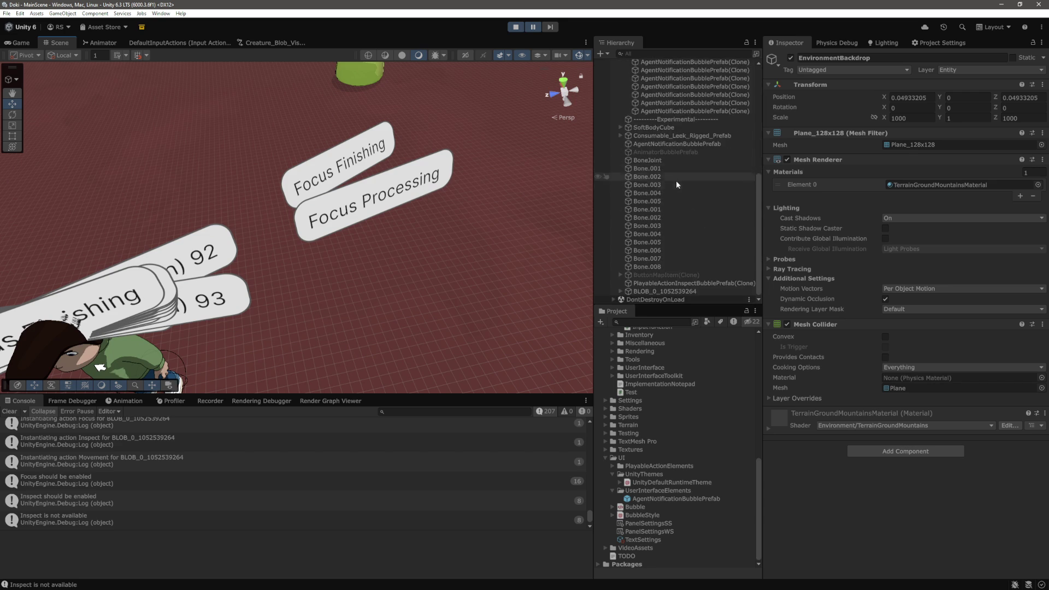
pyautogui.scroll(-1, 709, 215)
pyautogui.scroll(-10, 381, 229)
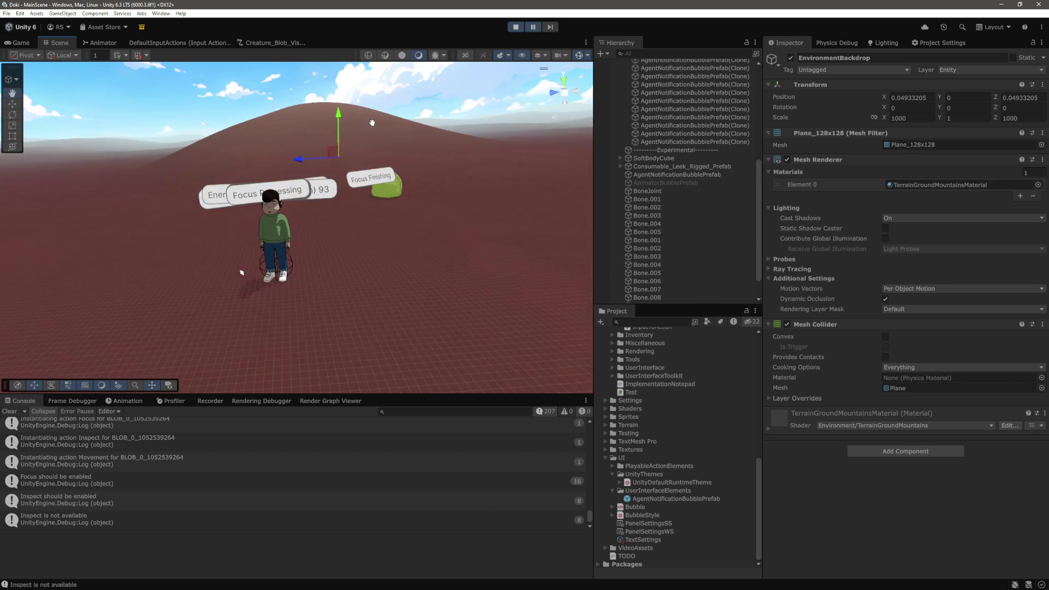
pyautogui.scroll(3, 372, 123)
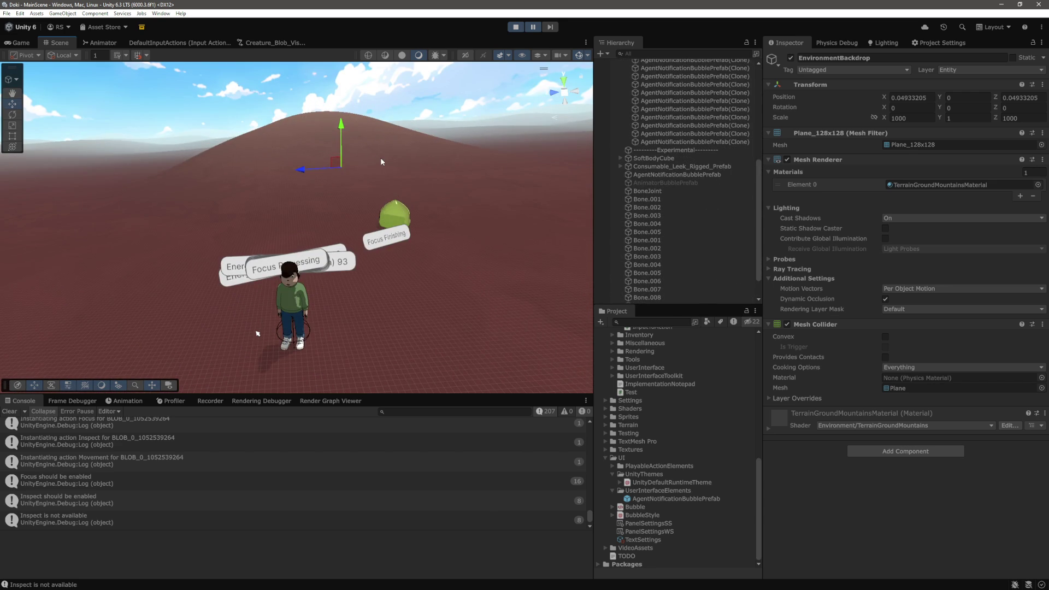
# Step: Stop the game and bring AgentNotificationBubble.cs up in Visual Studio Code
pyautogui.click(520, 27)
pyautogui.hotkey('alt', 'Tab')
pyautogui.scroll(-5, 412, 373)
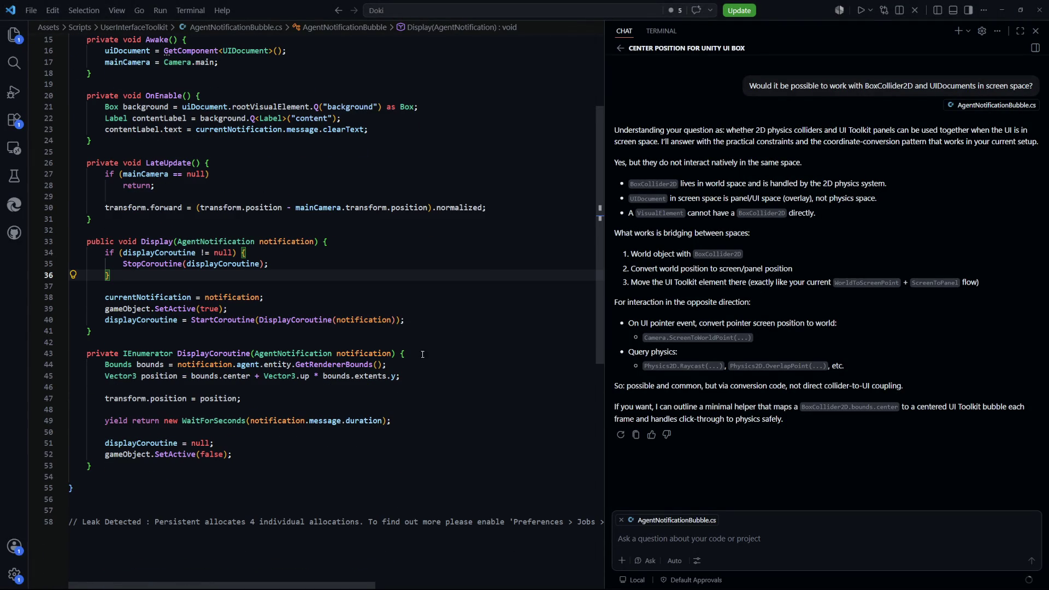
pyautogui.hotkey('ctrl', 'p')
pyautogui.write('agen')
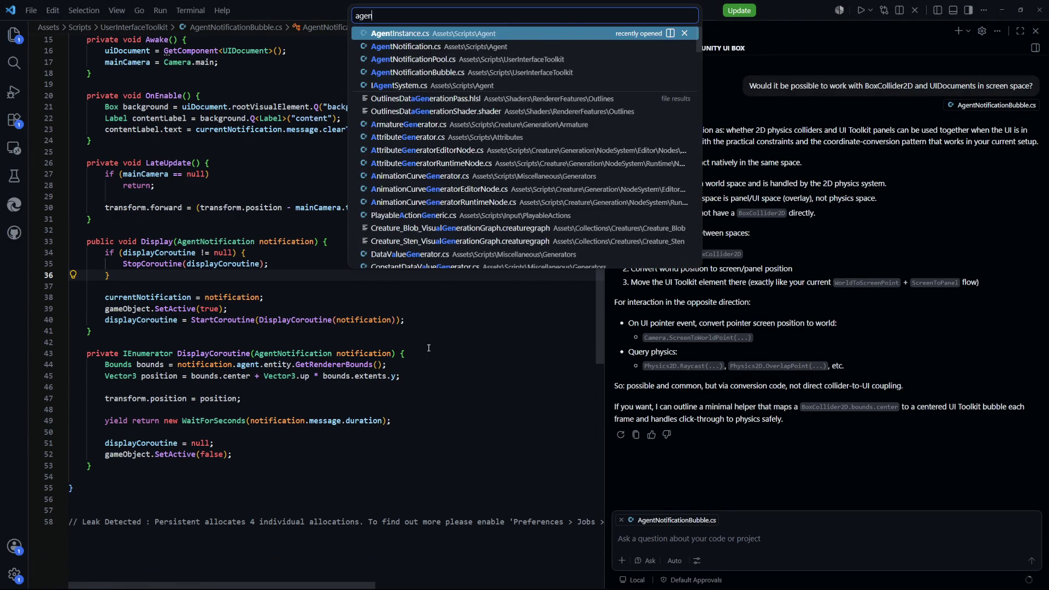
pyautogui.press('Down')
pyautogui.press('Down')
pyautogui.press('Return')
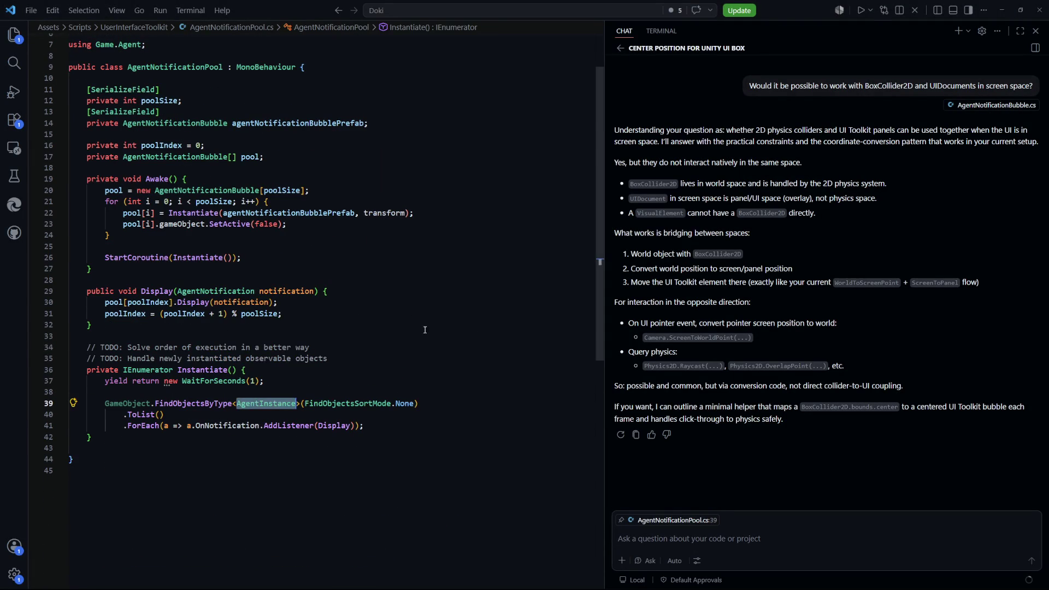
pyautogui.hotkey('ctrl', 'Tab')
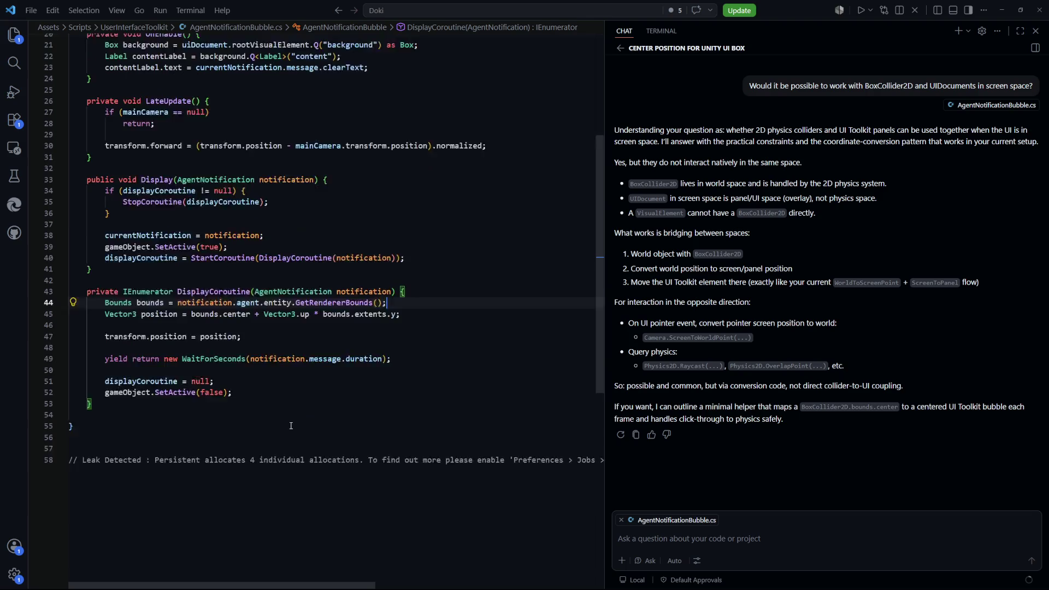
pyautogui.scroll(-1, 317, 385)
pyautogui.click(328, 379)
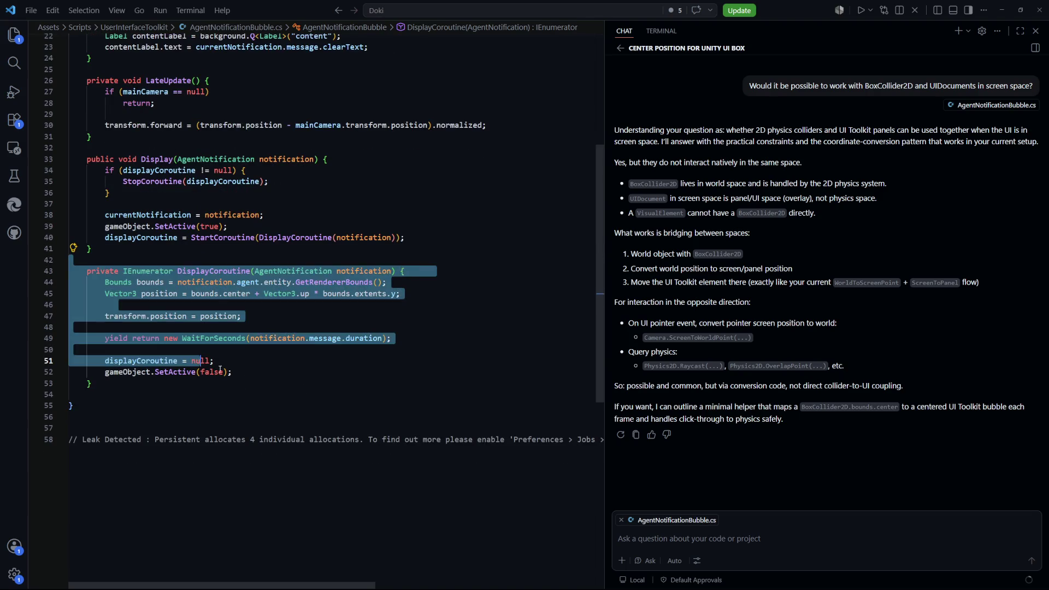
pyautogui.click(239, 395)
# Step: Comment out the wait-and-hide lines 49–52 at the end of DisplayCoroutine
pyautogui.moveTo(401, 294); pyautogui.dragTo(109, 282)
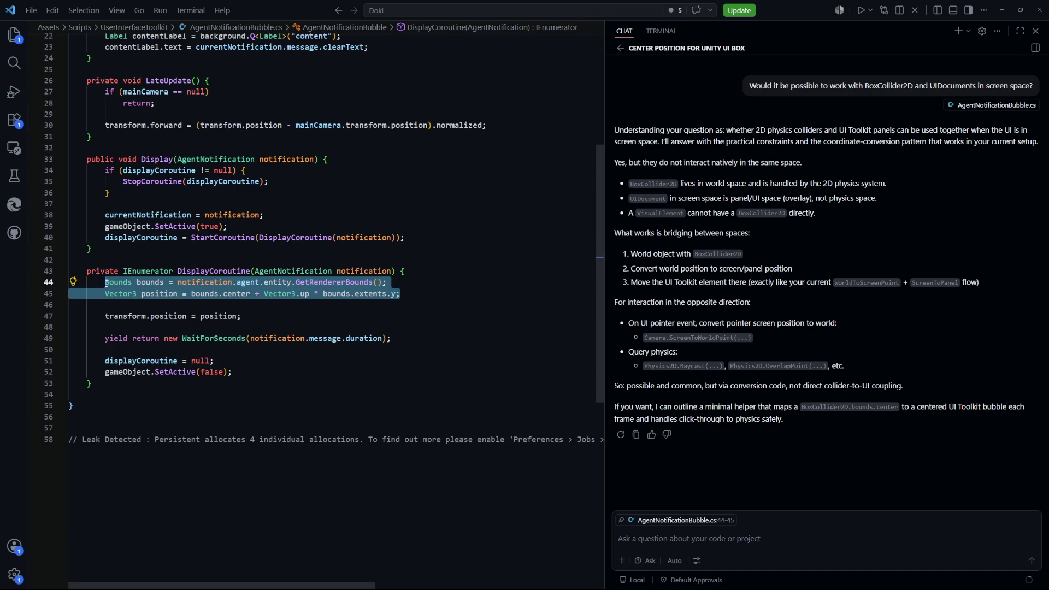
pyautogui.click(285, 321)
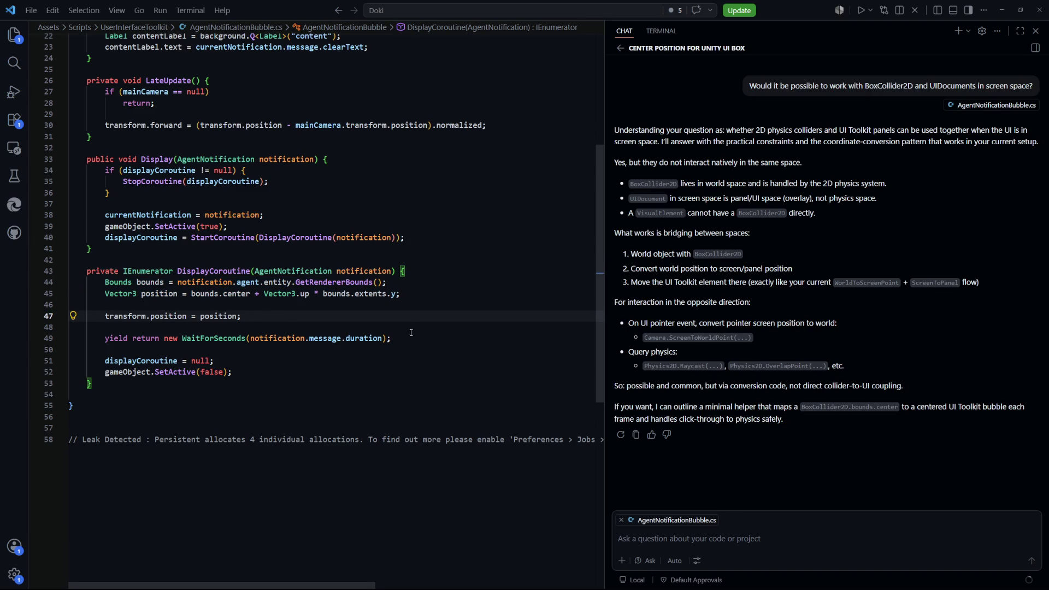
pyautogui.moveTo(259, 368)
pyautogui.mouseDown()
pyautogui.moveTo(229, 372)
pyautogui.moveTo(105, 338)
pyautogui.mouseUp()
pyautogui.hotkey('shift', 'alt', 'a')
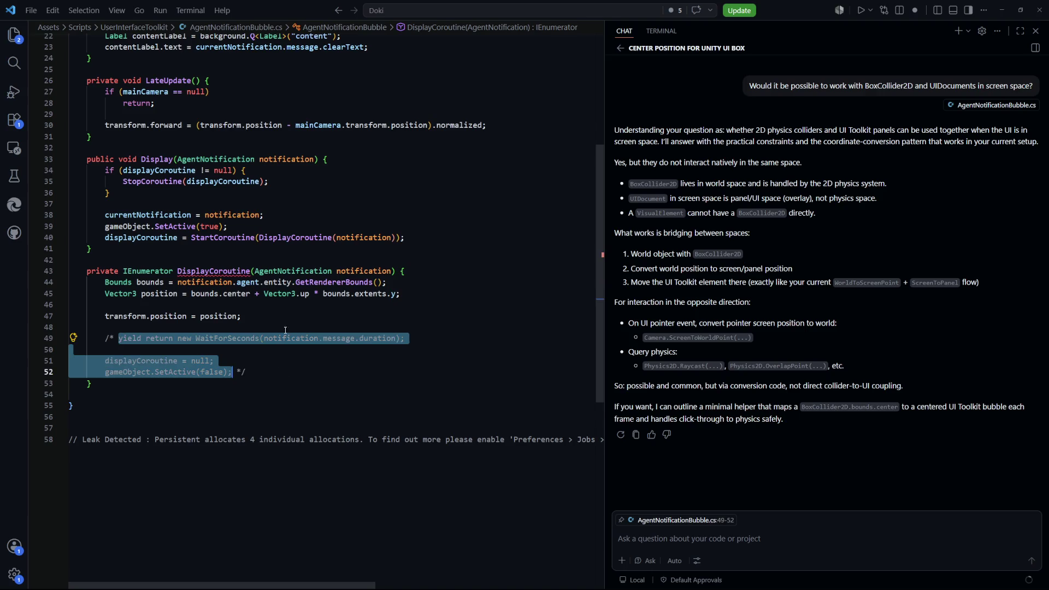
# Step: Add 'yield return null;' after the transform.position assignment and return to Unity
pyautogui.click(292, 316)
pyautogui.press('Return')
pyautogui.press('Return')
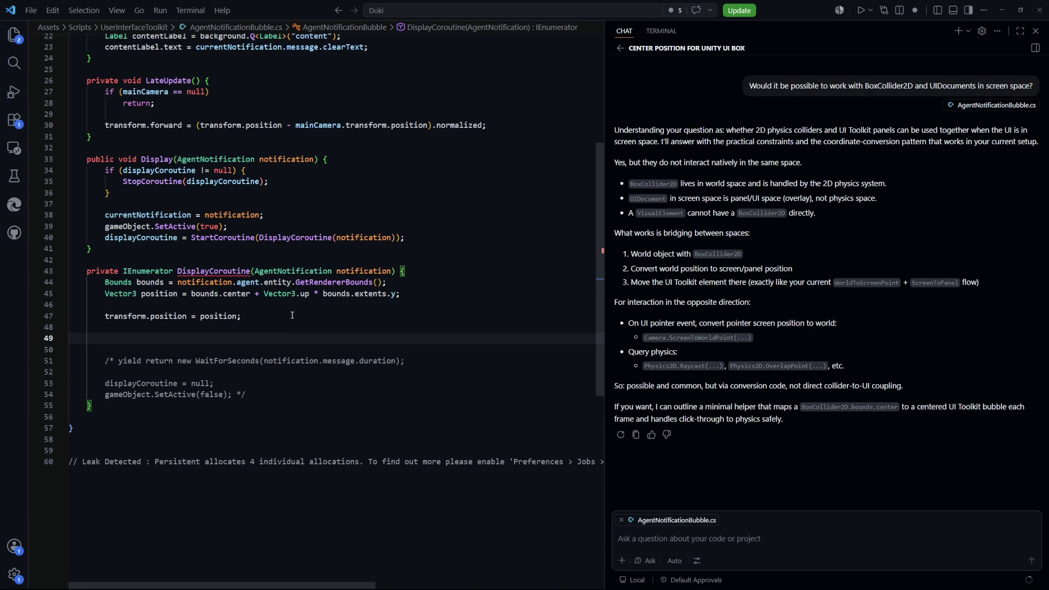
pyautogui.write('yield return n')
pyautogui.write('ull;')
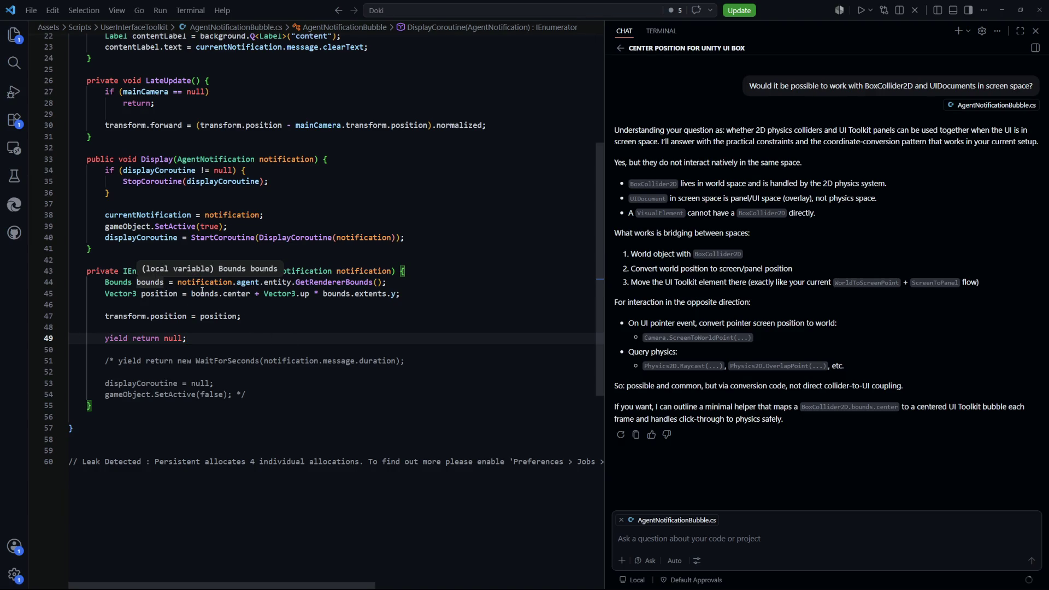
pyautogui.click(219, 372)
pyautogui.hotkey('alt', 'Tab')
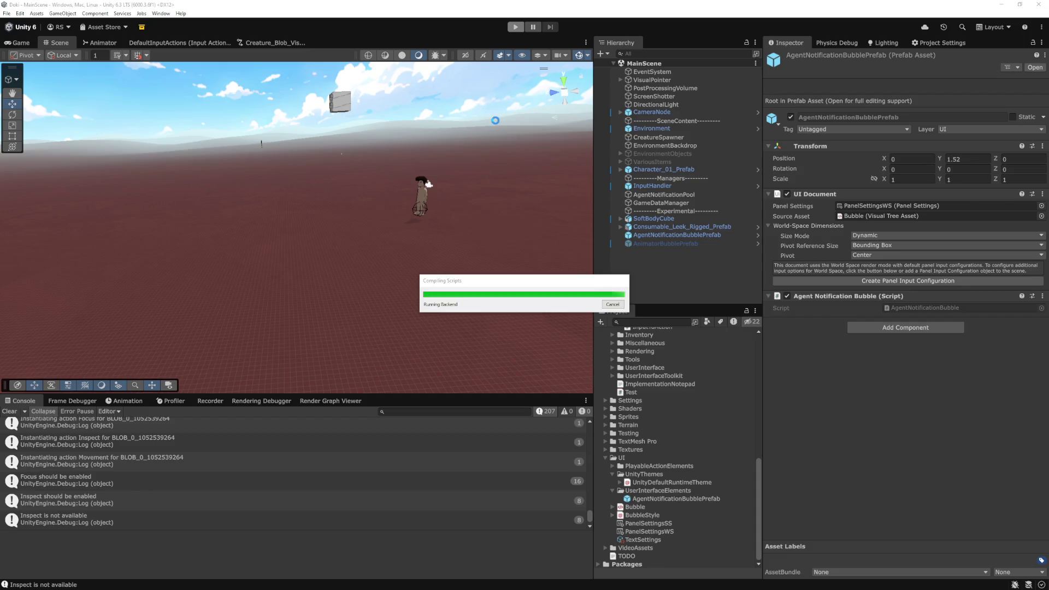
# Step: Play the game, pause to switch to the Scene view, then resume
pyautogui.click(516, 31)
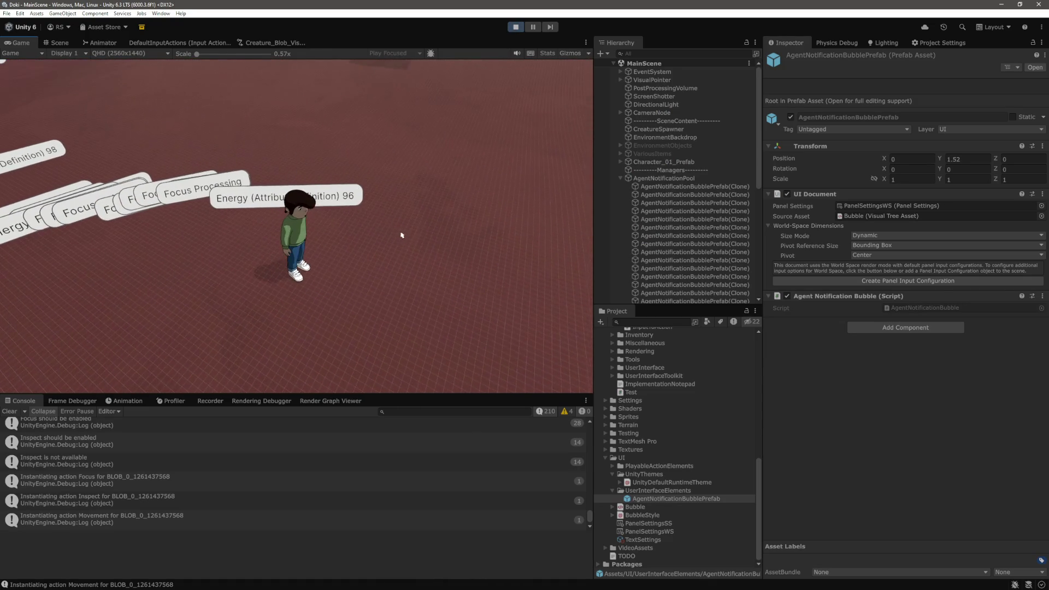
pyautogui.hotkey('ctrl', 'shift', 'p')
pyautogui.hotkey('ctrl', '1')
pyautogui.click(533, 27)
# Step: Orbit, pan and zoom the Scene view onto the Energy notification bubbles
pyautogui.moveTo(94, 152)
pyautogui.mouseDown()
pyautogui.moveTo(391, 170)
pyautogui.moveTo(234, 269)
pyautogui.moveTo(191, 322)
pyautogui.mouseUp()
pyautogui.moveTo(149, 372); pyautogui.dragTo(229, 362)
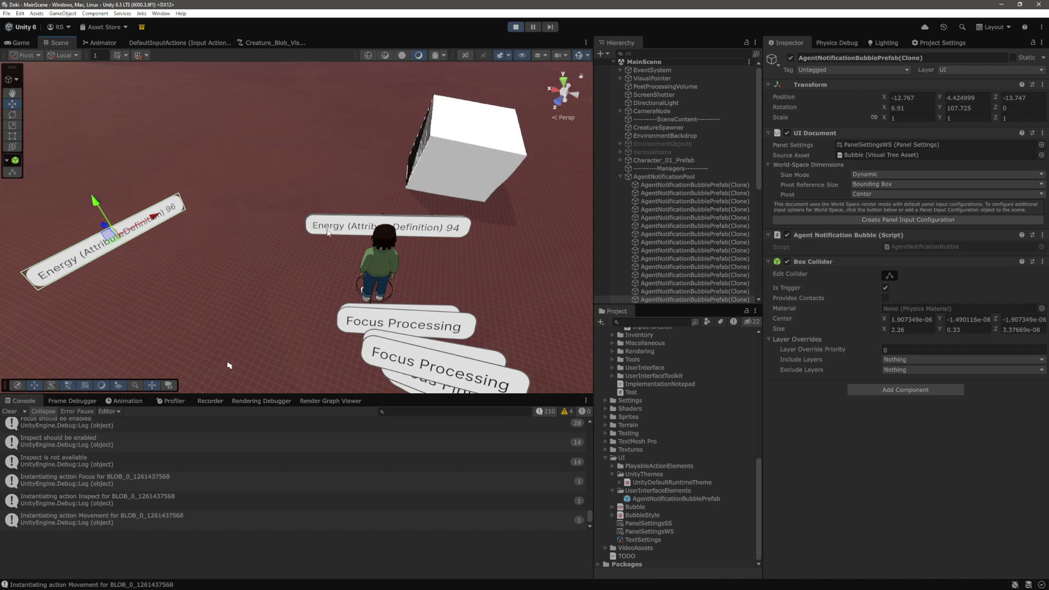
pyautogui.moveTo(229, 366); pyautogui.dragTo(225, 260)
pyautogui.scroll(3, 225, 260)
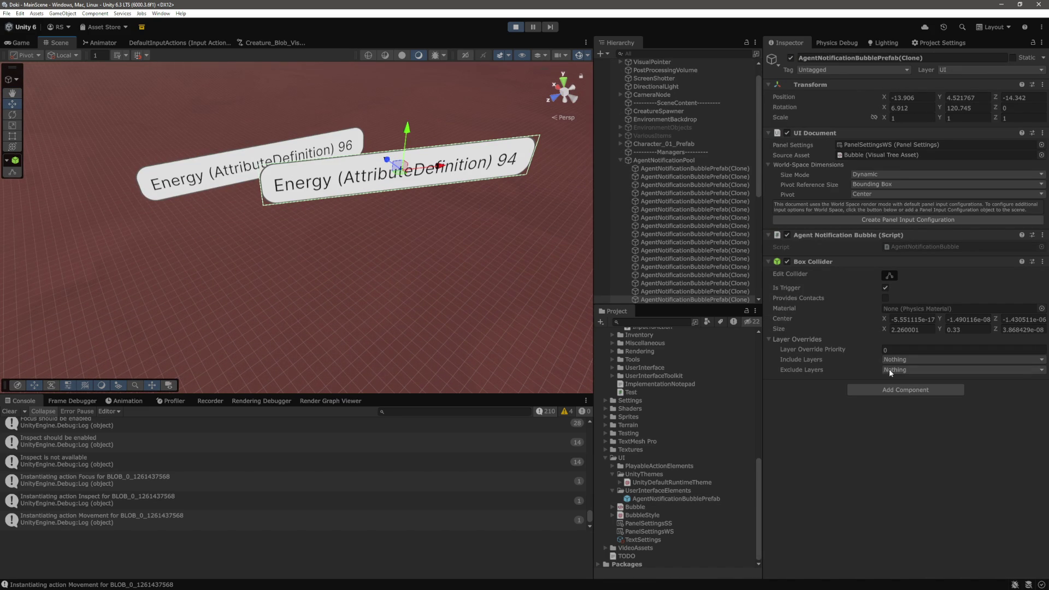
pyautogui.click(904, 390)
# Step: Try adding a Rigidbody 2D to the bubble clone and cancel the conflict warning
pyautogui.write('rigi')
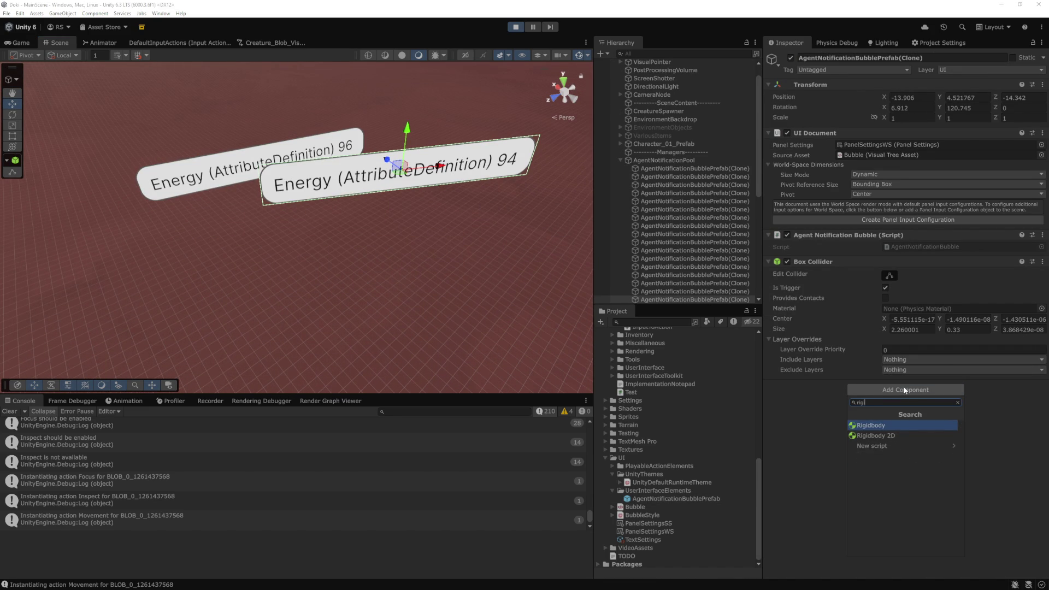
pyautogui.press('Down')
pyautogui.press('Return')
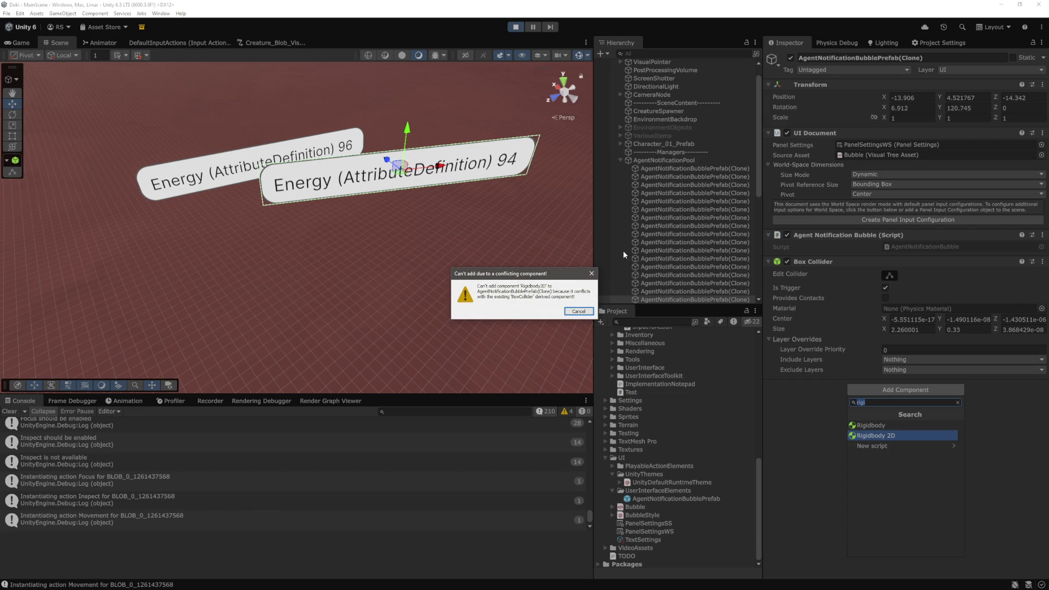
pyautogui.click(586, 312)
# Step: Frame the selected bubble and reset its Box Collider's center and size
pyautogui.moveTo(328, 230)
pyautogui.mouseDown()
pyautogui.moveTo(625, 239)
pyautogui.moveTo(446, 160)
pyautogui.moveTo(607, 245)
pyautogui.mouseUp()
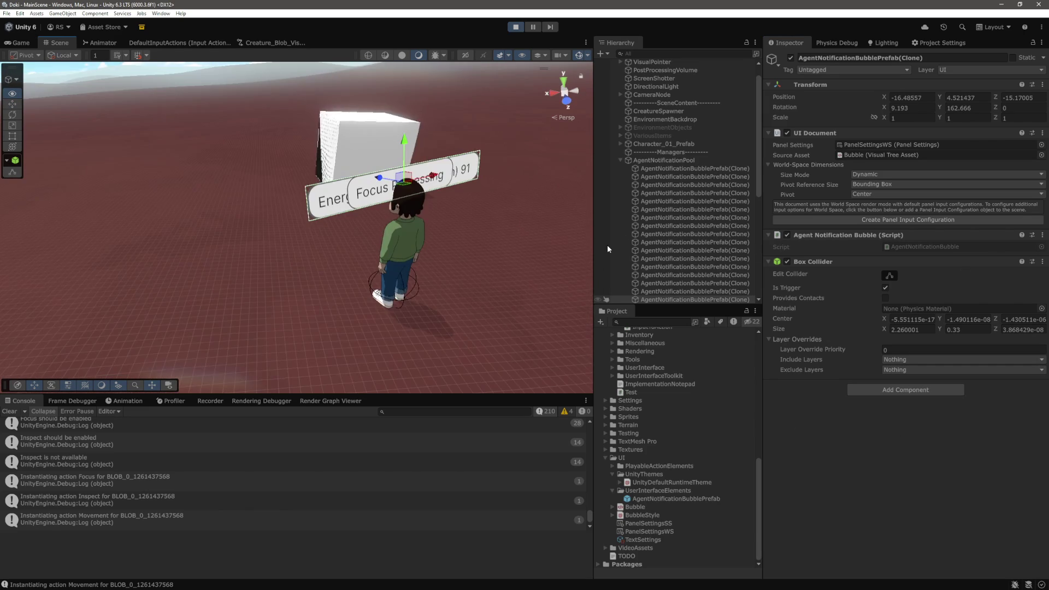
pyautogui.press('f')
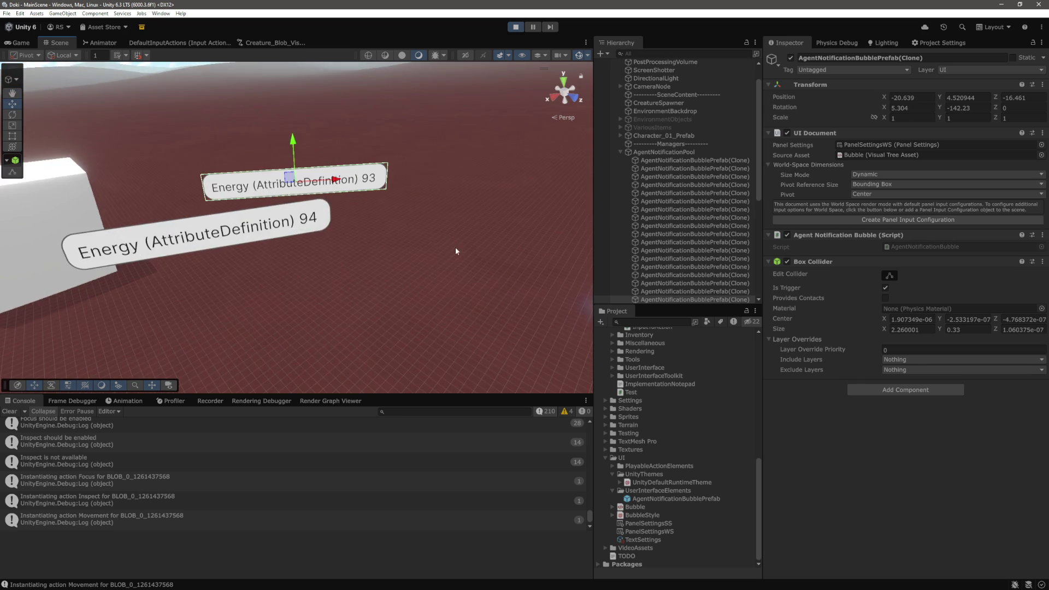
pyautogui.click(1045, 263)
pyautogui.click(984, 283)
# Step: Shift-select the whole run of bubble clones and try removing their Box Collider
pyautogui.moveTo(356, 215)
pyautogui.mouseDown()
pyautogui.moveTo(411, 231)
pyautogui.moveTo(325, 285)
pyautogui.moveTo(408, 283)
pyautogui.mouseUp()
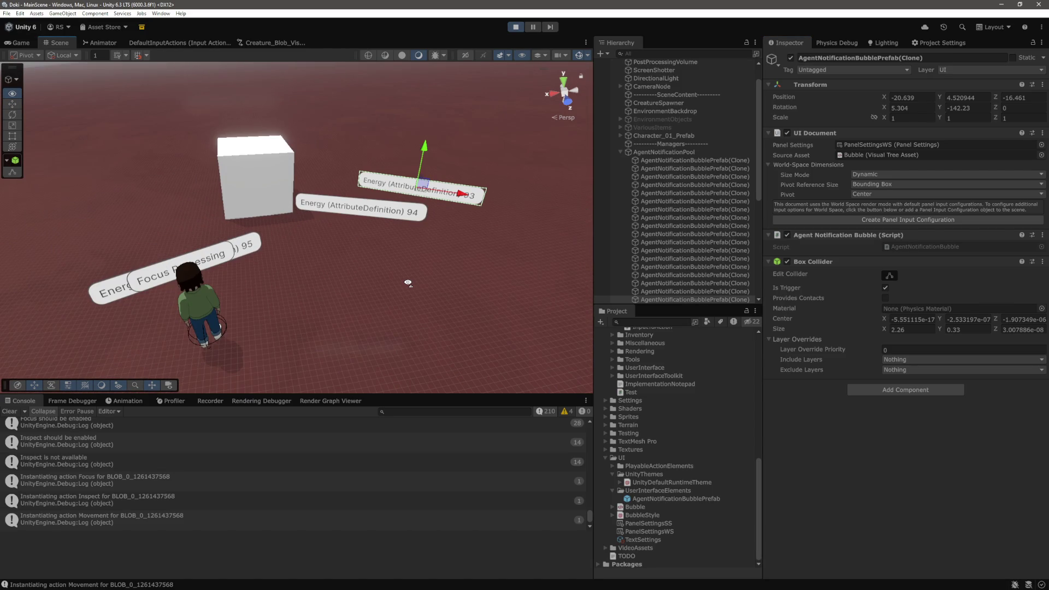
pyautogui.click(710, 160)
pyautogui.press('Down')
pyautogui.press('Down')
pyautogui.press('Down')
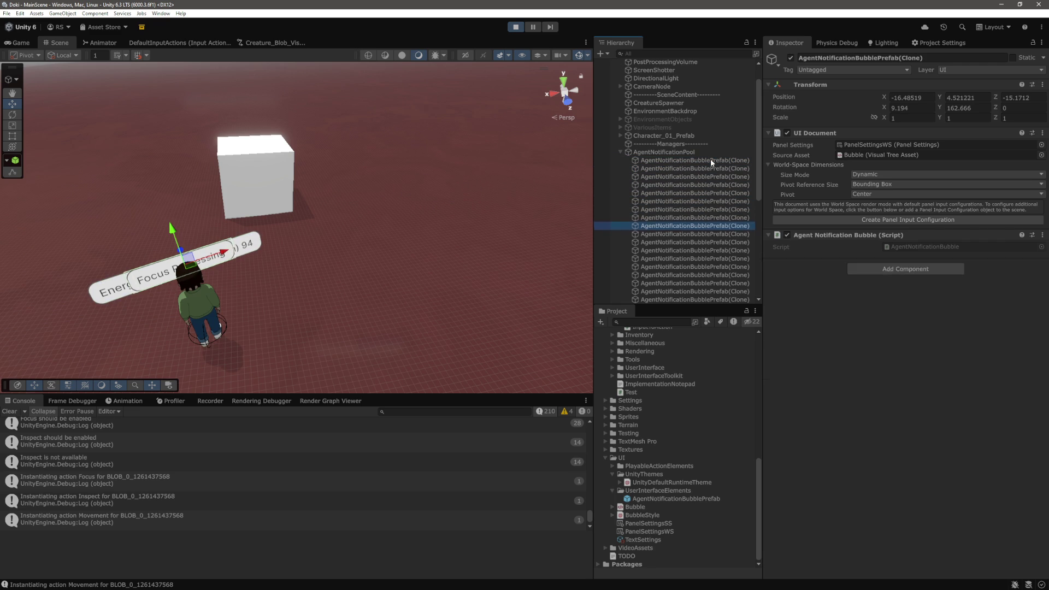
pyautogui.click(697, 162)
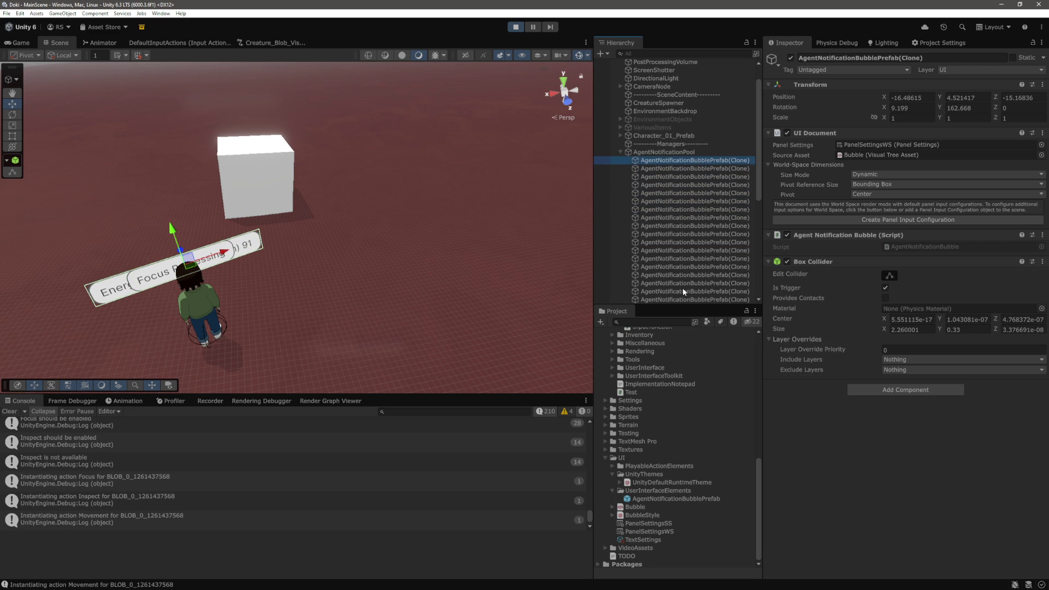
pyautogui.scroll(-4, 691, 180)
pyautogui.keyDown('shift'); pyautogui.click(706, 221); pyautogui.keyUp('shift')
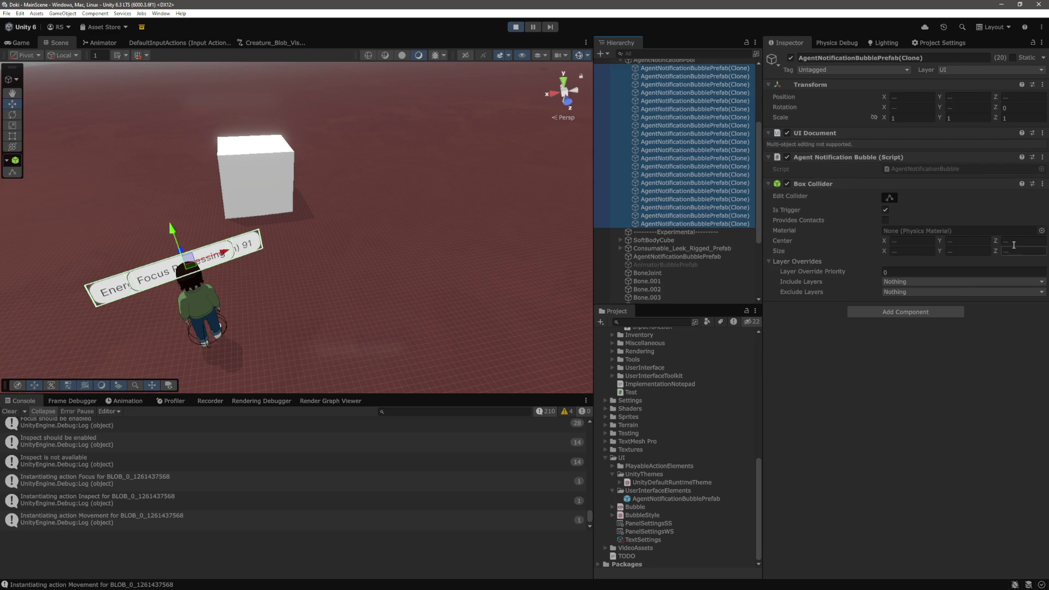
pyautogui.click(1045, 186)
pyautogui.rightClick(1046, 189)
pyautogui.click(784, 285)
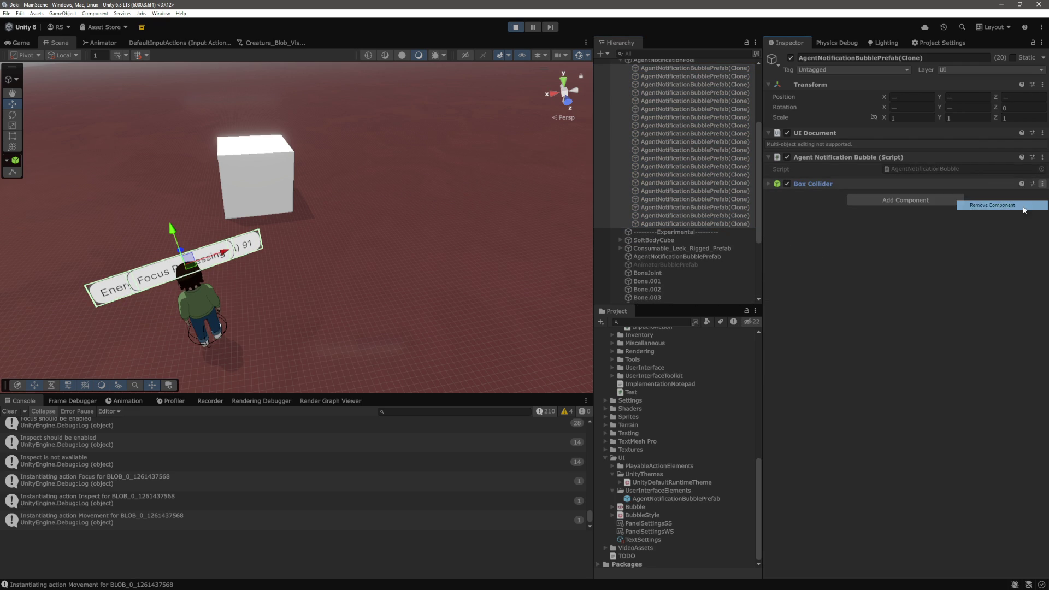
pyautogui.scroll(4, 696, 244)
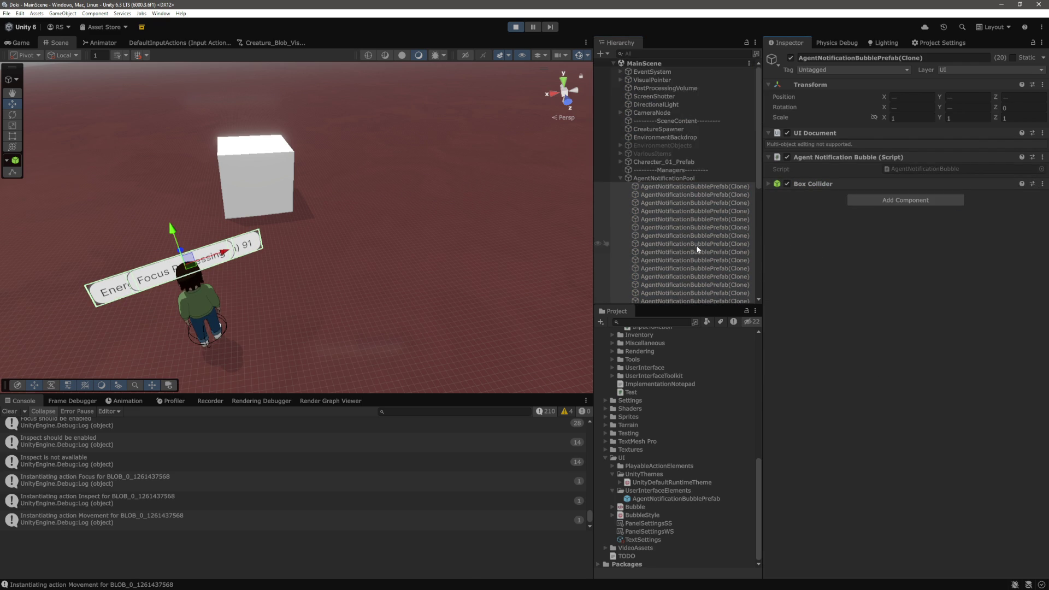
# Step: In VS Code, put the caret on the blank line after the position calculation
pyautogui.hotkey('alt', 'Tab')
pyautogui.click(463, 306)
pyautogui.scroll(5, 462, 328)
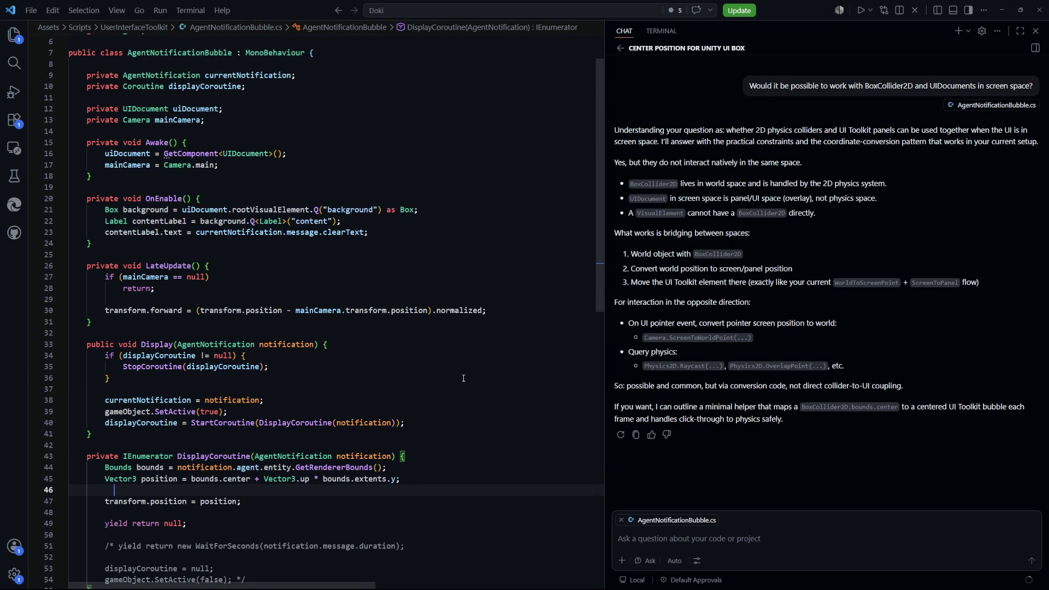
# Step: Scroll up and down through AgentNotificationBubble.cs's positioning code, then return to Unity
pyautogui.scroll(-2, 463, 378)
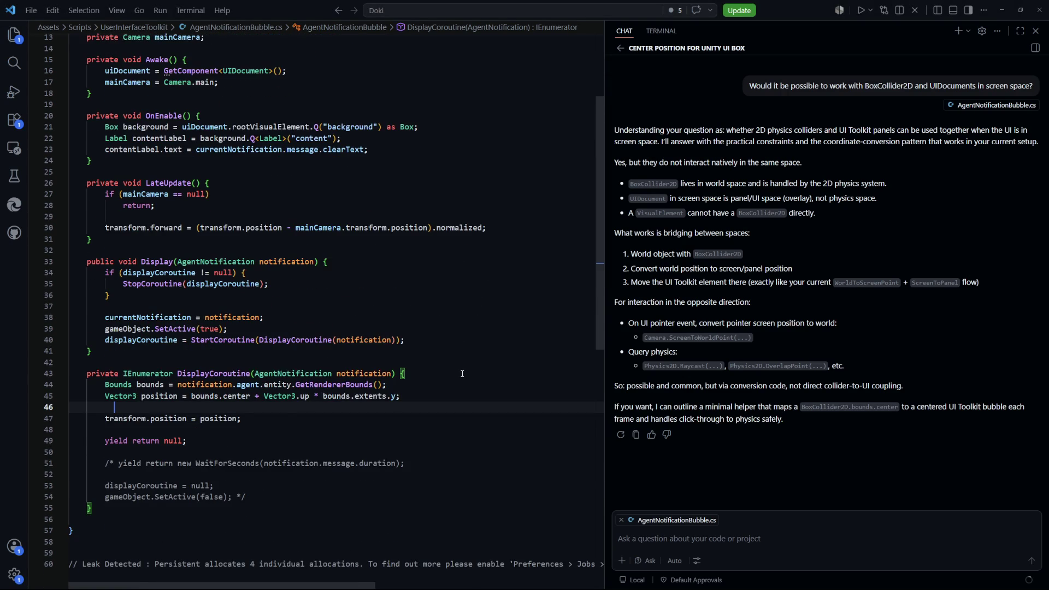
pyautogui.scroll(1, 462, 374)
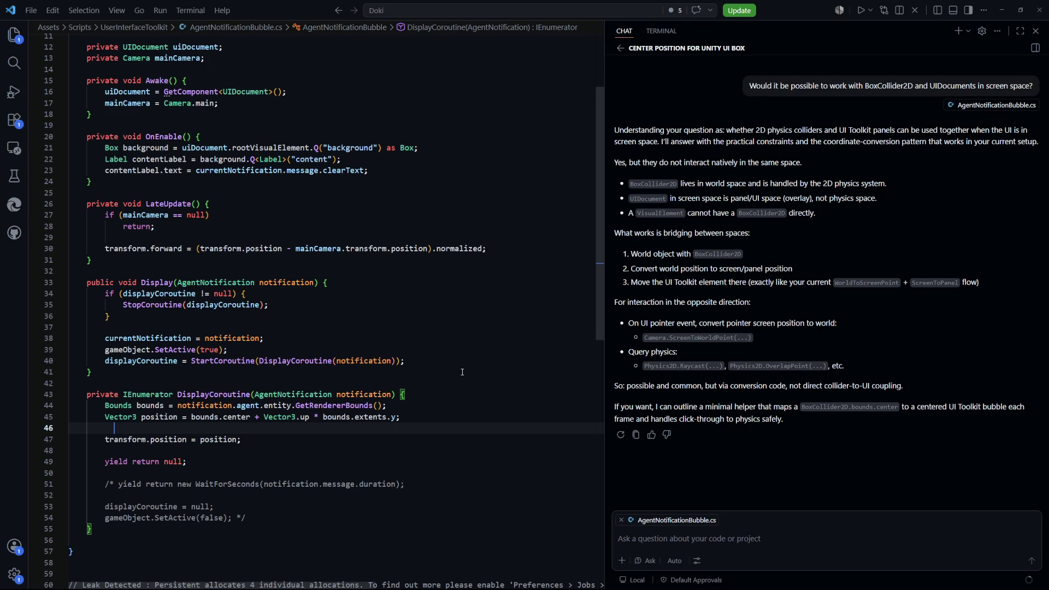
pyautogui.scroll(-1, 462, 372)
pyautogui.scroll(4, 462, 372)
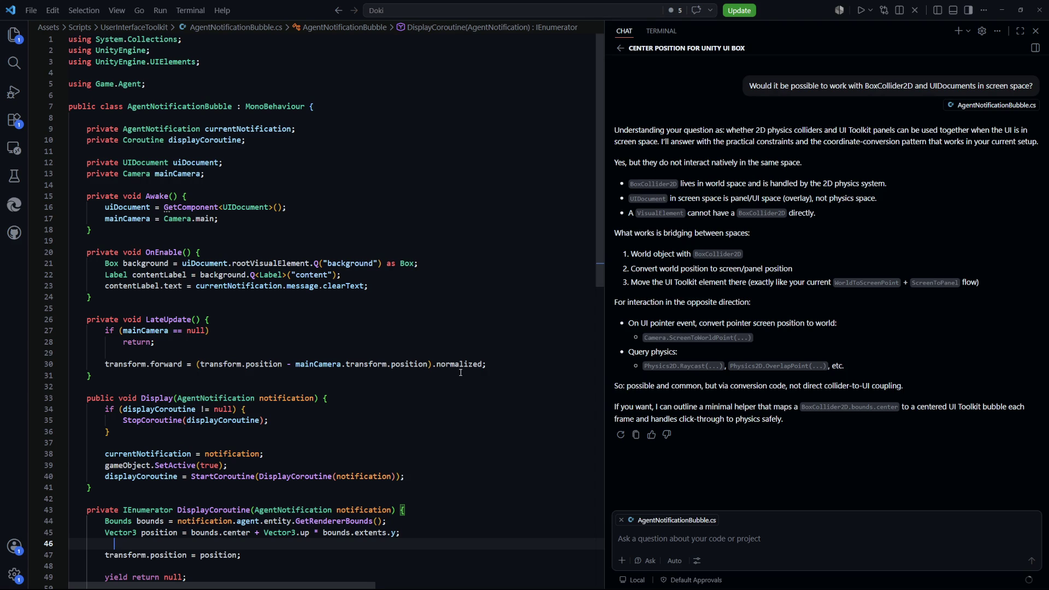
pyautogui.scroll(-5, 459, 369)
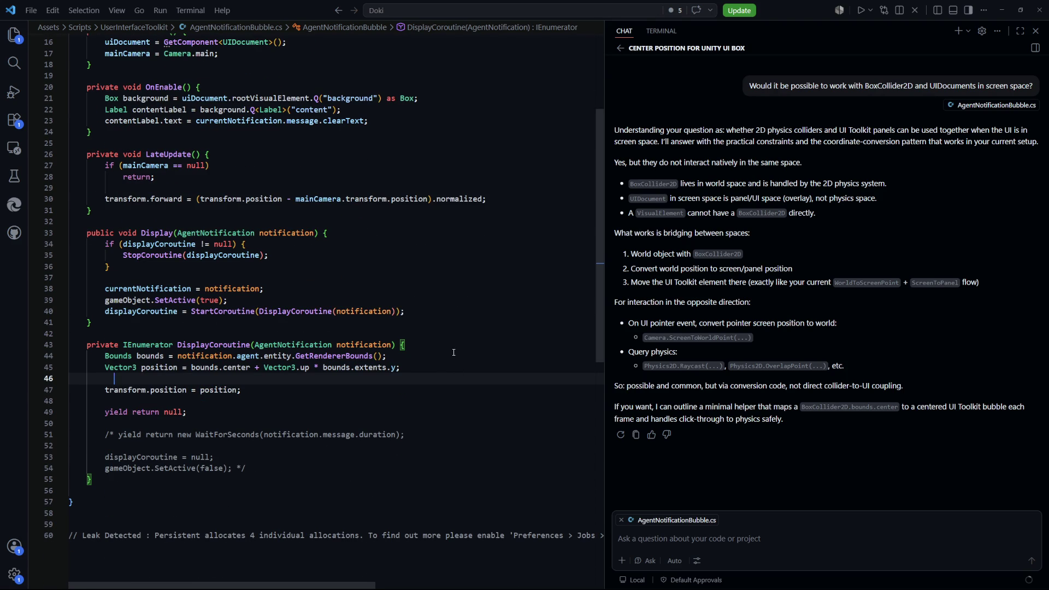
pyautogui.hotkey('alt', 'Tab')
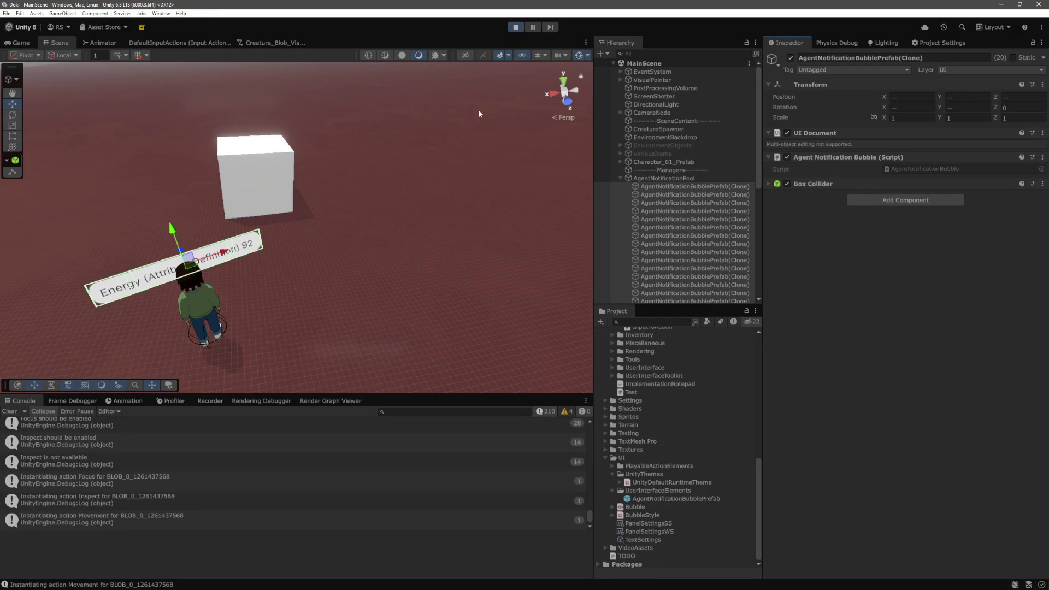
# Step: Trigger the character's action in the Game view, then view the bubbles in the Scene view
pyautogui.click(21, 42)
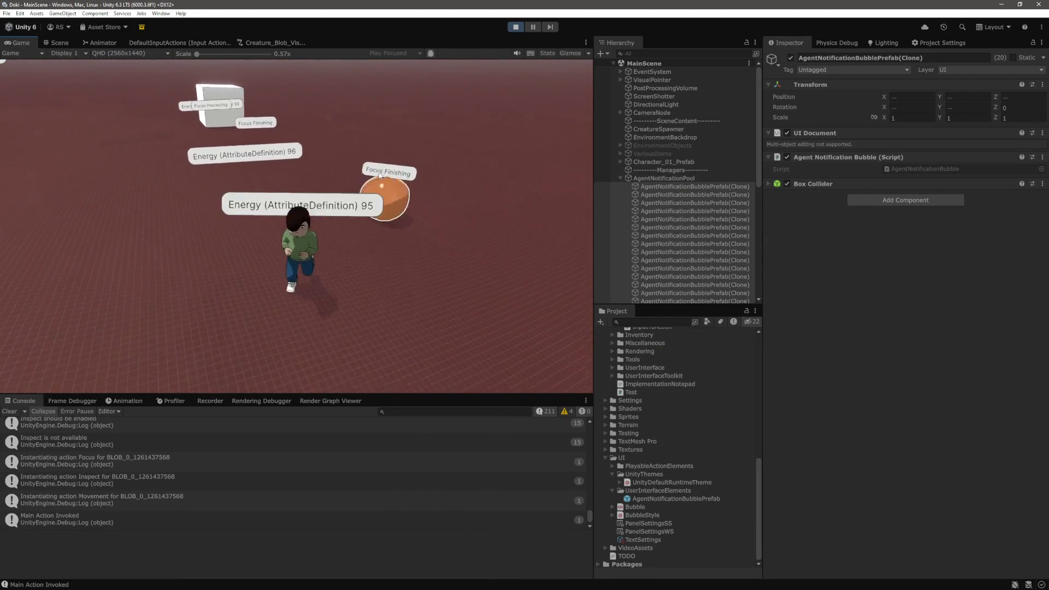
pyautogui.click(405, 213)
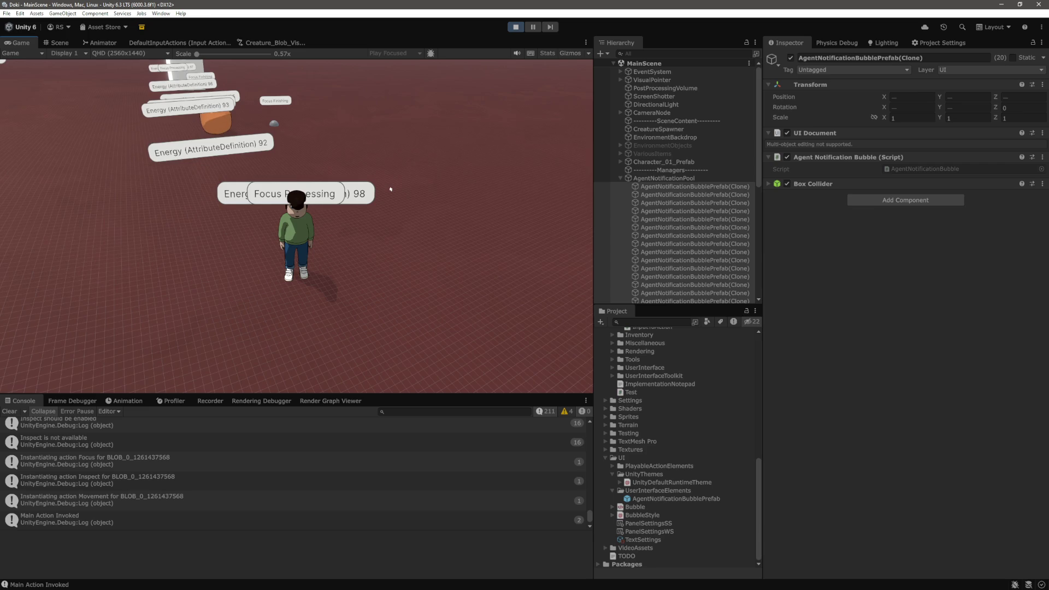
pyautogui.click(57, 43)
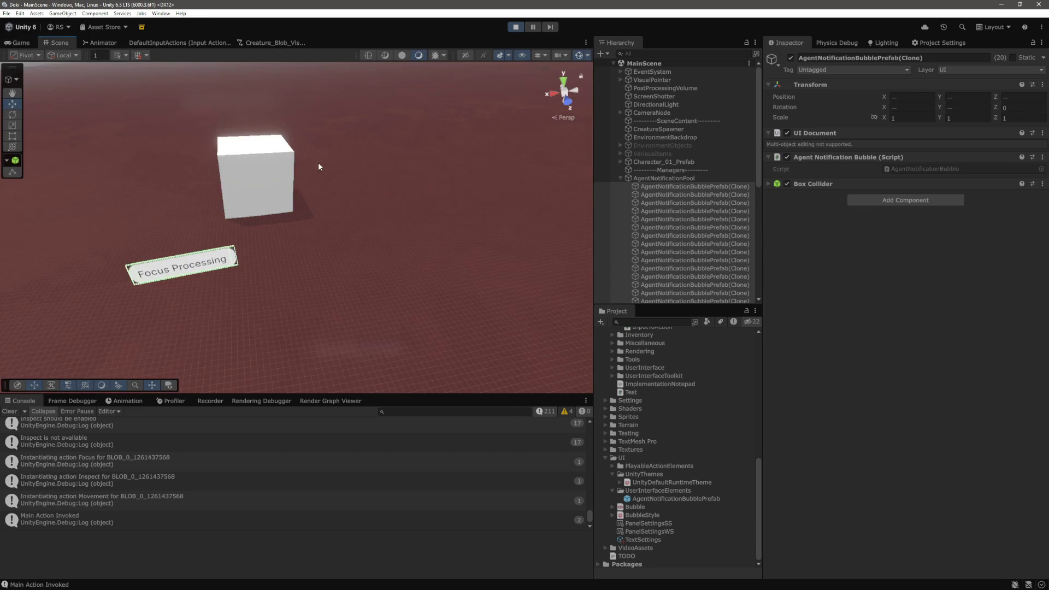
pyautogui.moveTo(375, 174)
pyautogui.mouseDown()
pyautogui.moveTo(424, 164)
pyautogui.moveTo(491, 260)
pyautogui.moveTo(402, 150)
pyautogui.moveTo(370, 178)
pyautogui.moveTo(368, 204)
pyautogui.moveTo(269, 204)
pyautogui.moveTo(333, 214)
pyautogui.moveTo(326, 224)
pyautogui.mouseUp()
pyautogui.scroll(-3, 326, 224)
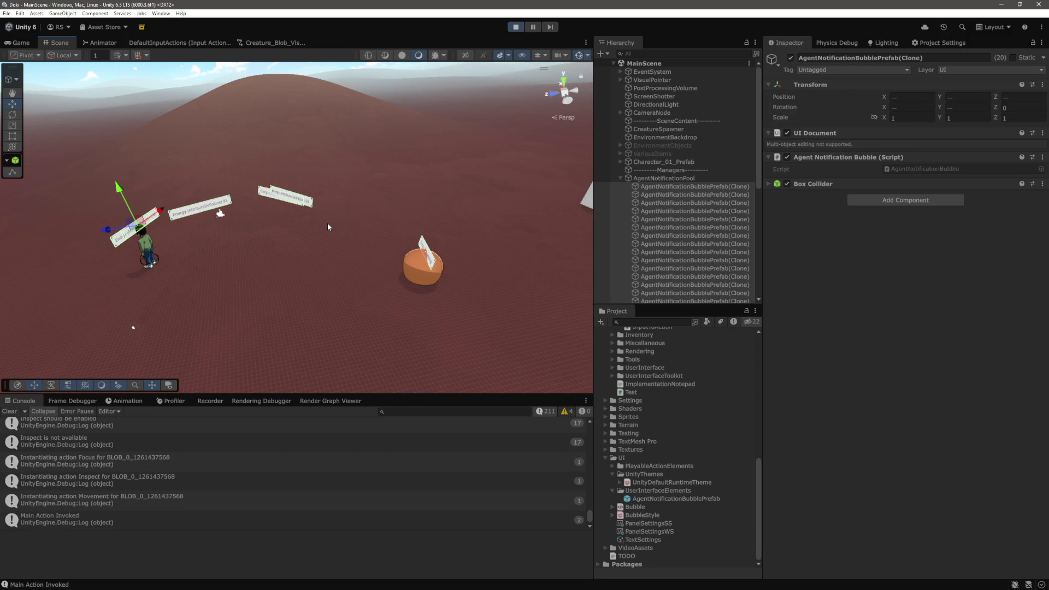
# Step: Frame the selected Energy notification bubbles in the scene and stop the game
pyautogui.moveTo(328, 227); pyautogui.dragTo(210, 216)
pyautogui.press('f')
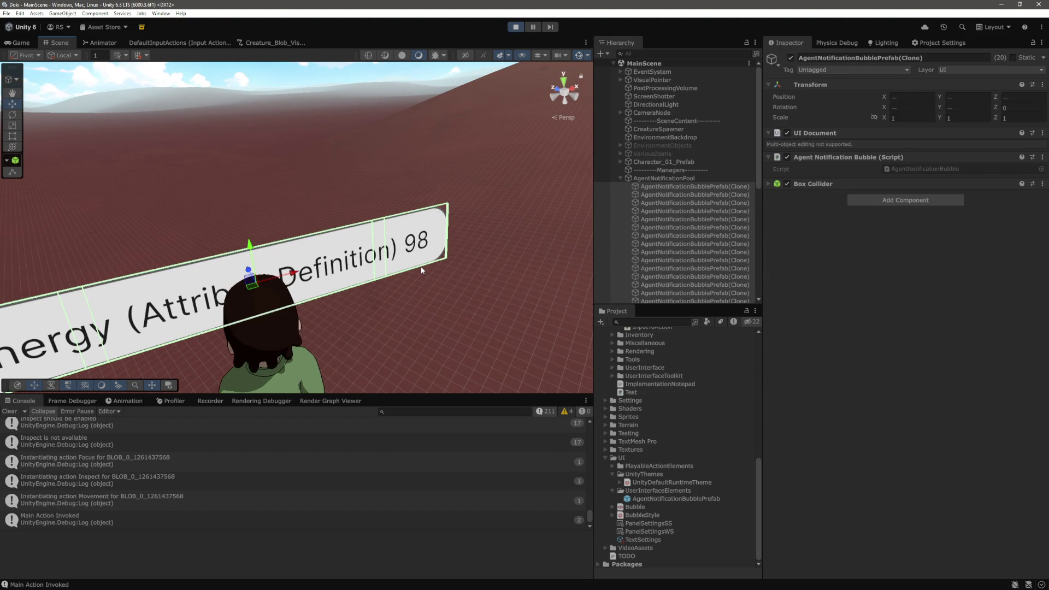
pyautogui.scroll(-5, 421, 266)
pyautogui.moveTo(421, 262); pyautogui.dragTo(478, 295)
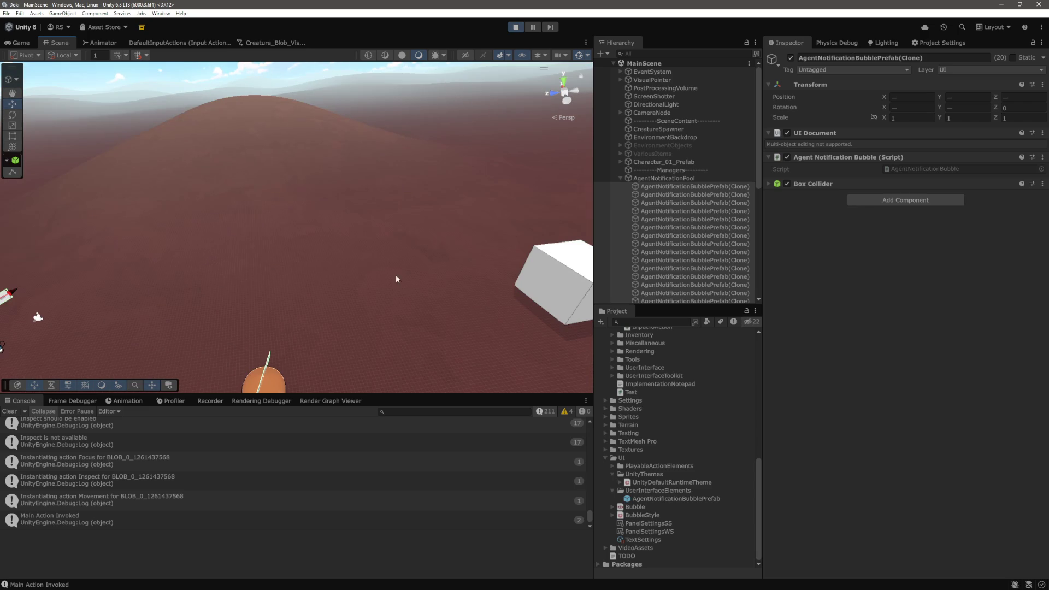
pyautogui.click(516, 27)
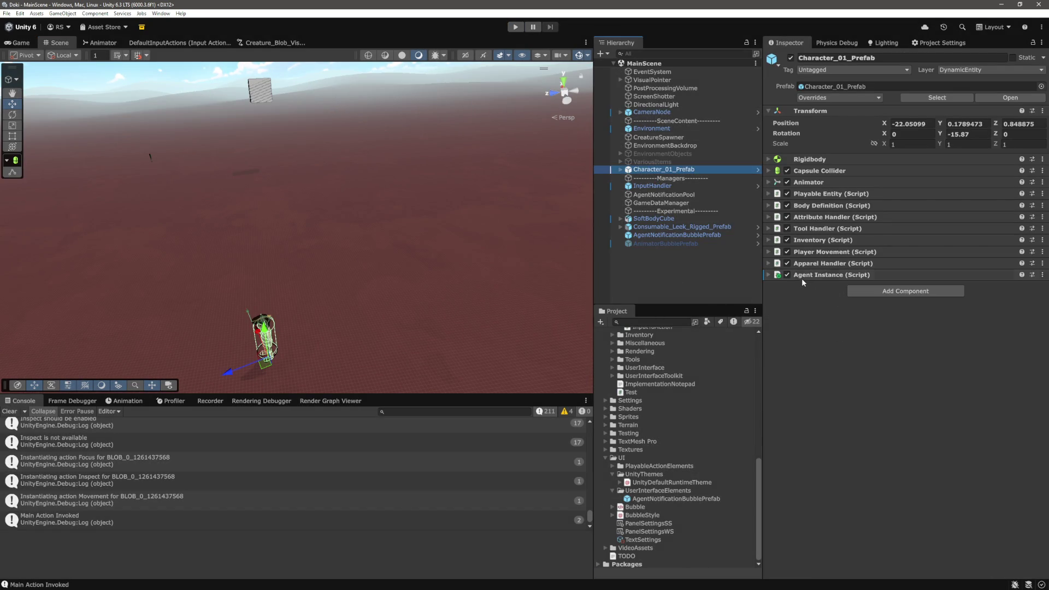
# Step: Disable Character_01_Prefab's Agent Instance script, rerun the game and select the Movement Processing bubble
pyautogui.click(787, 275)
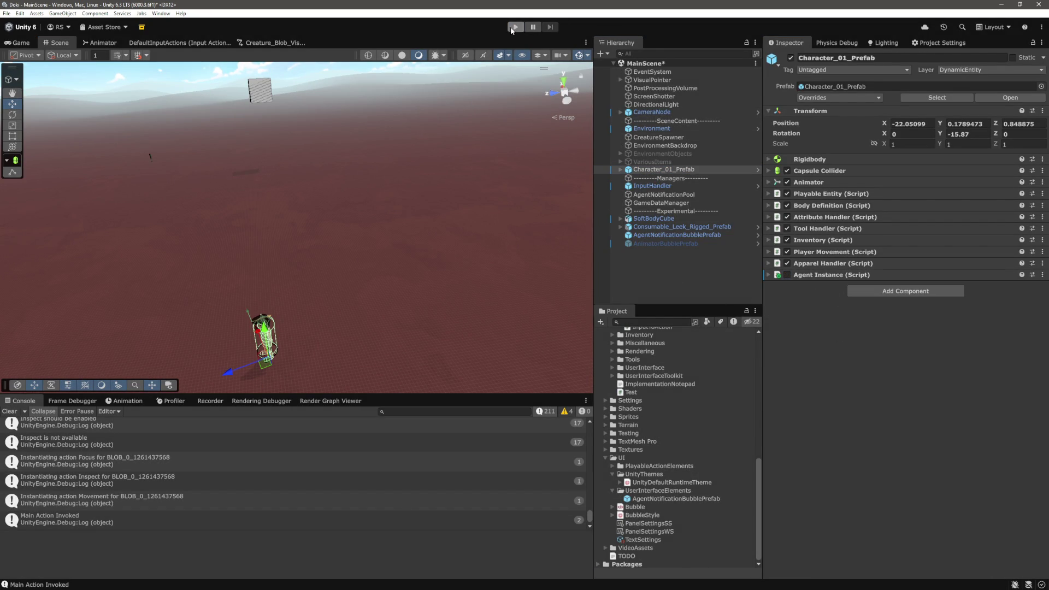
pyautogui.click(514, 26)
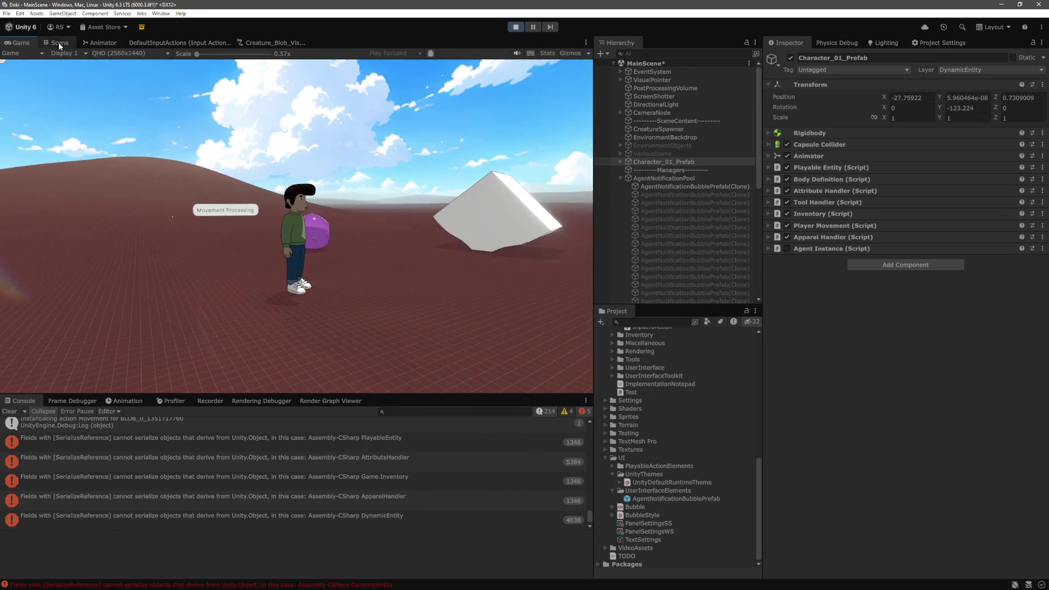
pyautogui.click(61, 43)
pyautogui.scroll(5, 398, 181)
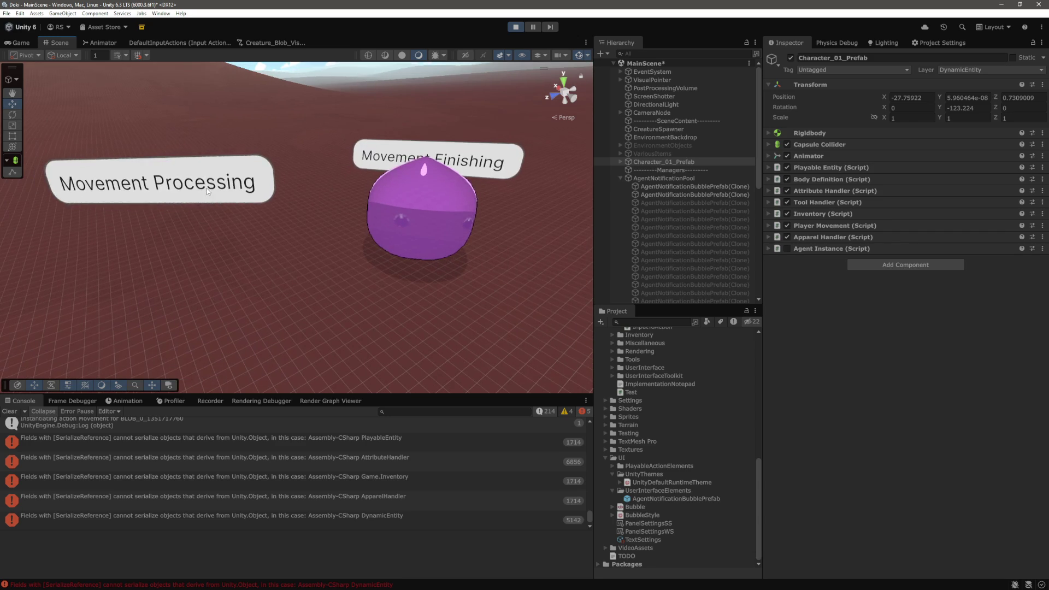
pyautogui.click(208, 192)
# Step: Select the Movement Finishing bubble and refit its Box Collider's center and size
pyautogui.moveTo(365, 232); pyautogui.dragTo(432, 235)
pyautogui.click(1043, 262)
pyautogui.click(965, 372)
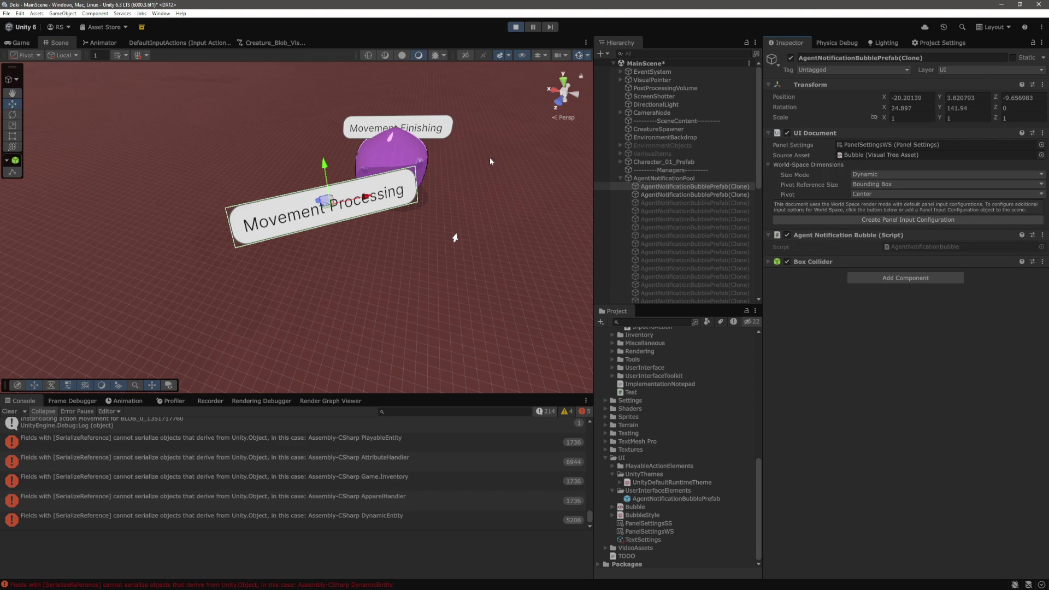
pyautogui.click(626, 194)
pyautogui.rightClick(1018, 261)
pyautogui.click(903, 396)
pyautogui.click(768, 261)
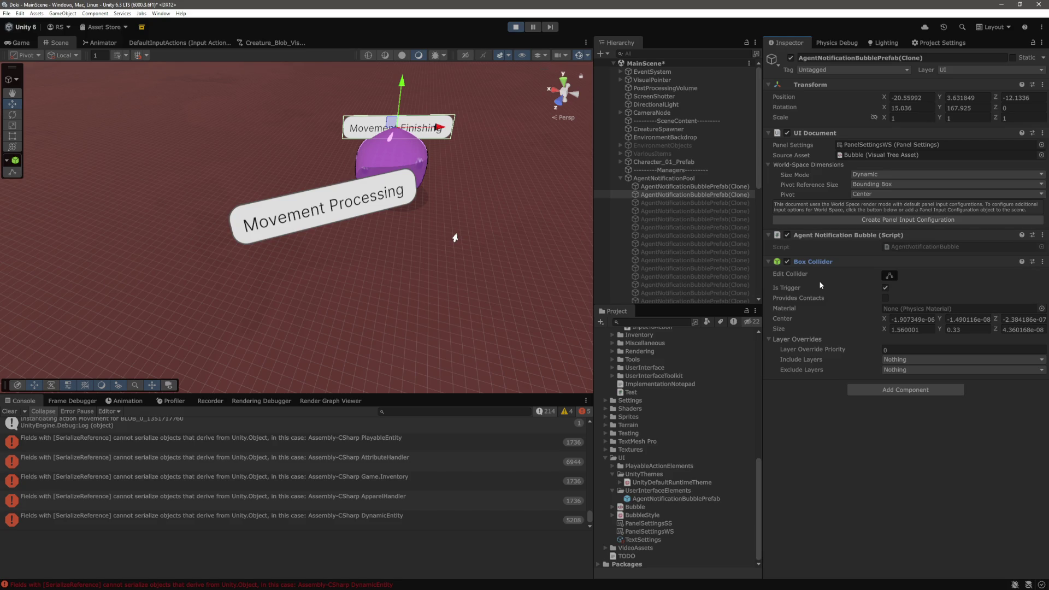
pyautogui.click(1041, 264)
pyautogui.click(1036, 285)
# Step: In Visual Studio Code, search the project files for 'agent'
pyautogui.hotkey('alt', 'Tab')
pyautogui.hotkey('ctrl', 'p')
pyautogui.write('agent')
pyautogui.press('Down')
pyautogui.press('Down')
# Step: Open AgentNotificationBubble.cs, review the end of its Awake method, and switch back to Unity
pyautogui.press('Up')
pyautogui.press('Return')
pyautogui.scroll(5, 432, 284)
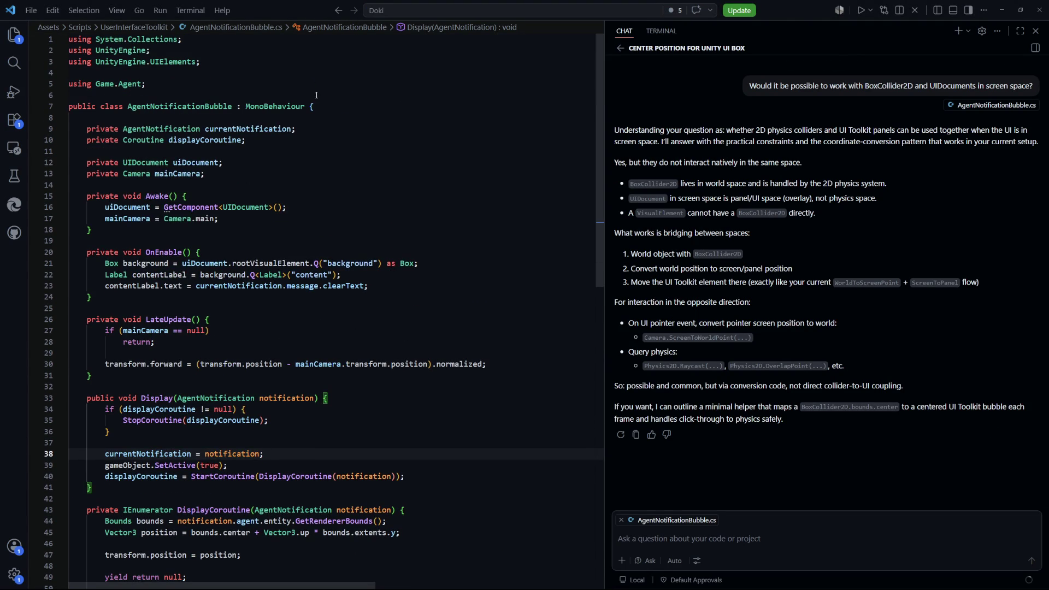
pyautogui.click(382, 229)
pyautogui.scroll(-3, 432, 285)
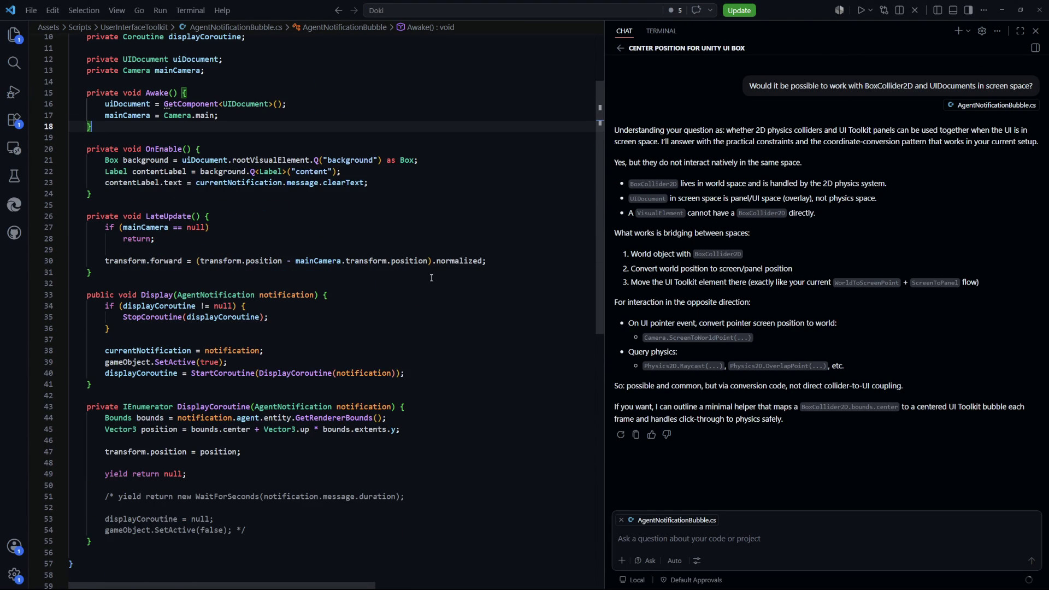
pyautogui.hotkey('alt', 'Tab')
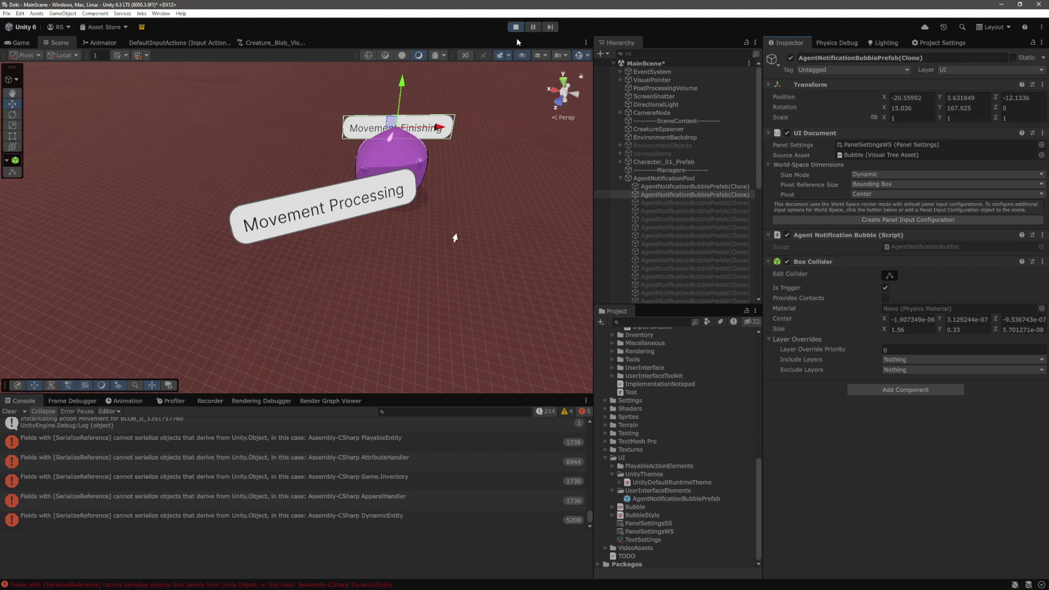
# Step: Compare the AgentNotificationBubblePrefab asset's components with a running bubble clone's Box Collider
pyautogui.click(672, 500)
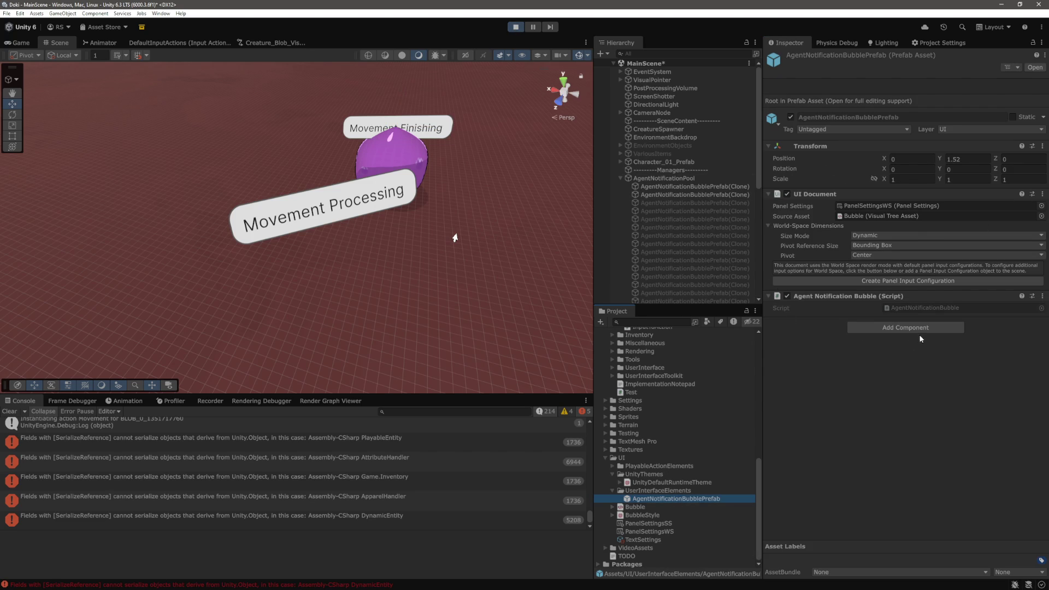
pyautogui.click(876, 245)
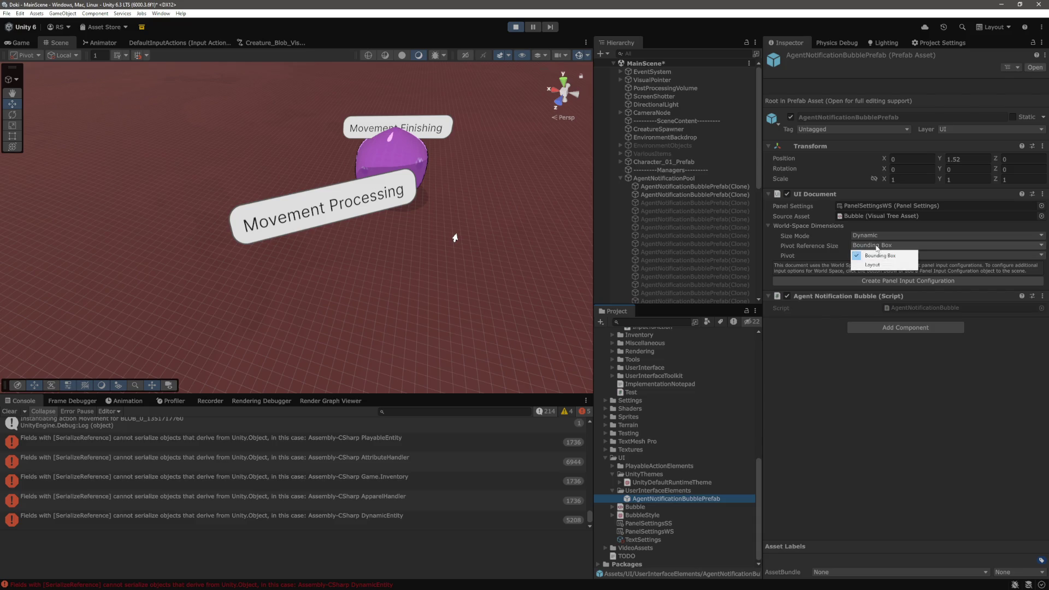
pyautogui.click(802, 401)
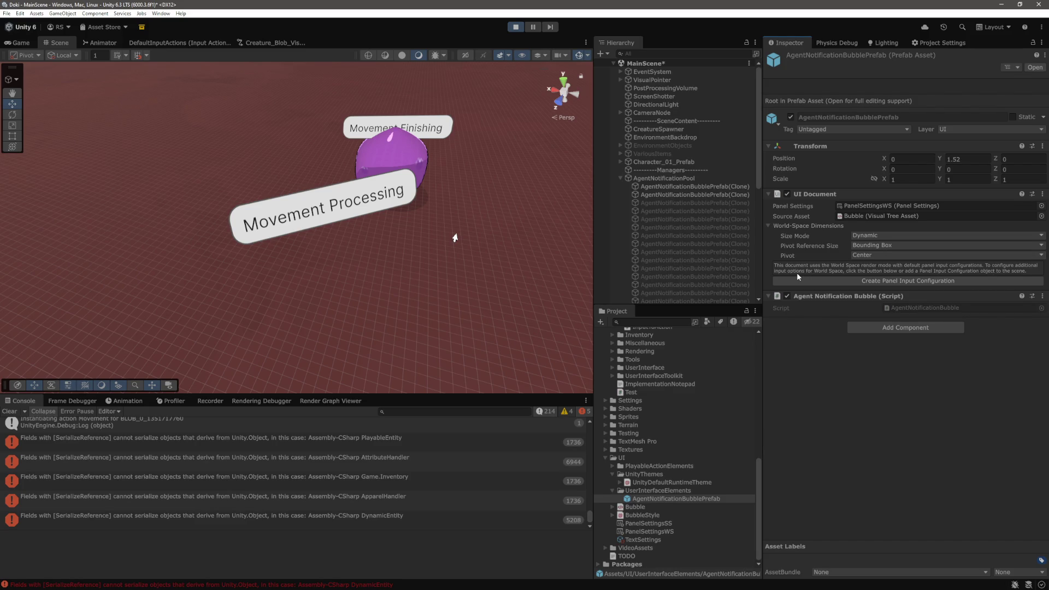
pyautogui.click(664, 186)
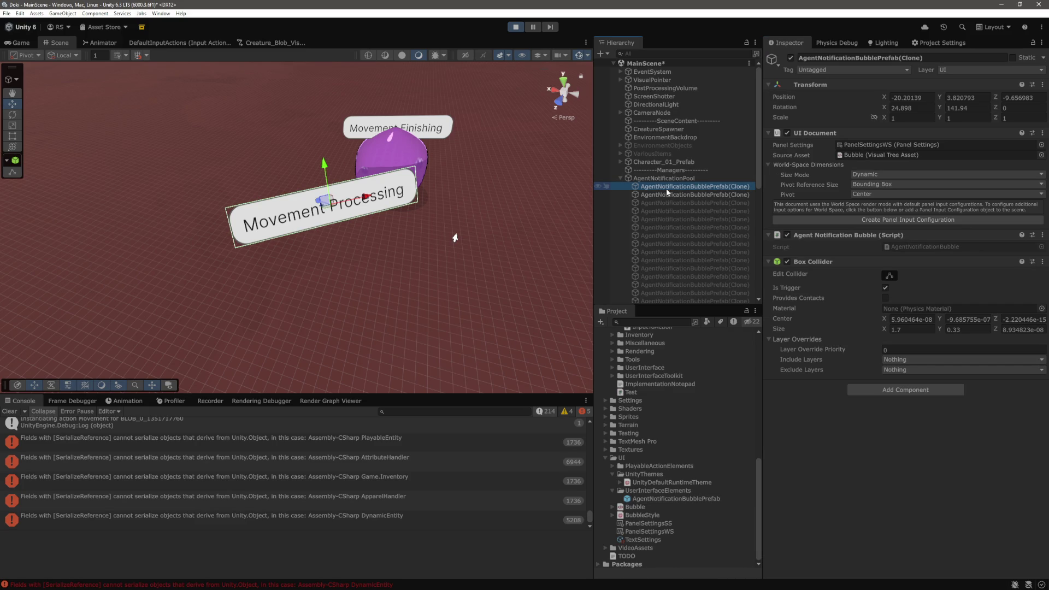
# Step: Open the AgentNotificationBubble script, review Awake and Display, and search it for 'bounds'
pyautogui.doubleClick(812, 235)
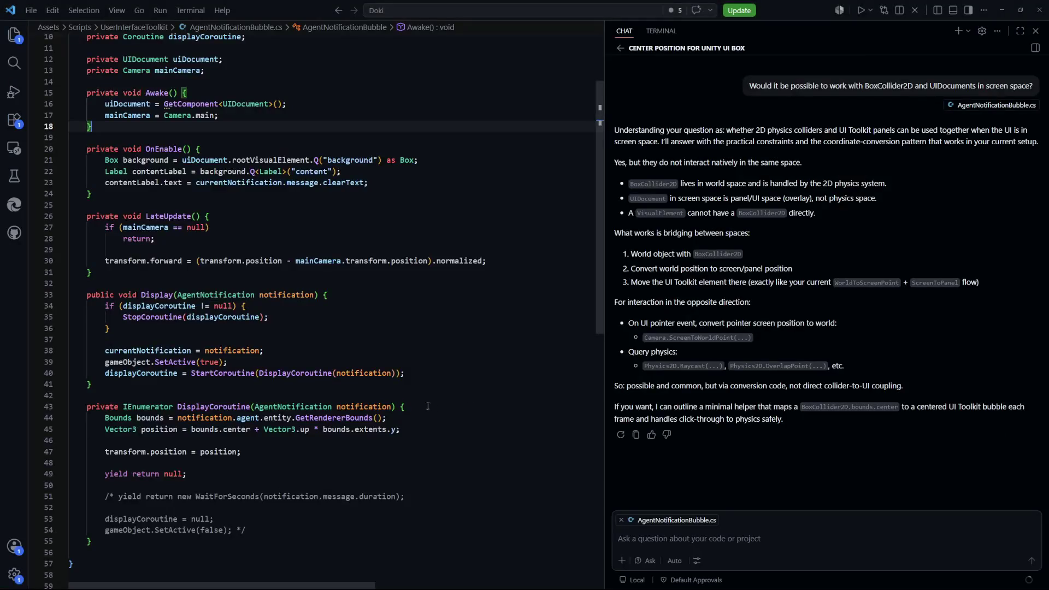
pyautogui.click(327, 207)
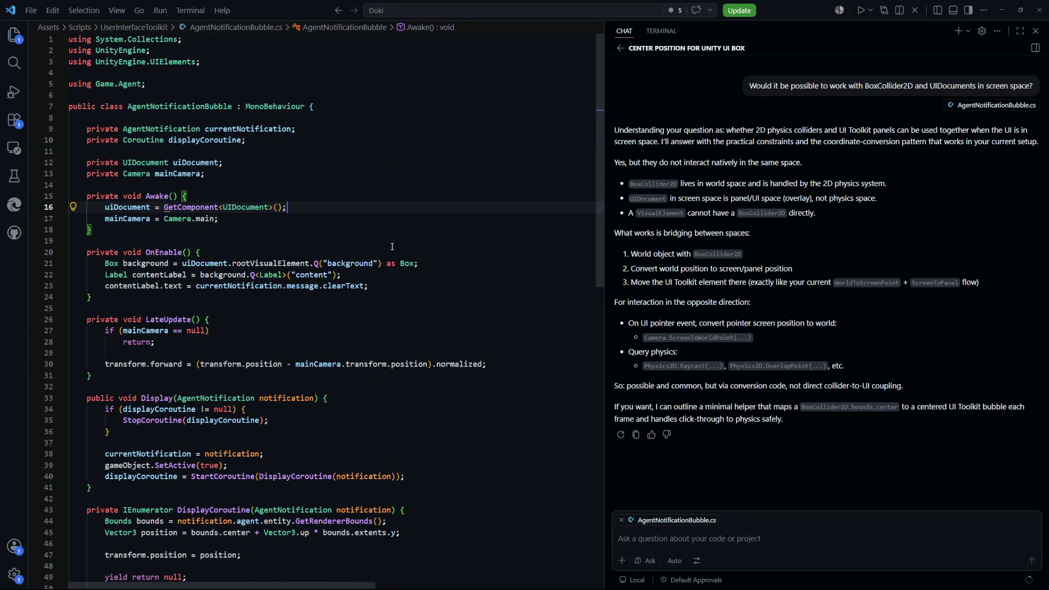
pyautogui.scroll(-4, 397, 252)
pyautogui.click(462, 312)
pyautogui.hotkey('ctrl', 'f')
# Step: Review the bubble script's OnEnable method, then open AgentNotificationPool.cs
pyautogui.press('Escape')
pyautogui.scroll(4, 431, 284)
pyautogui.click(417, 264)
pyautogui.scroll(-1, 417, 269)
pyautogui.scroll(-1, 417, 269)
pyautogui.hotkey('ctrl', 'p')
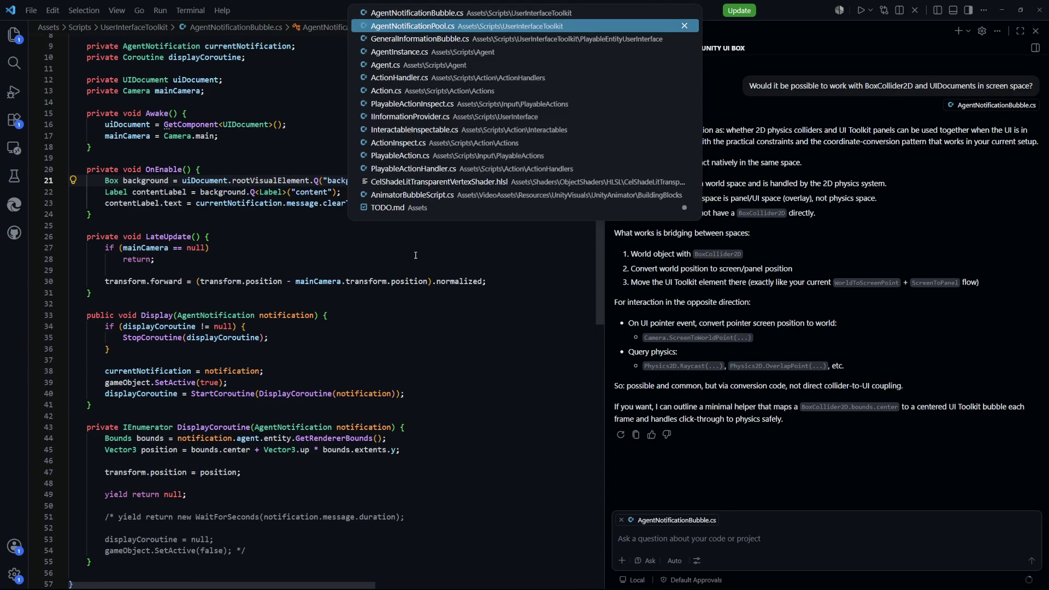
pyautogui.press('Return')
# Step: Ask the coding assistant 'Does UIDocument in world space add box colliders?'
pyautogui.click(751, 546)
pyautogui.write('Does UIDocument in w')
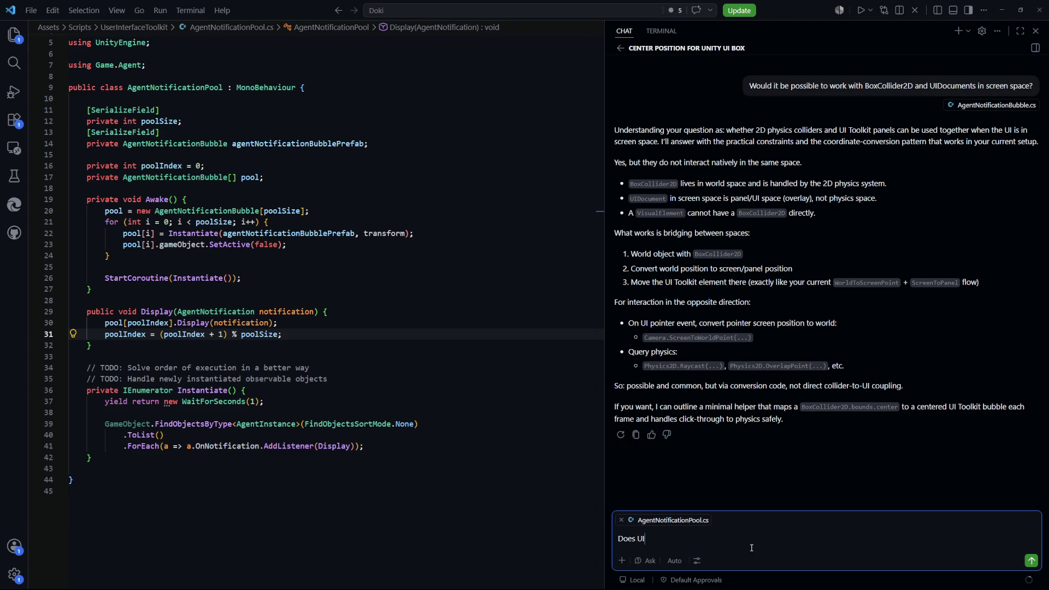
pyautogui.write('orld space add')
pyautogui.write(' box colliders?')
pyautogui.press('Return')
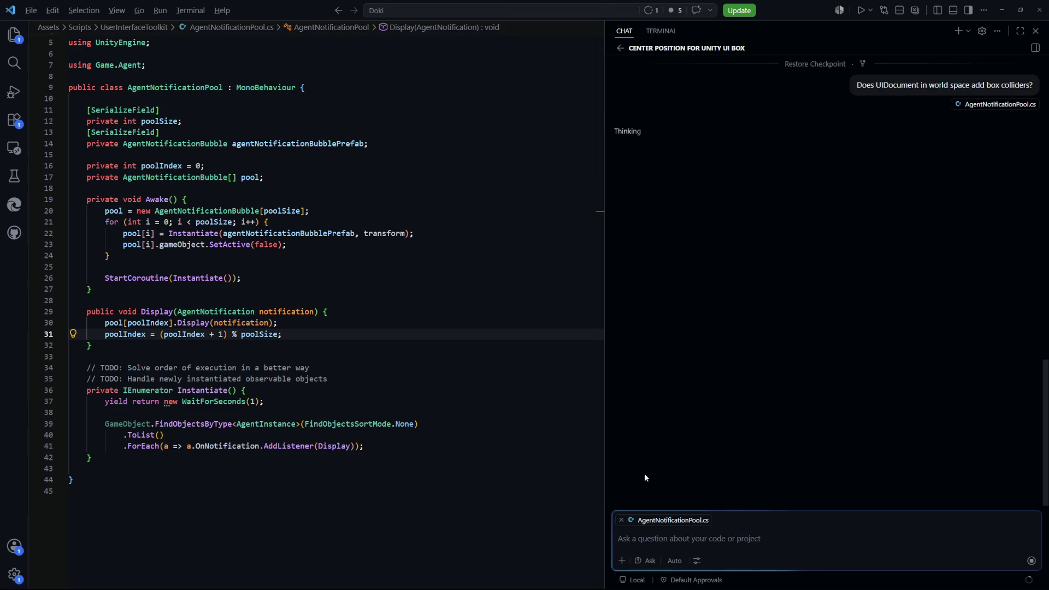
pyautogui.hotkey('alt', 'Tab')
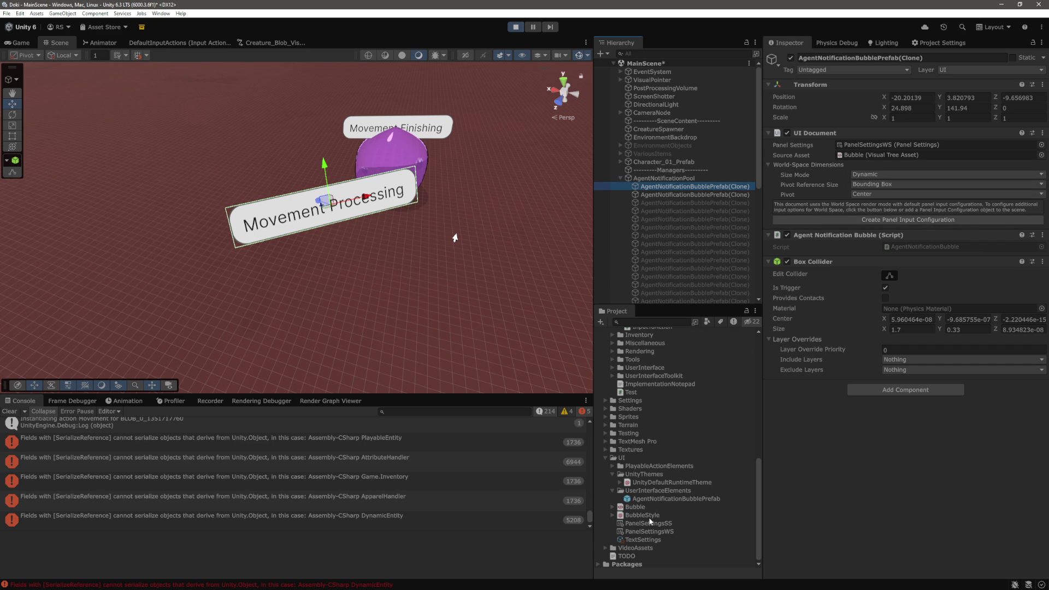
# Step: Read the assistant's bullet points about colliders, then go back to Unity
pyautogui.hotkey('alt', 'Tab')
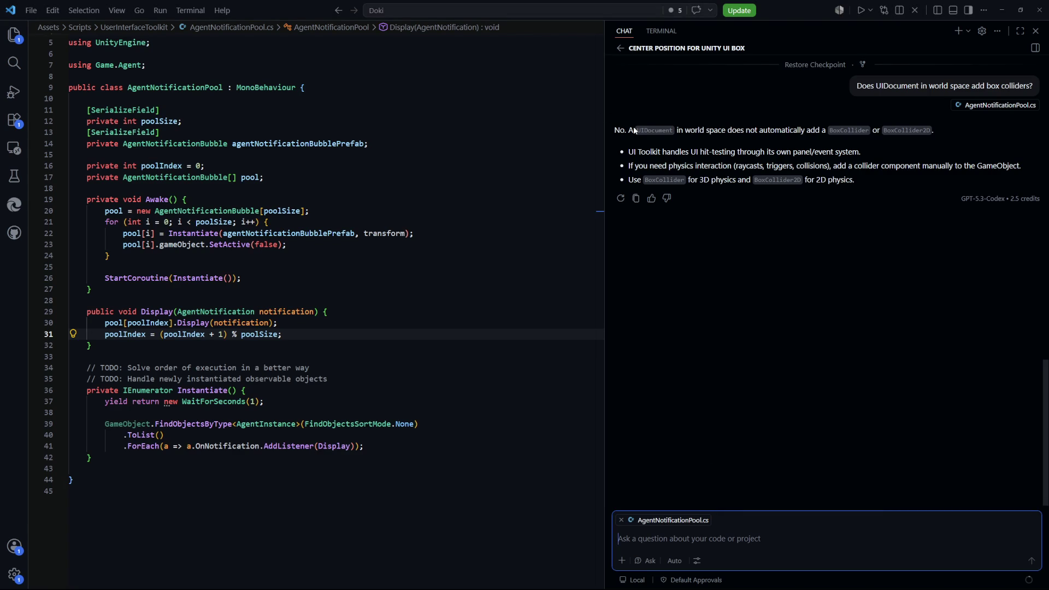
pyautogui.moveTo(638, 153)
pyautogui.mouseDown()
pyautogui.moveTo(785, 156)
pyautogui.moveTo(781, 180)
pyautogui.moveTo(838, 183)
pyautogui.mouseUp()
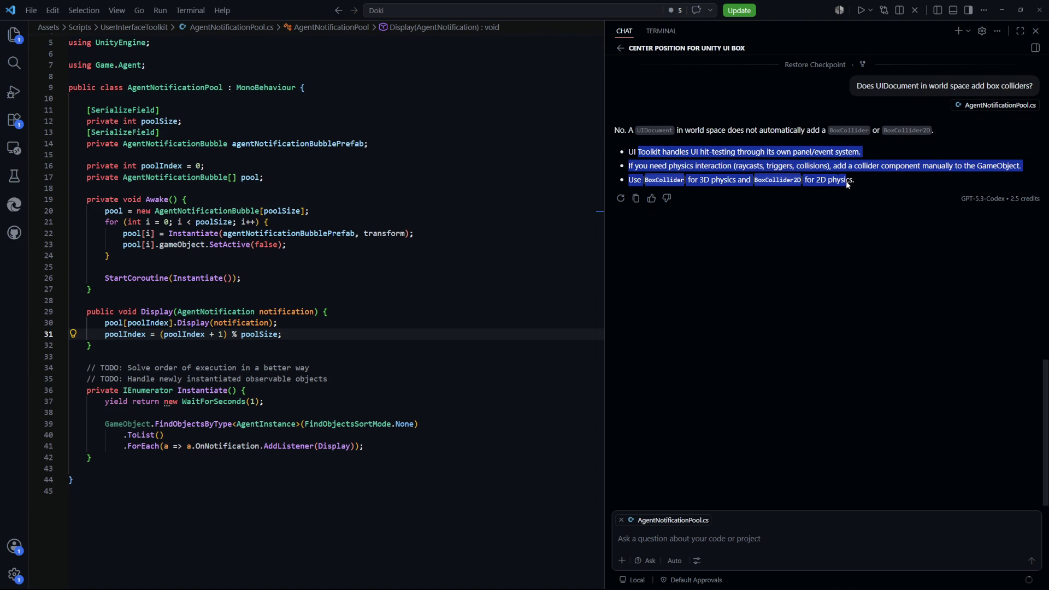
pyautogui.click(847, 184)
pyautogui.hotkey('alt', 'Tab')
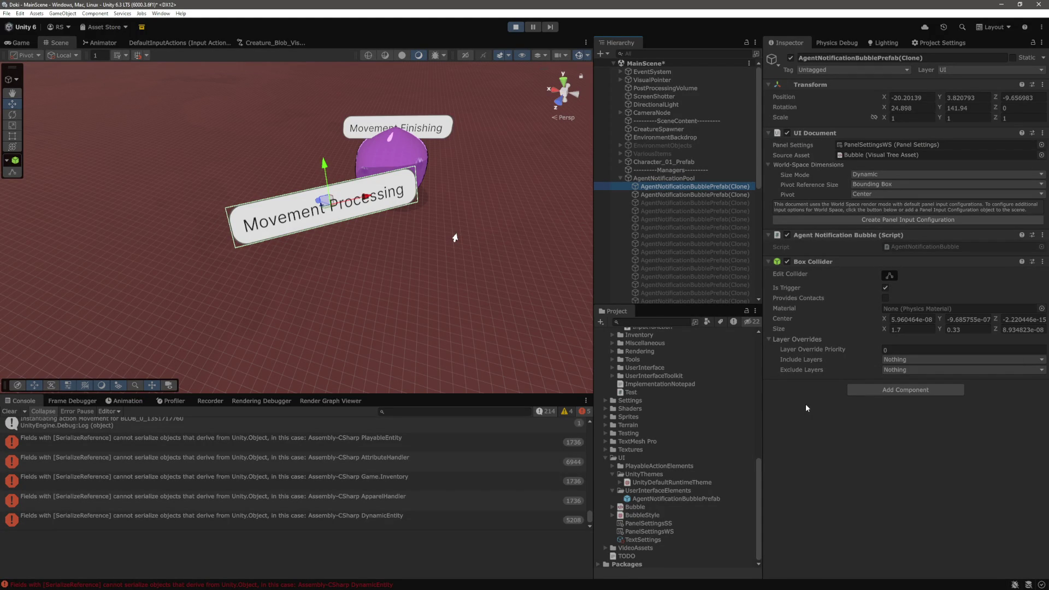
# Step: Set PanelSettingsWS's Collider Update Mode to Match 2-D document rect
pyautogui.click(659, 540)
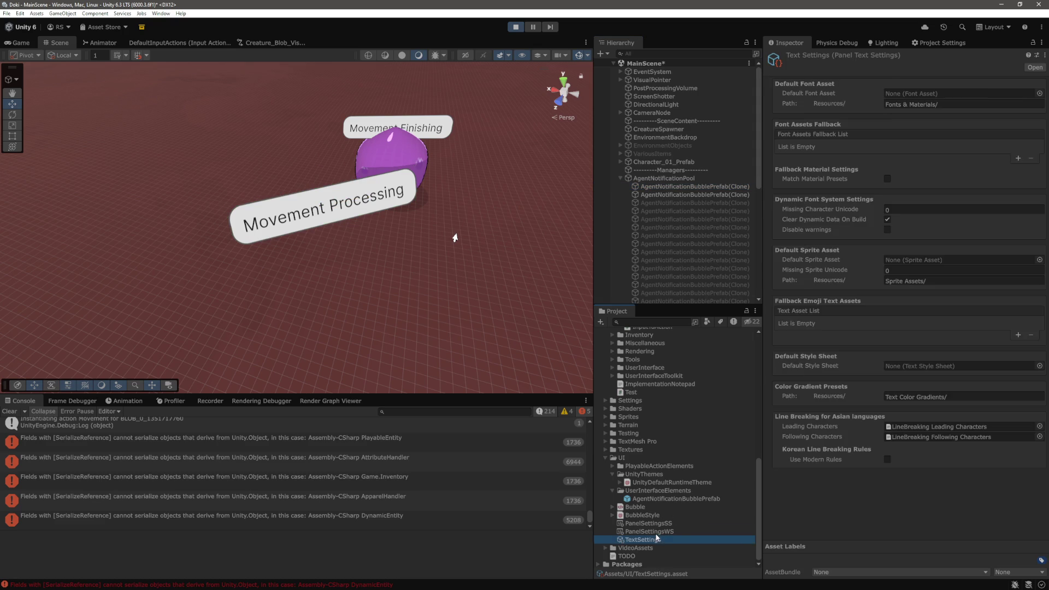
pyautogui.click(658, 532)
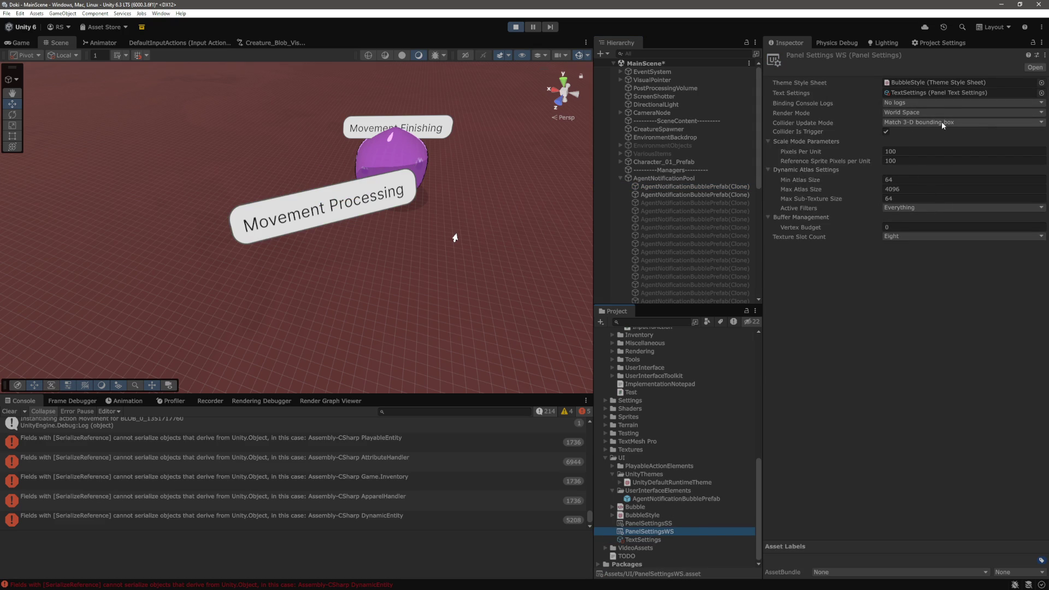
pyautogui.click(942, 123)
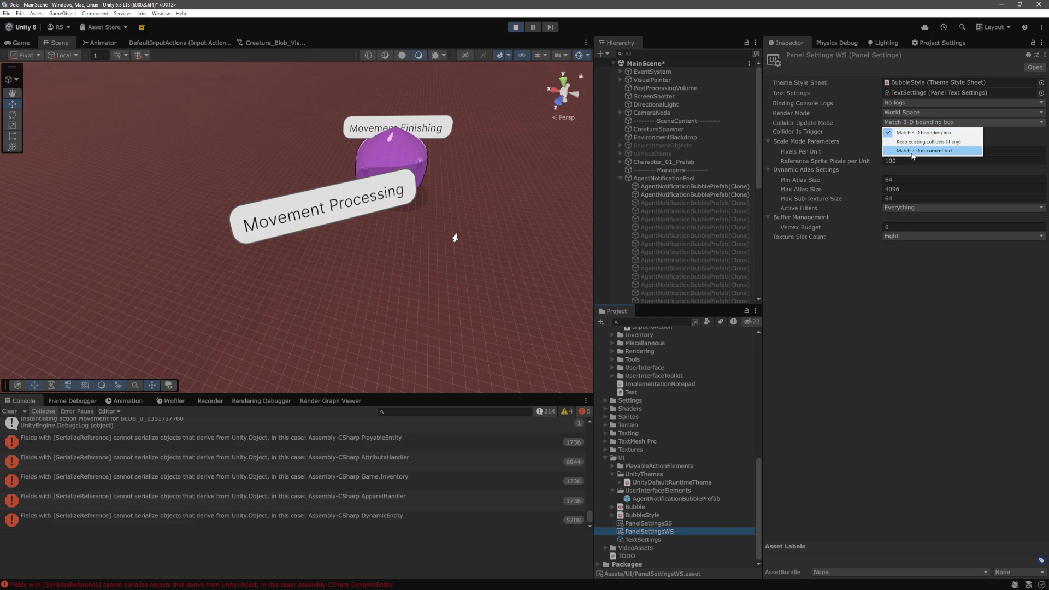
pyautogui.click(515, 26)
# Step: Stop the game, verify the collider update mode on PanelSettingsWS, and start Play again
pyautogui.click(666, 533)
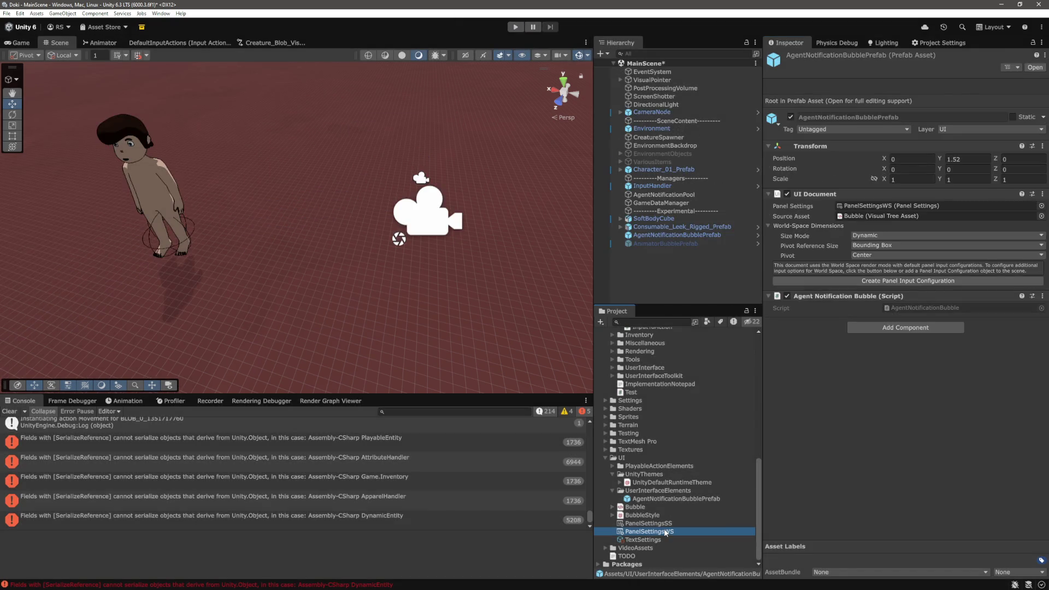
pyautogui.click(939, 123)
pyautogui.click(869, 426)
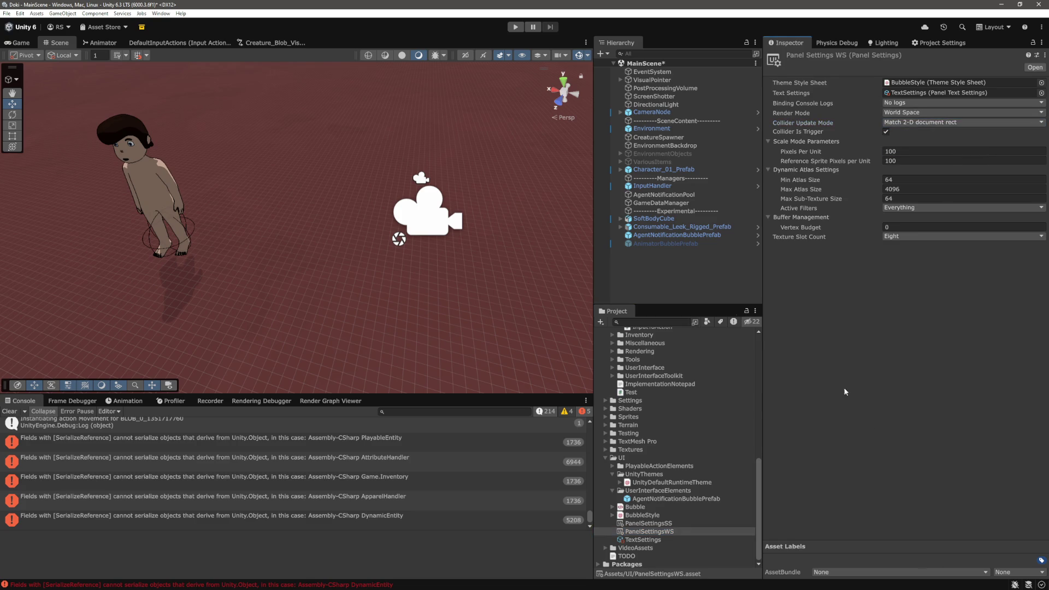
pyautogui.click(515, 26)
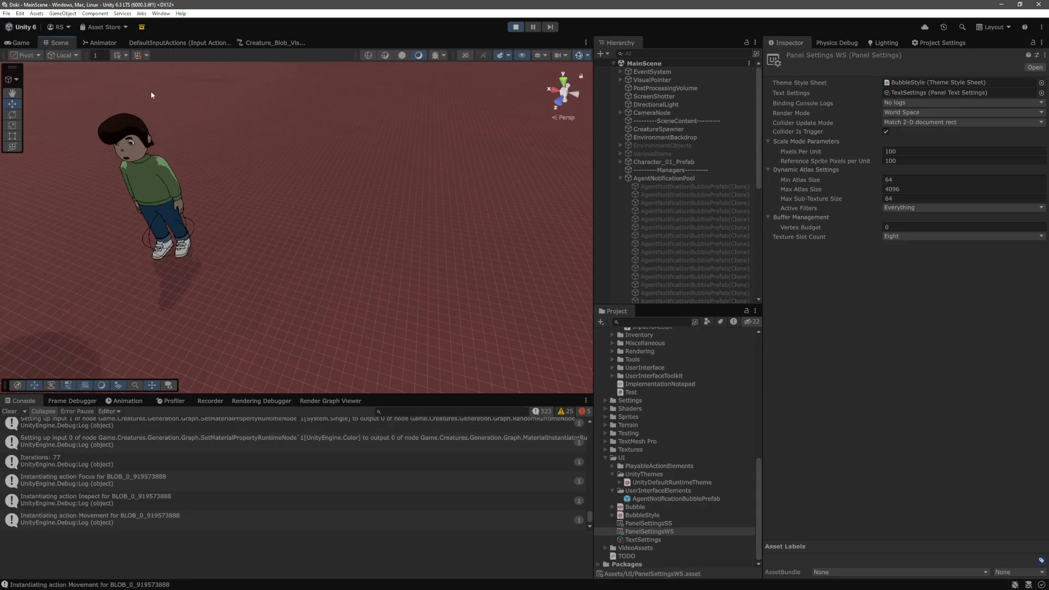
# Step: Select and inspect a notification bubble near the character in the running Scene view
pyautogui.click(22, 43)
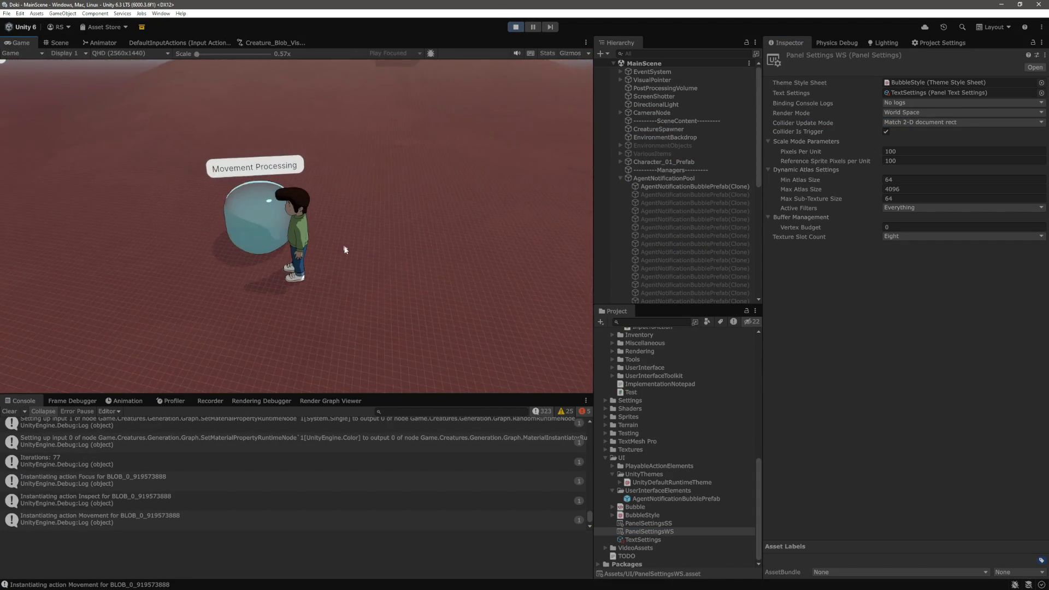
pyautogui.click(59, 43)
pyautogui.moveTo(315, 155)
pyautogui.mouseDown()
pyautogui.moveTo(391, 201)
pyautogui.moveTo(362, 239)
pyautogui.mouseUp()
pyautogui.click(363, 239)
pyautogui.moveTo(467, 227)
pyautogui.mouseDown()
pyautogui.moveTo(274, 224)
pyautogui.moveTo(290, 240)
pyautogui.moveTo(403, 269)
pyautogui.mouseUp()
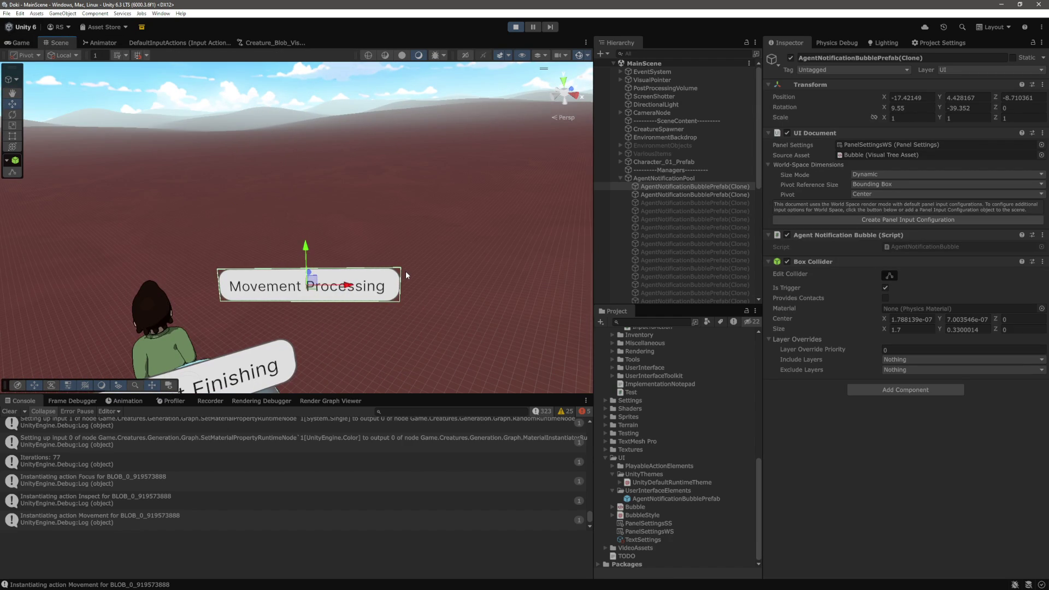
# Step: Stop play, set PanelSettingsWS Collider Update Mode to Keep existing colliders, and restart
pyautogui.click(515, 26)
pyautogui.click(694, 497)
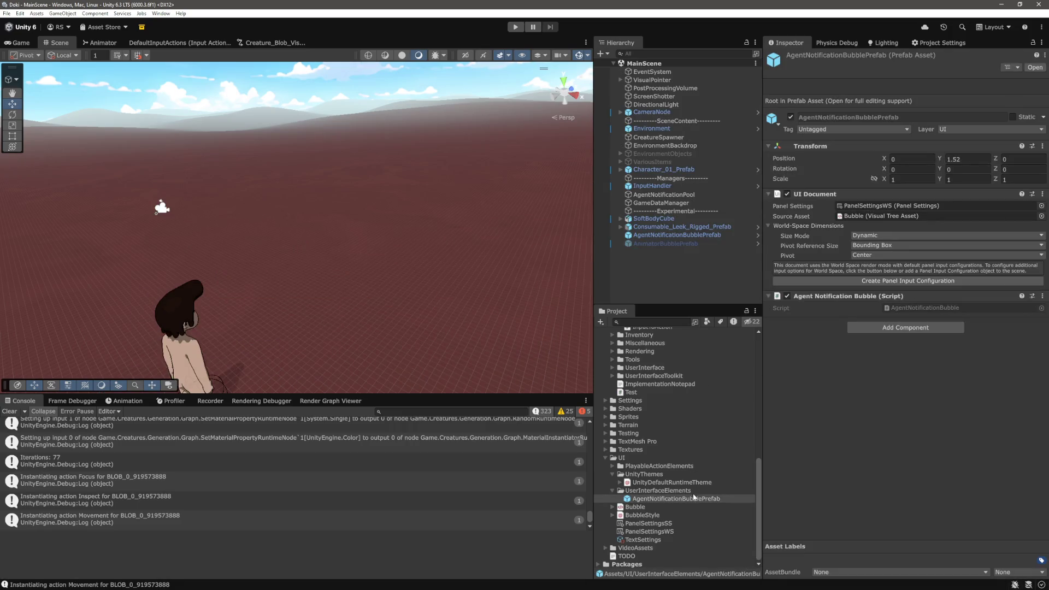
pyautogui.click(671, 530)
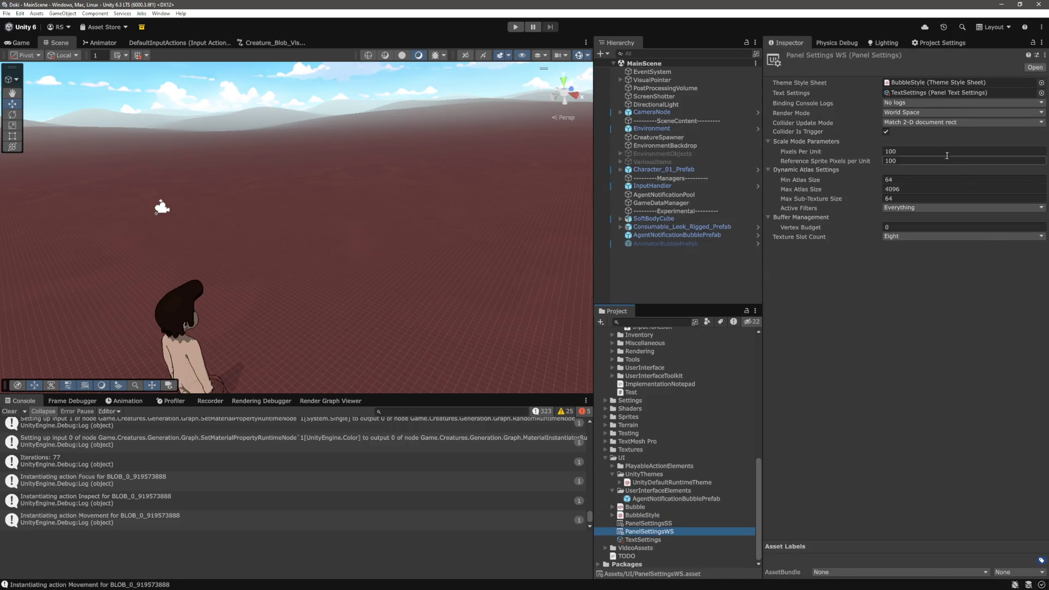
pyautogui.click(932, 123)
pyautogui.click(929, 142)
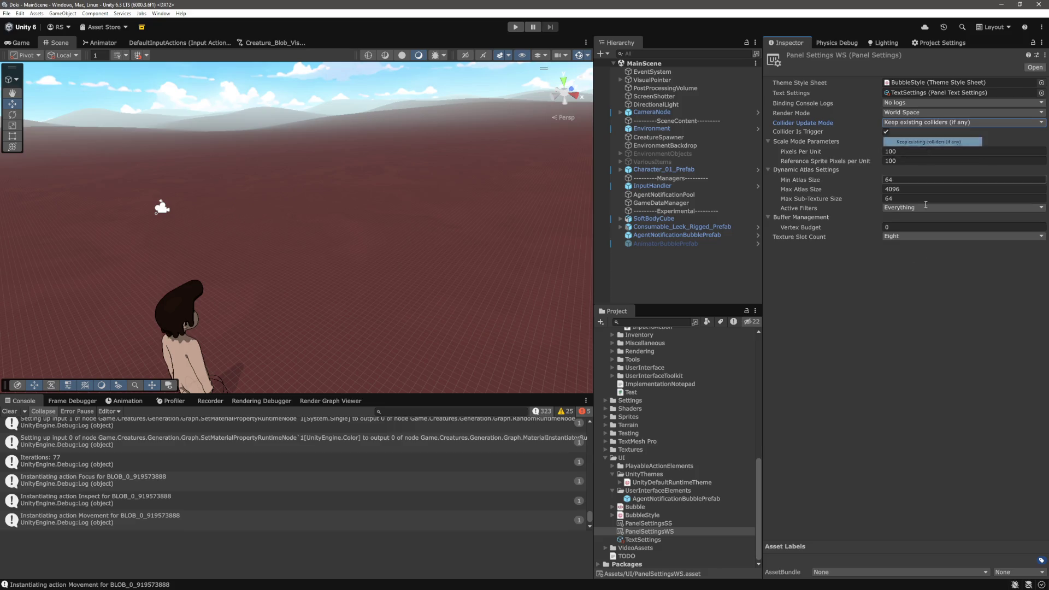
pyautogui.click(515, 26)
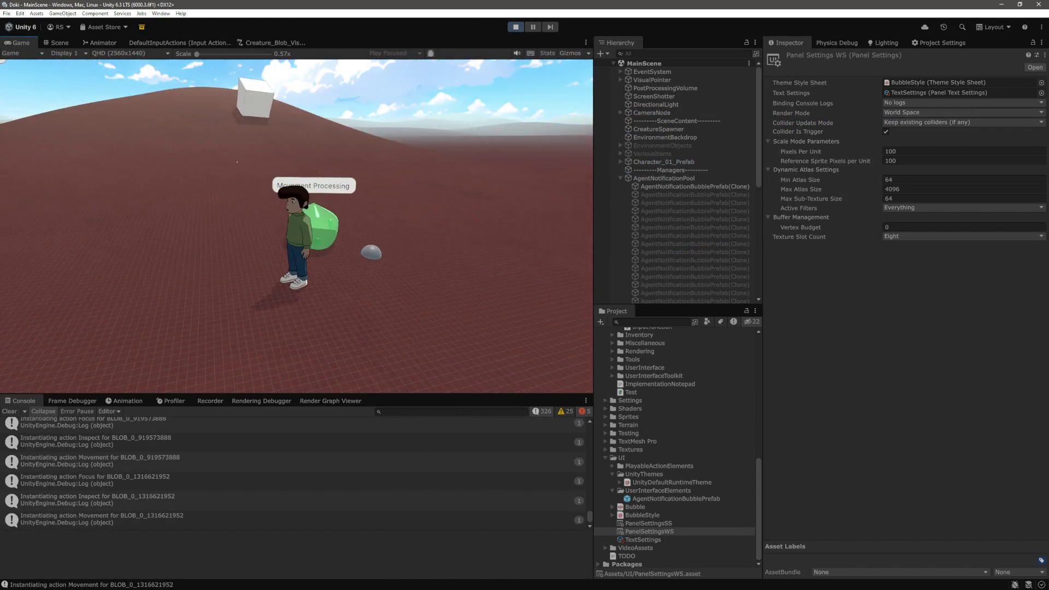
# Step: Select both running bubble clones in the Scene view to check their components
pyautogui.hotkey('ctrl', '1')
pyautogui.moveTo(203, 104)
pyautogui.mouseDown()
pyautogui.moveTo(526, 284)
pyautogui.moveTo(303, 235)
pyautogui.moveTo(444, 234)
pyautogui.mouseUp()
pyautogui.click(377, 215)
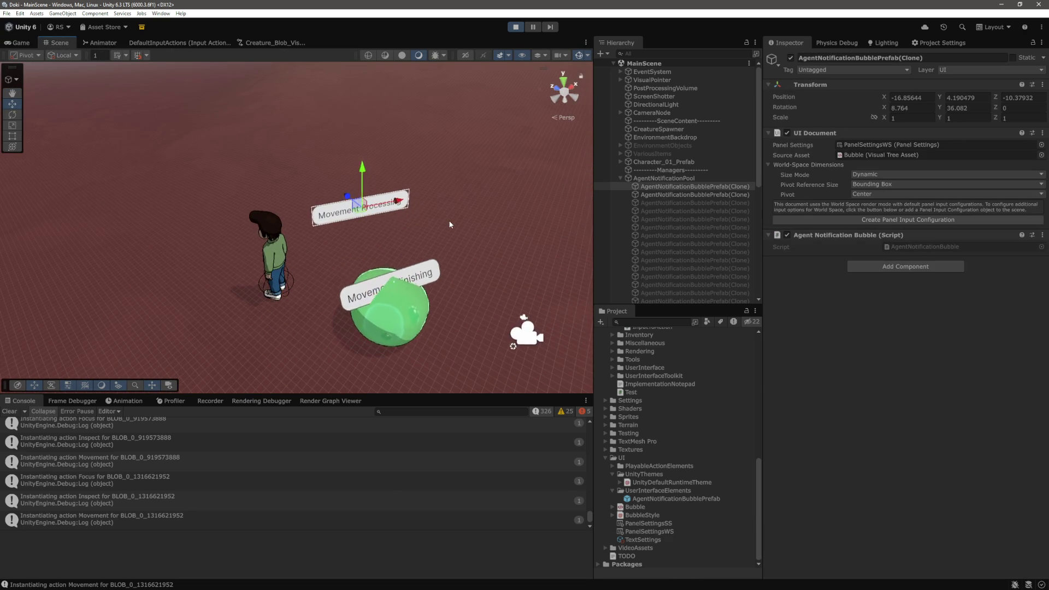
pyautogui.moveTo(458, 234); pyautogui.dragTo(656, 202)
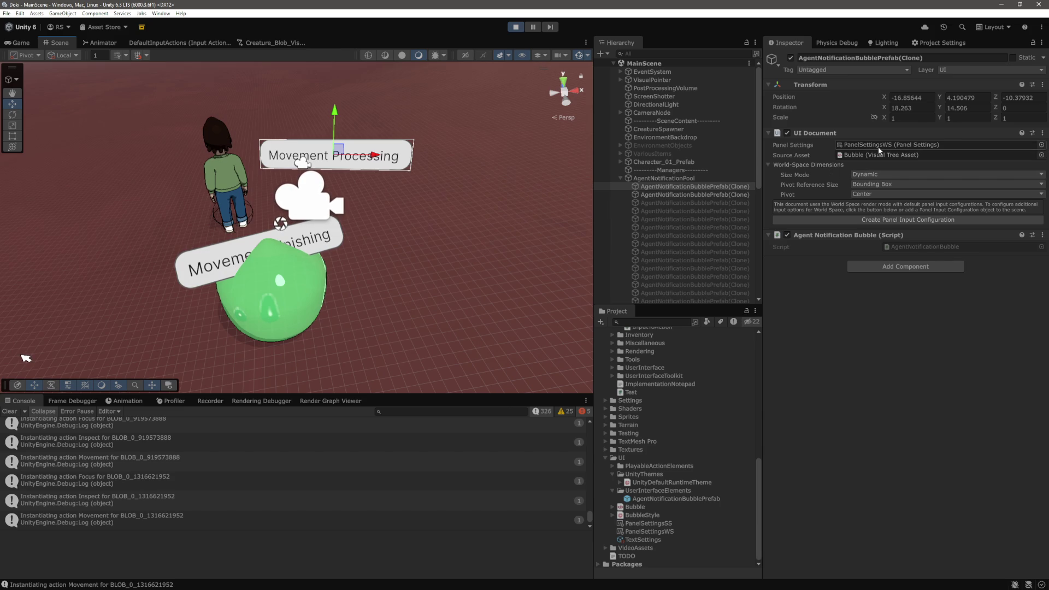
pyautogui.hotkey('alt', 'Tab')
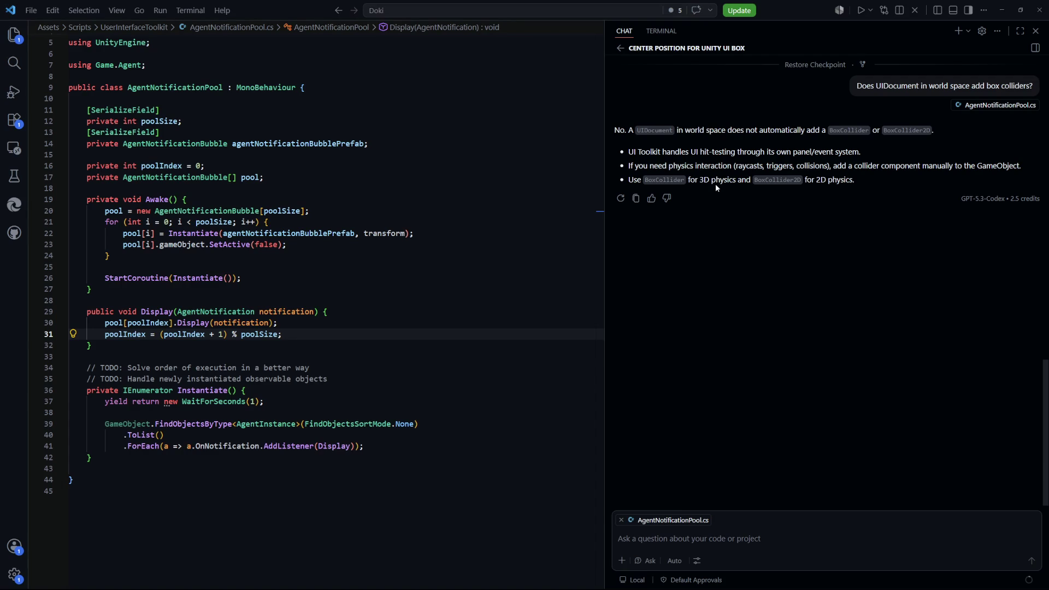
pyautogui.hotkey('alt', 'Tab')
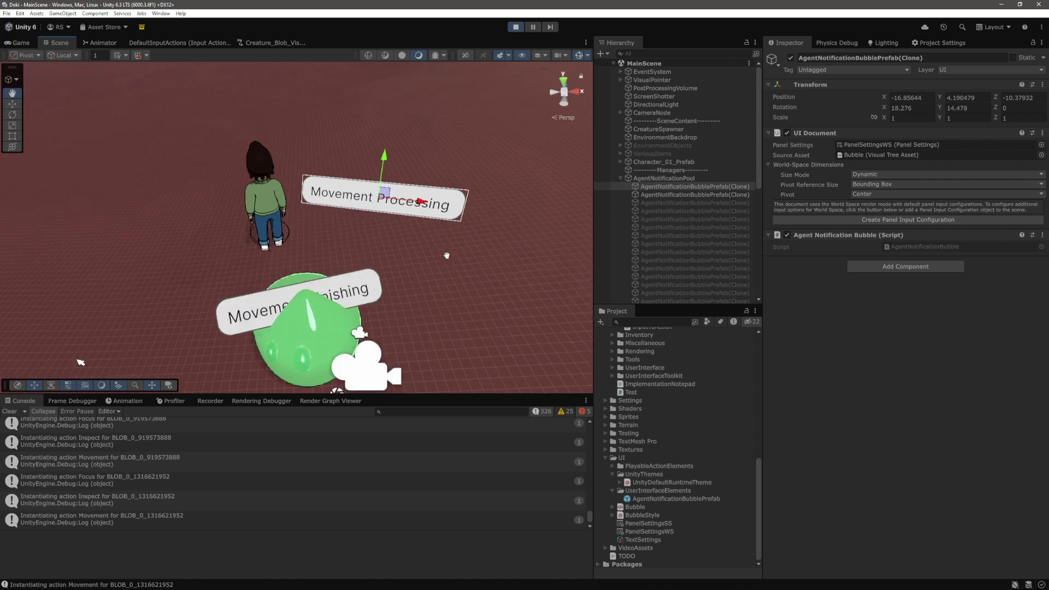
pyautogui.press('Down')
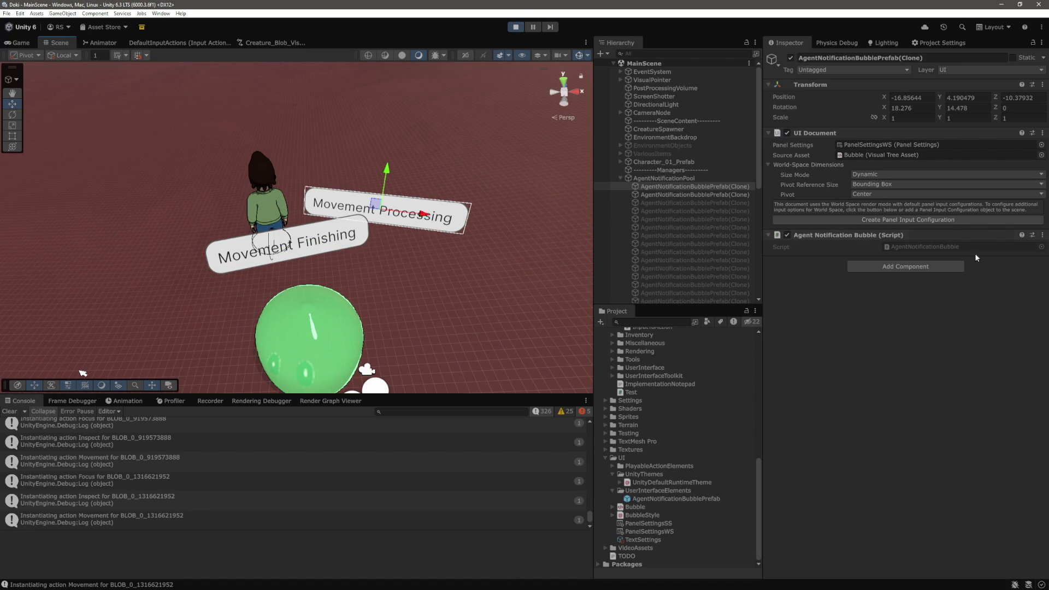
# Step: Add a Rigidbody 2D to the bubble clone with Simulated on and Gravity Scale 0
pyautogui.click(919, 267)
pyautogui.write('rigi')
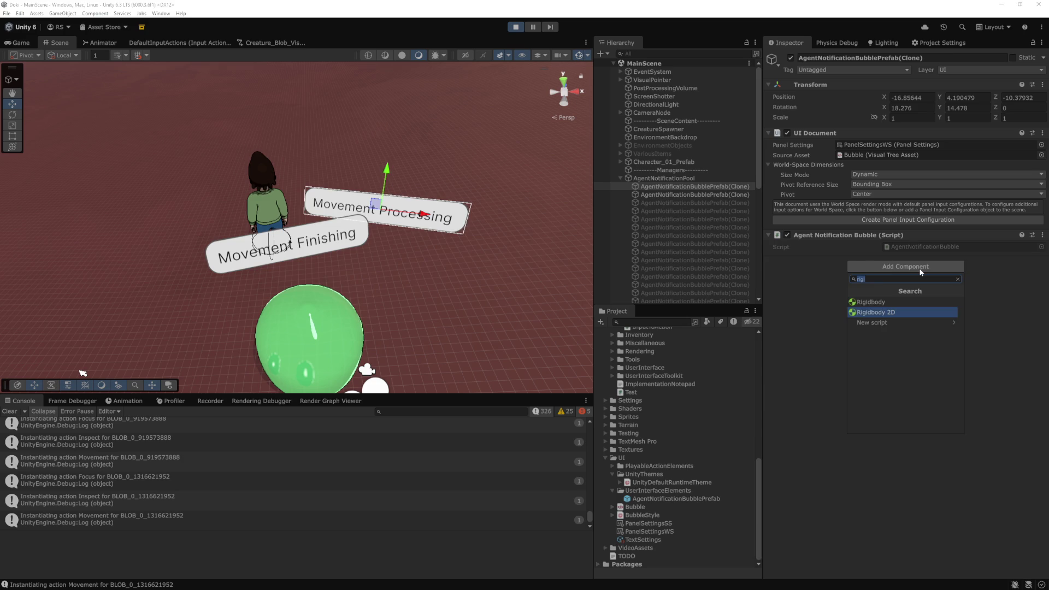
pyautogui.press('Return')
pyautogui.click(886, 294)
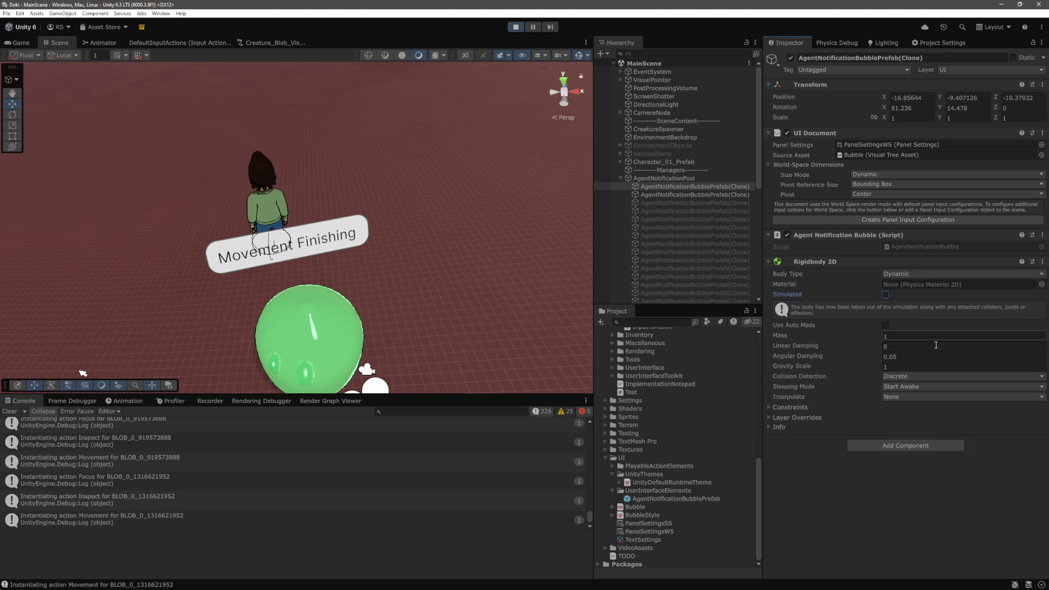
pyautogui.click(885, 295)
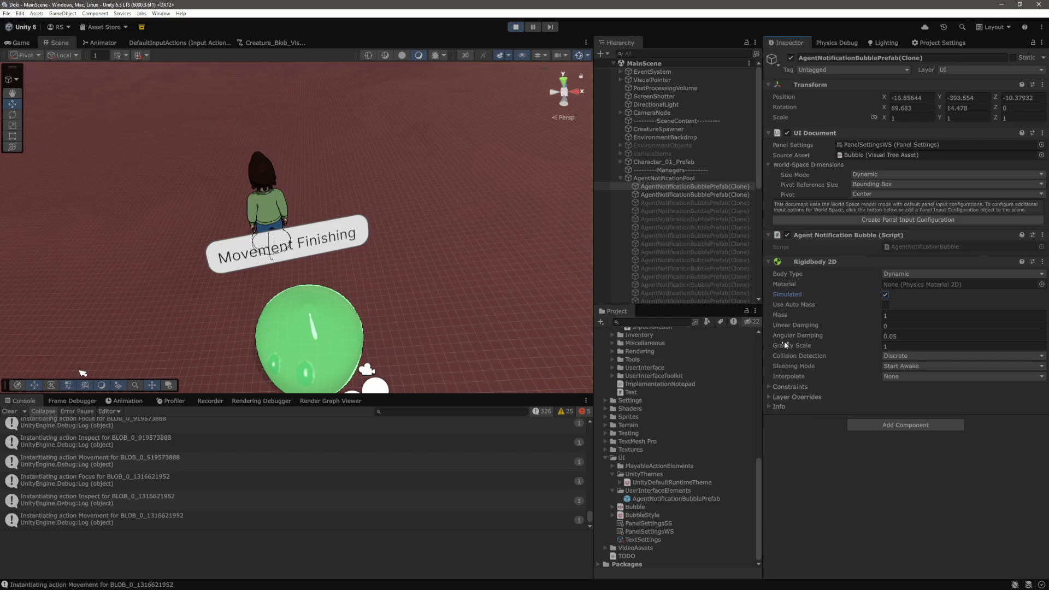
pyautogui.click(901, 345)
pyautogui.press('Return')
# Step: Make the Rigidbody 2D Kinematic, set the bubble's Y position to 10, and stop play
pyautogui.click(890, 274)
pyautogui.click(907, 293)
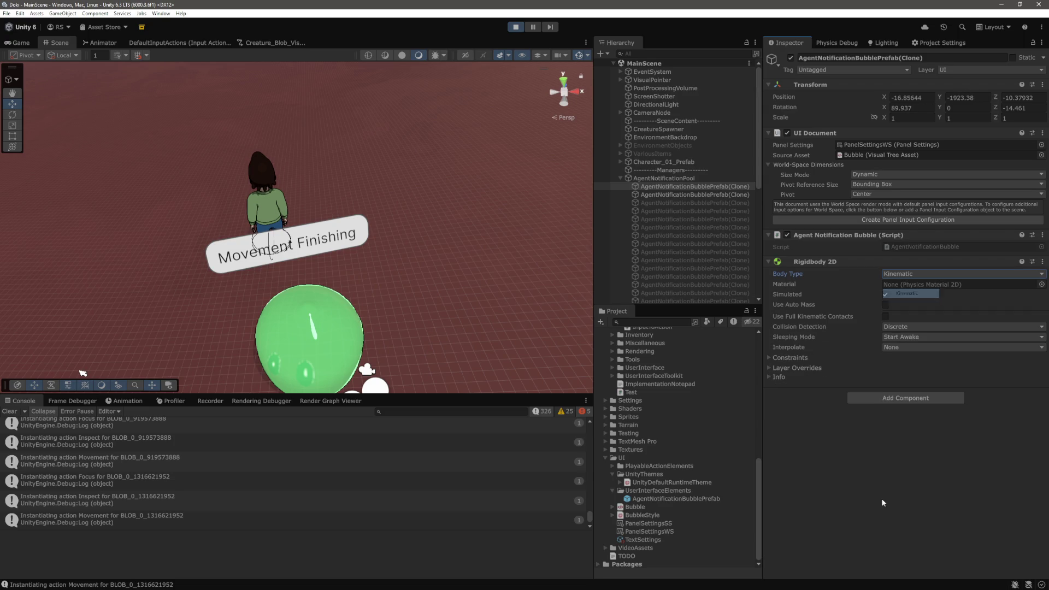
pyautogui.write('10')
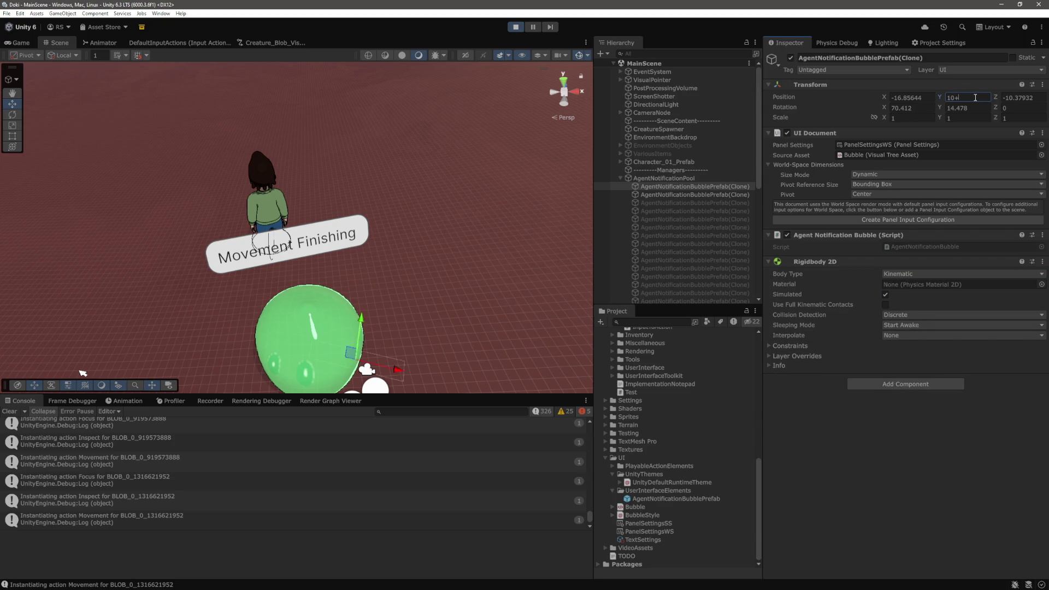
pyautogui.press('Return')
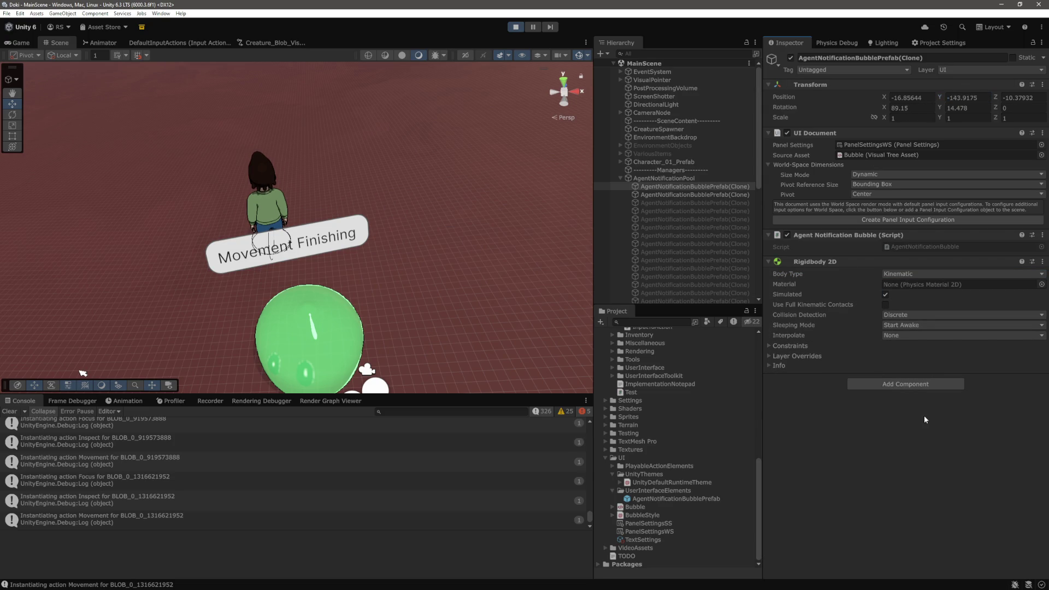
pyautogui.click(516, 27)
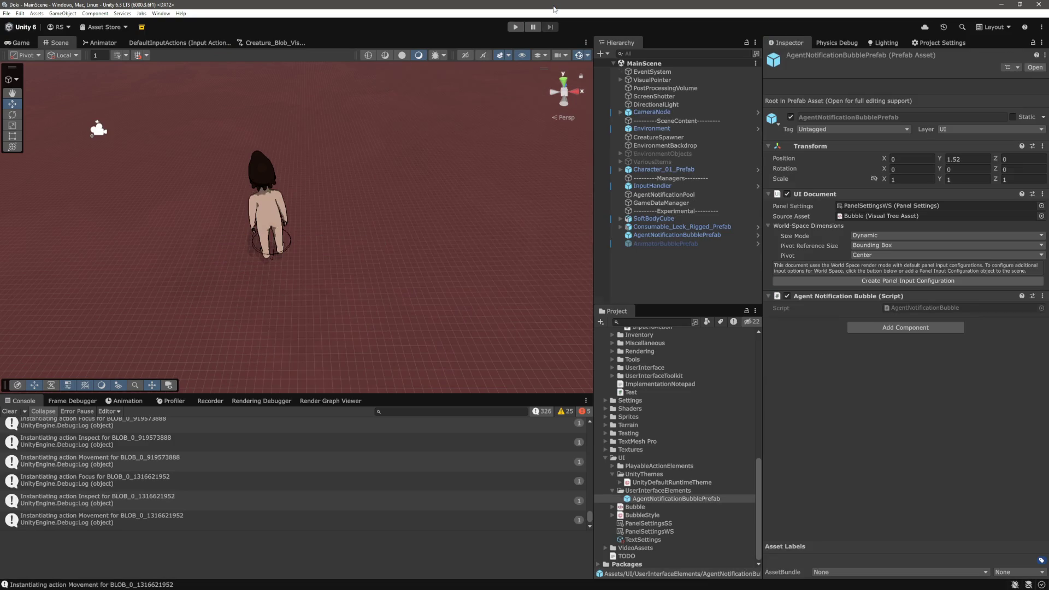
# Step: Restart the game, pause it, and select both notification bubble clones in the Scene view
pyautogui.click(517, 27)
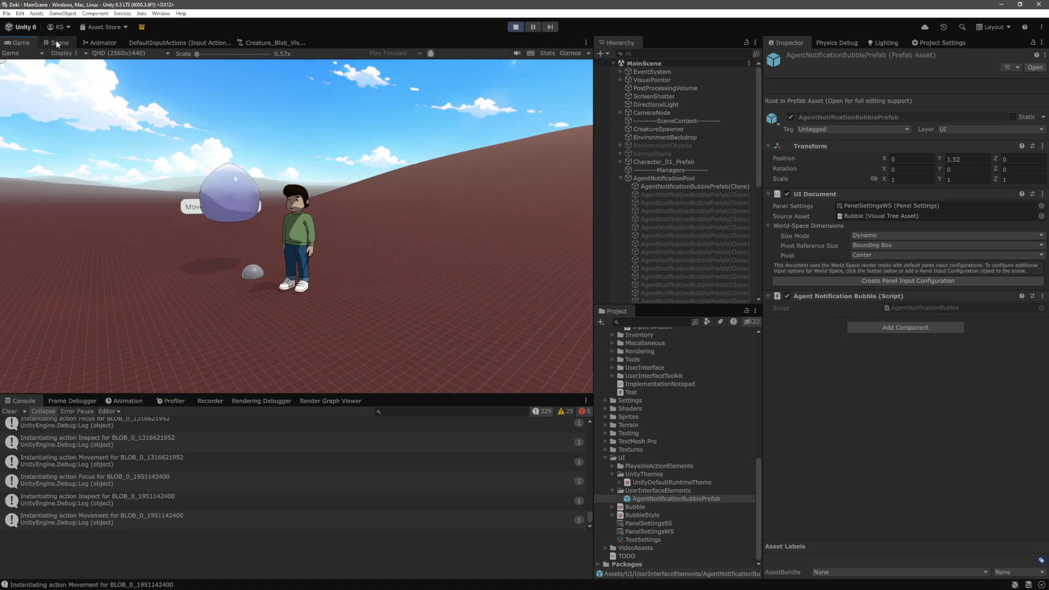
pyautogui.click(57, 44)
pyautogui.click(529, 27)
pyautogui.click(256, 159)
pyautogui.moveTo(397, 158)
pyautogui.mouseDown()
pyautogui.moveTo(386, 166)
pyautogui.moveTo(398, 235)
pyautogui.moveTo(403, 211)
pyautogui.mouseUp()
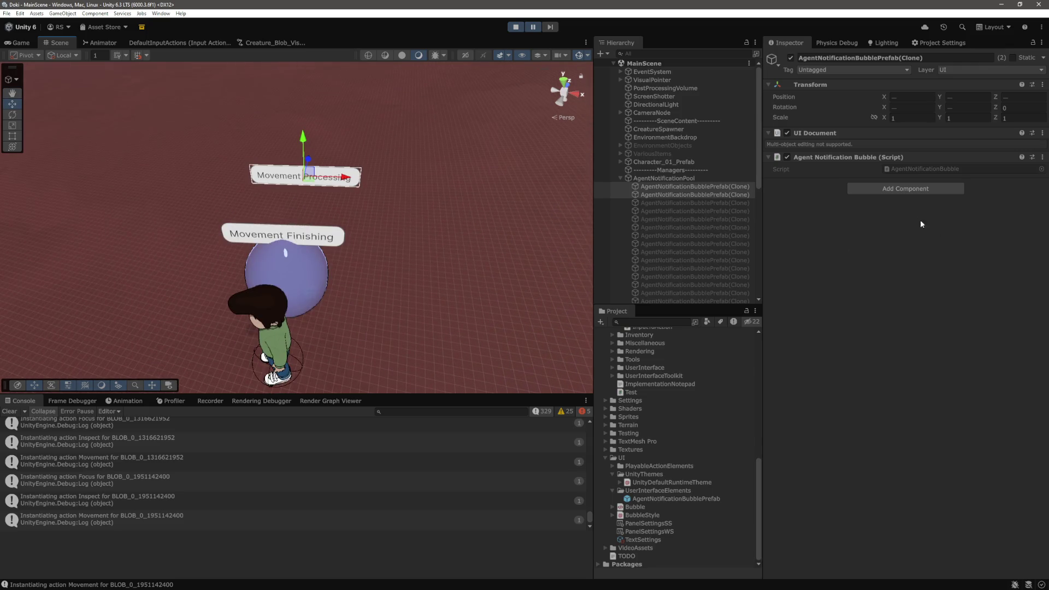
# Step: Add a Rigidbody 2D to both bubble clones and set their shared mass to 0.0001
pyautogui.click(899, 189)
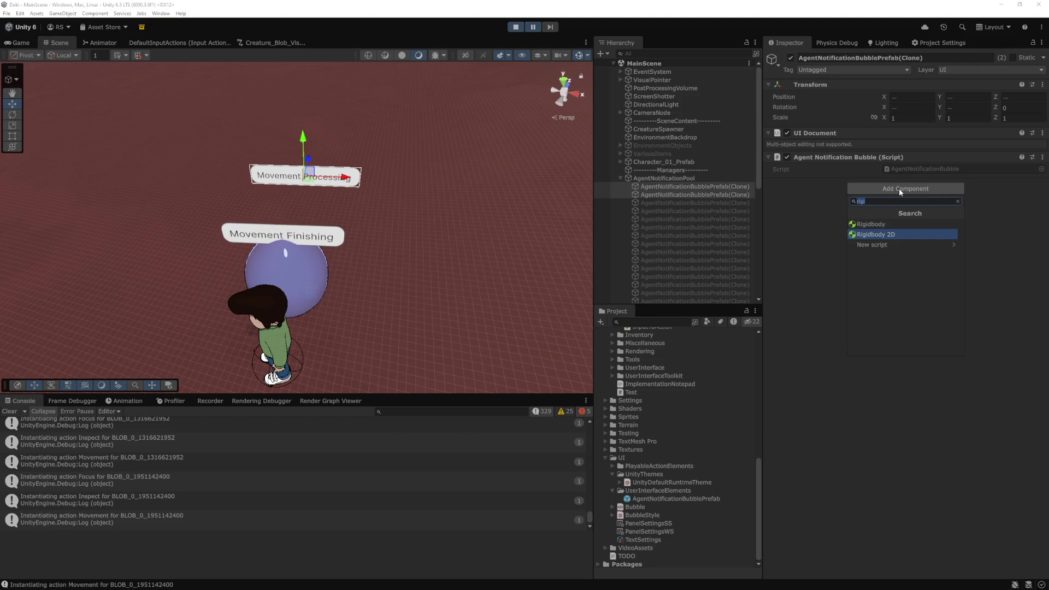
pyautogui.press('Return')
pyautogui.click(912, 268)
pyautogui.click(923, 473)
pyautogui.click(707, 195)
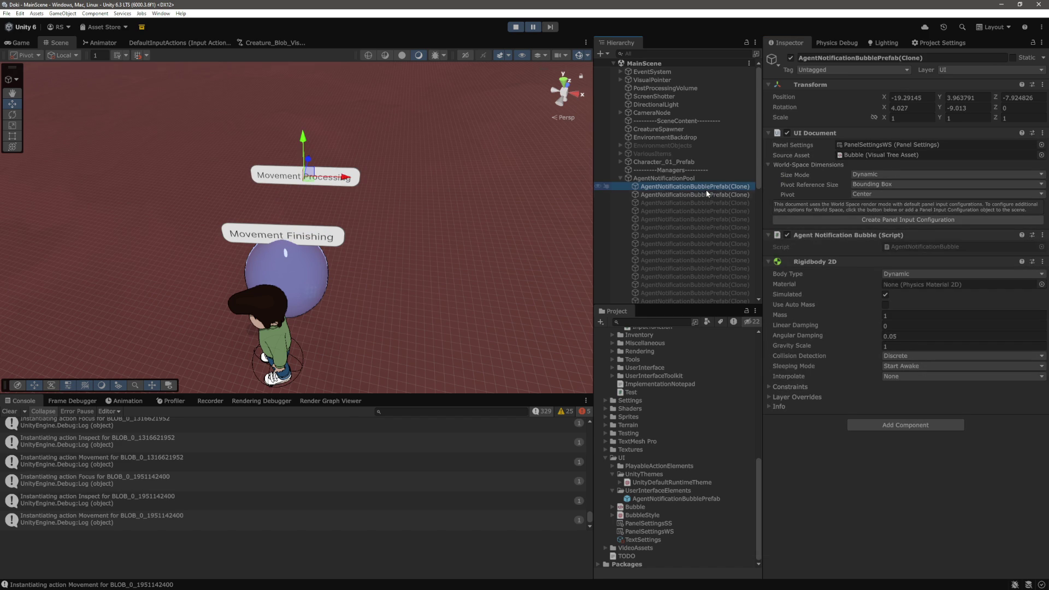
pyautogui.keyDown('ctrl'); pyautogui.click(710, 187); pyautogui.keyUp('ctrl')
pyautogui.click(903, 238)
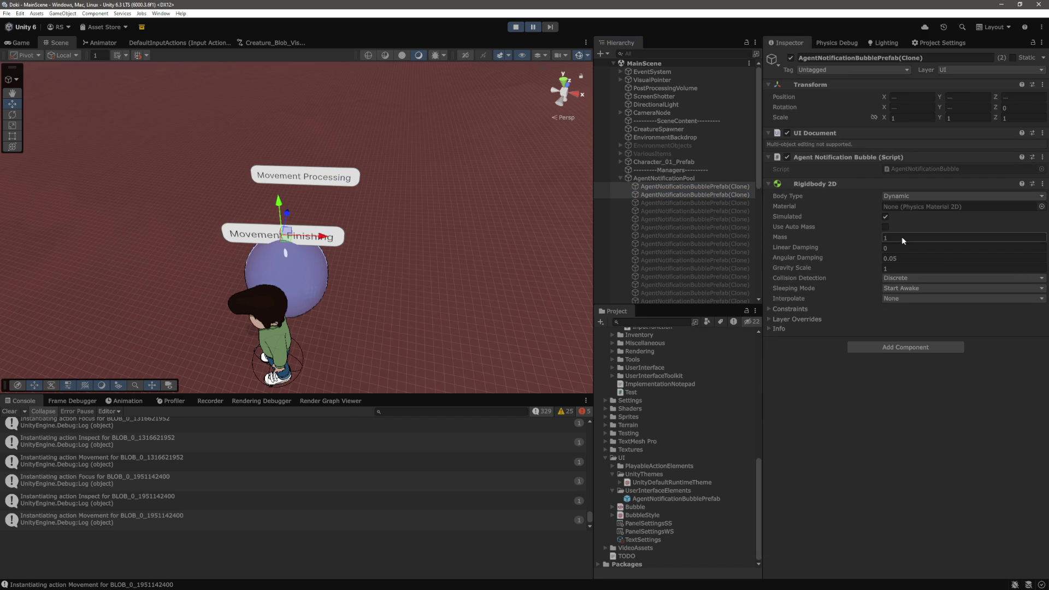
pyautogui.write('0')
pyautogui.press('Return')
# Step: Set Gravity Scale to 0 on the Movement Finishing and Movement Processing bubbles
pyautogui.click(707, 195)
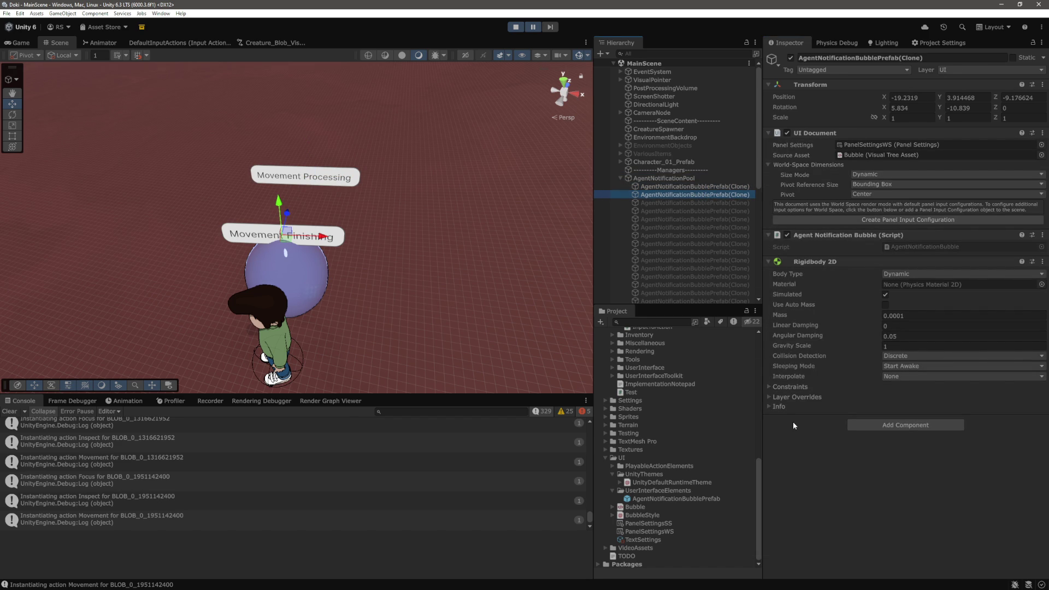
pyautogui.click(912, 346)
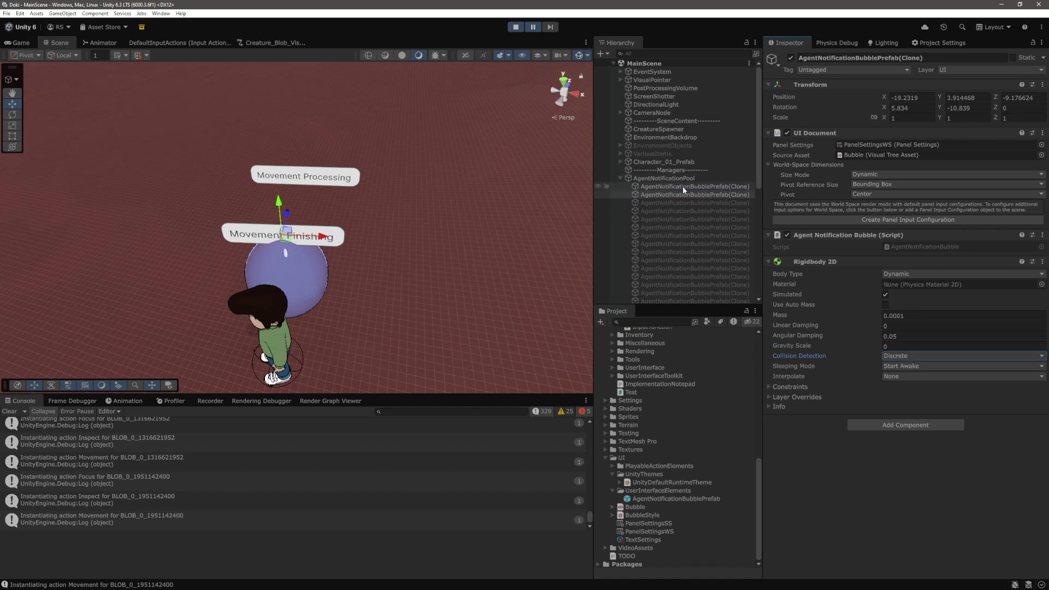
pyautogui.click(683, 185)
pyautogui.click(891, 346)
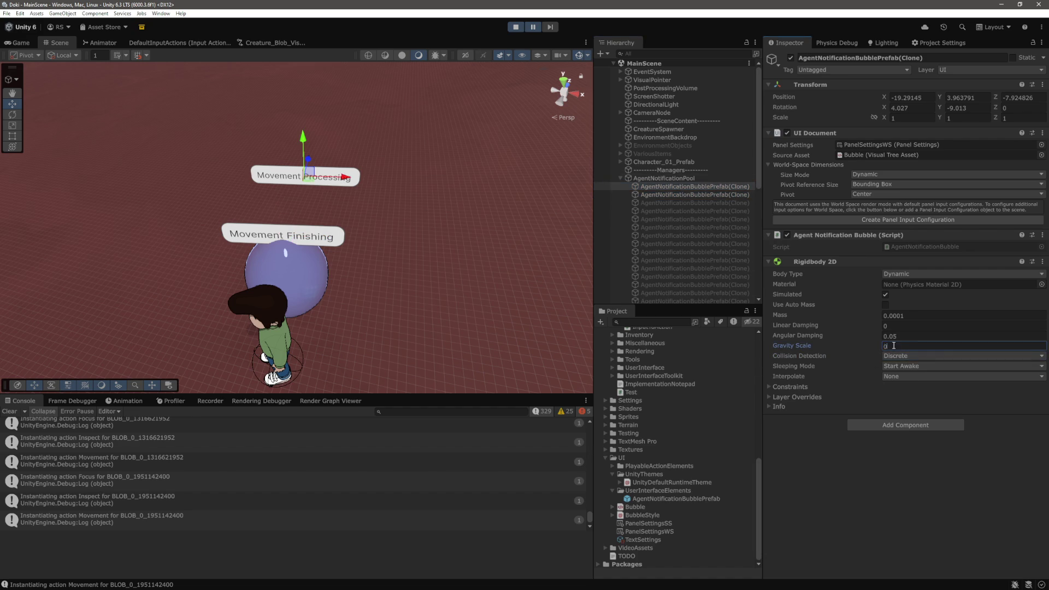
pyautogui.click(710, 187)
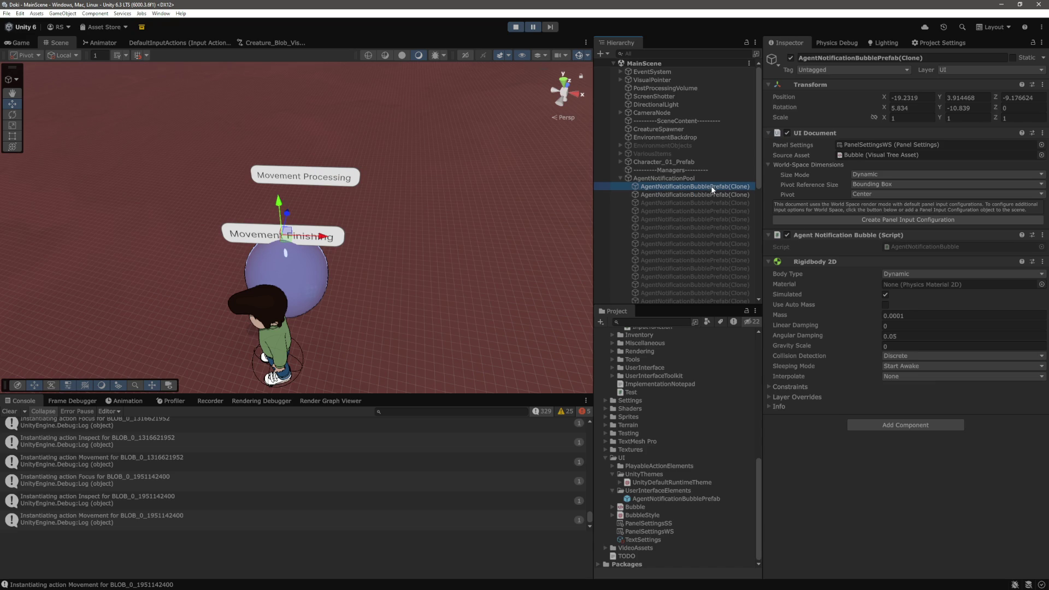
# Step: Resume the paused game and orbit the Scene view around the bubbles
pyautogui.click(539, 28)
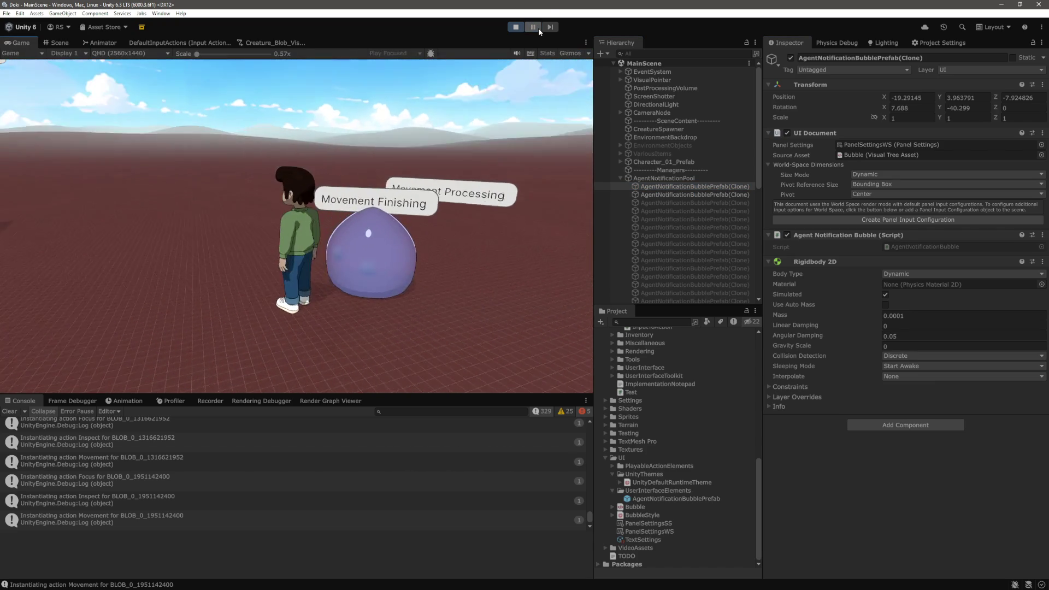
pyautogui.click(56, 42)
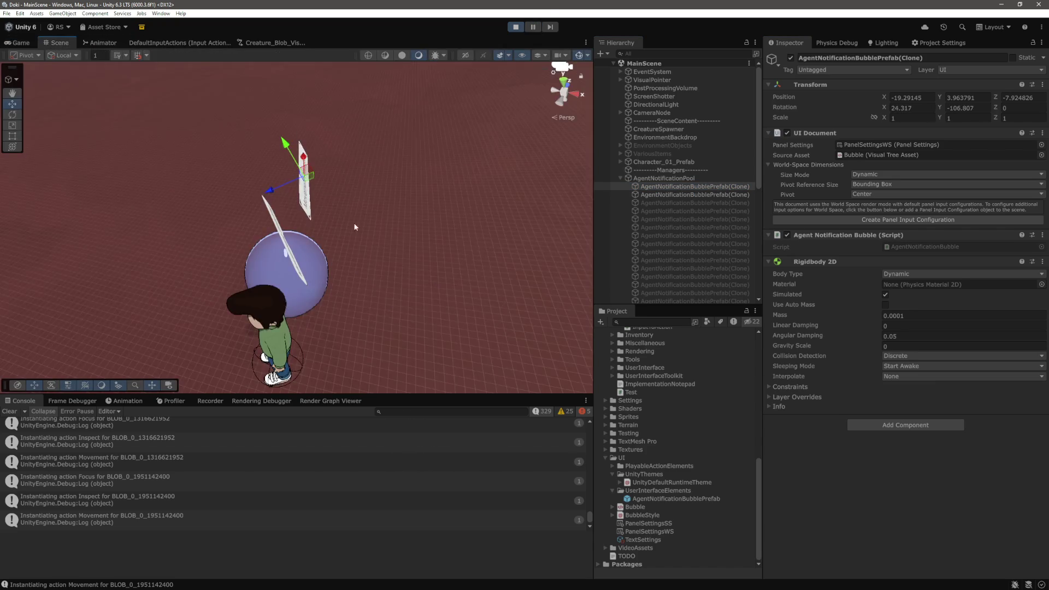
pyautogui.moveTo(428, 193); pyautogui.dragTo(253, 192)
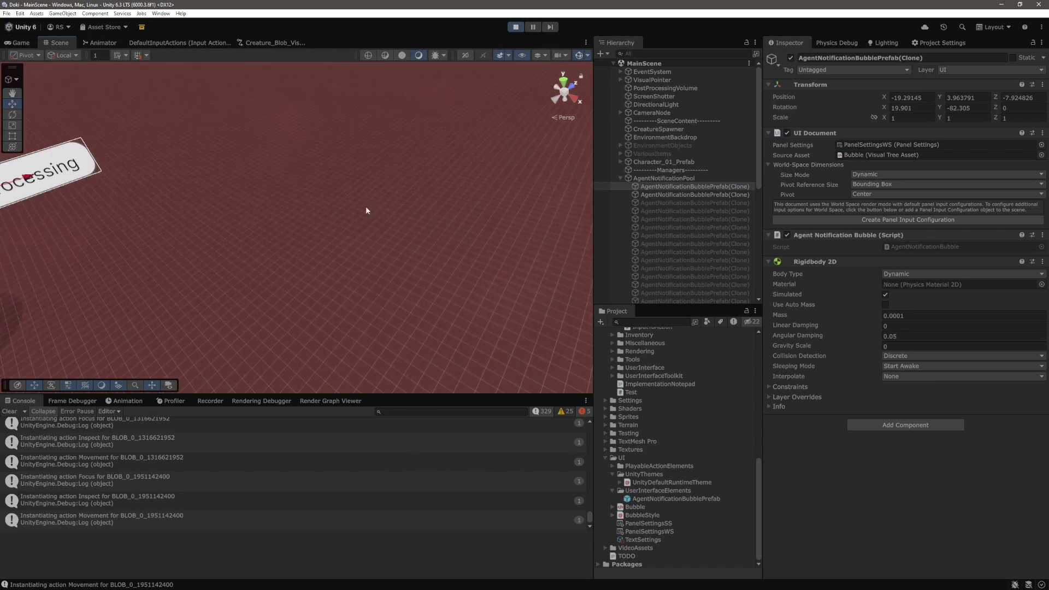
pyautogui.click(900, 424)
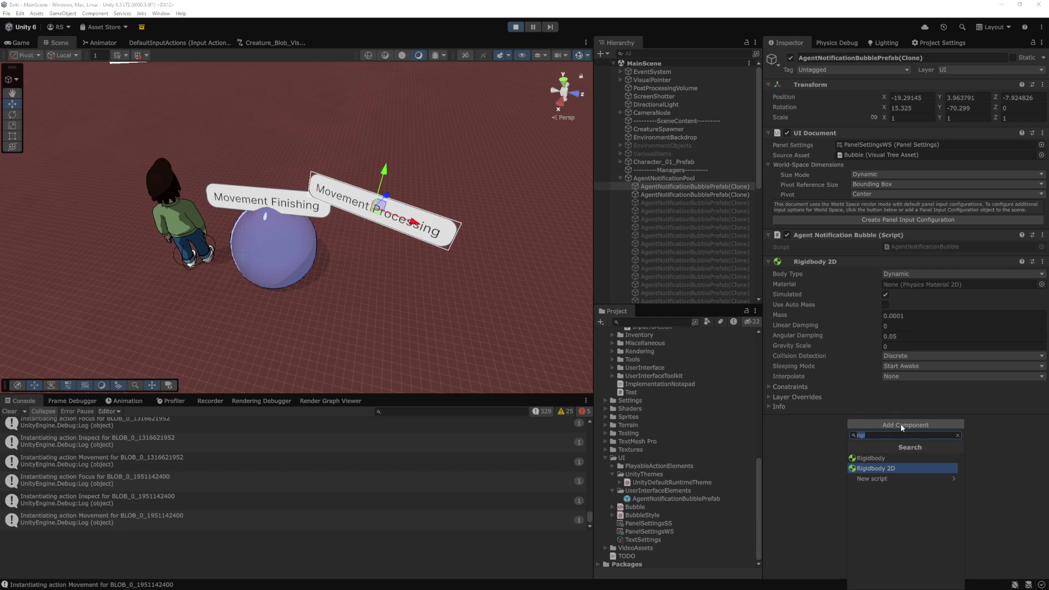
# Step: Add a Box Collider 2D to the Movement Processing bubble and inspect it in the scene
pyautogui.write('box')
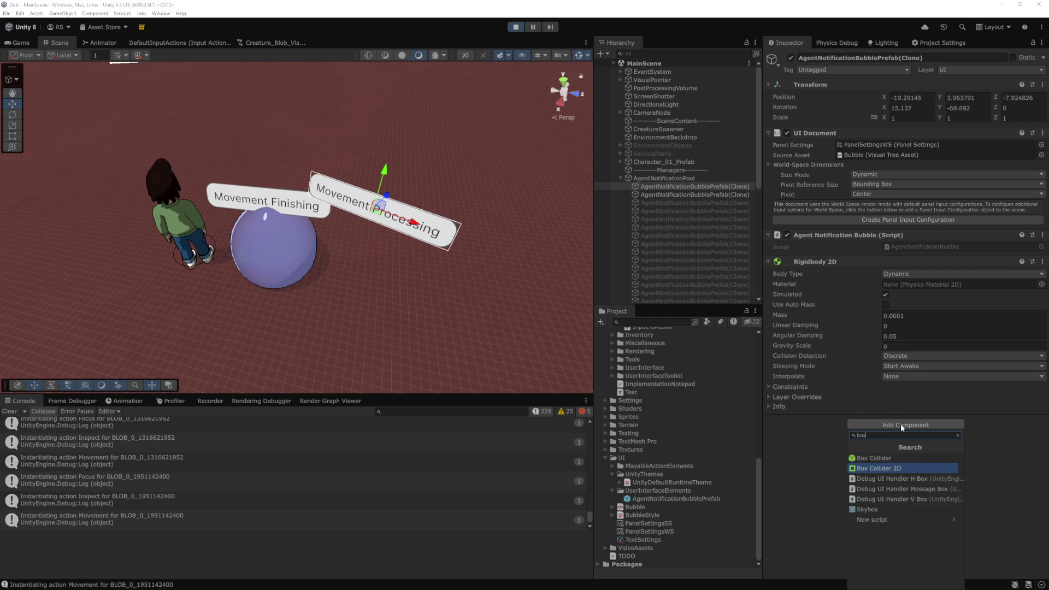
pyautogui.press('Return')
pyautogui.moveTo(415, 234)
pyautogui.mouseDown()
pyautogui.moveTo(430, 255)
pyautogui.moveTo(425, 270)
pyautogui.moveTo(476, 276)
pyautogui.mouseUp()
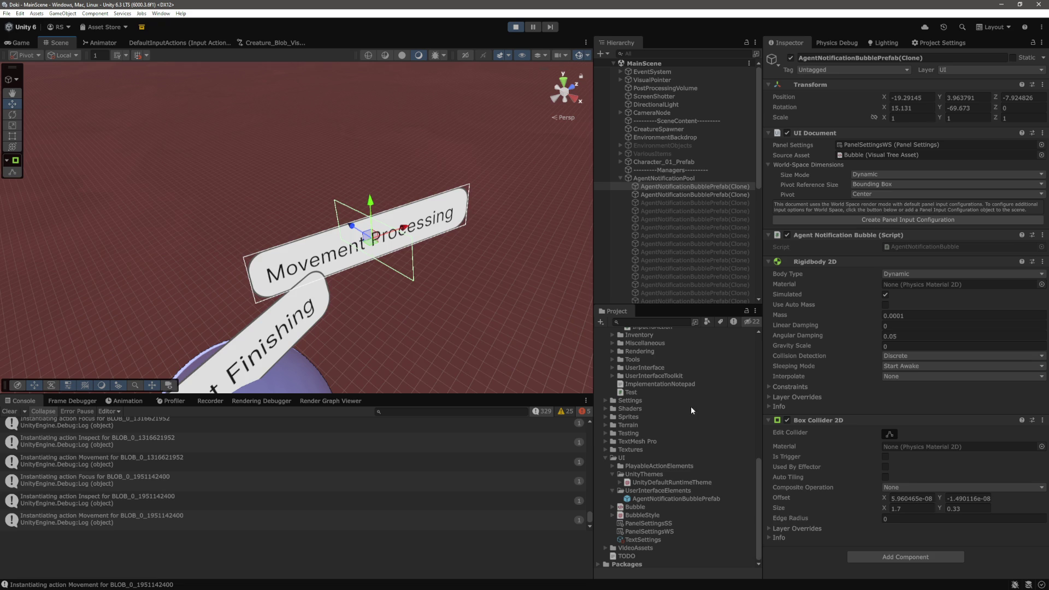
pyautogui.scroll(-3, 484, 347)
pyautogui.moveTo(941, 108); pyautogui.dragTo(944, 109)
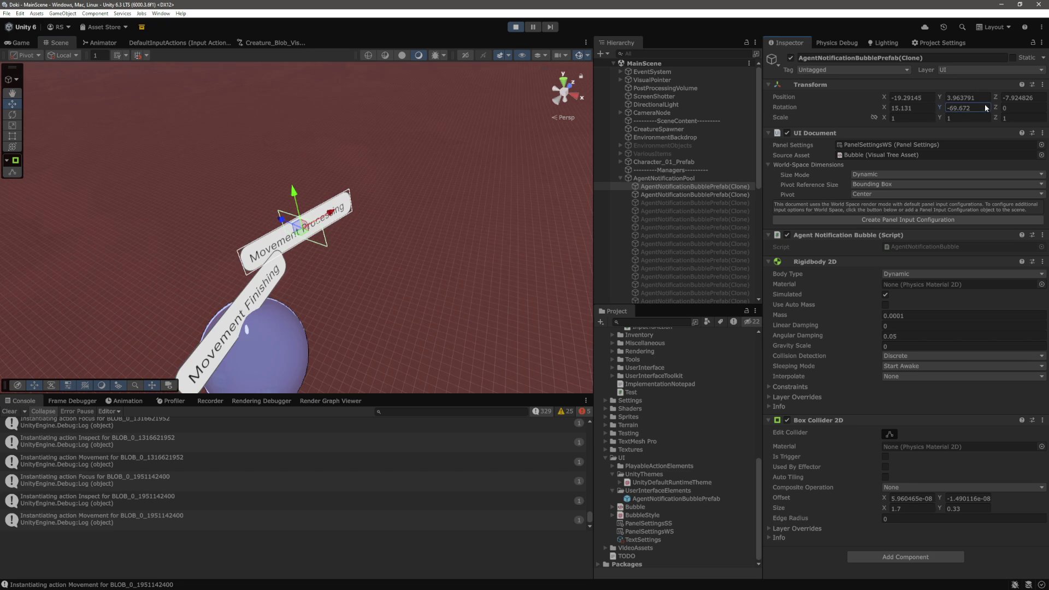
# Step: Pause the game and set the bubble's Rotation Y to -1.7, after trying -0.7 and -2.7
pyautogui.hotkey('ctrl', 'shift', 'p')
pyautogui.doubleClick(945, 108)
pyautogui.write('-0.7')
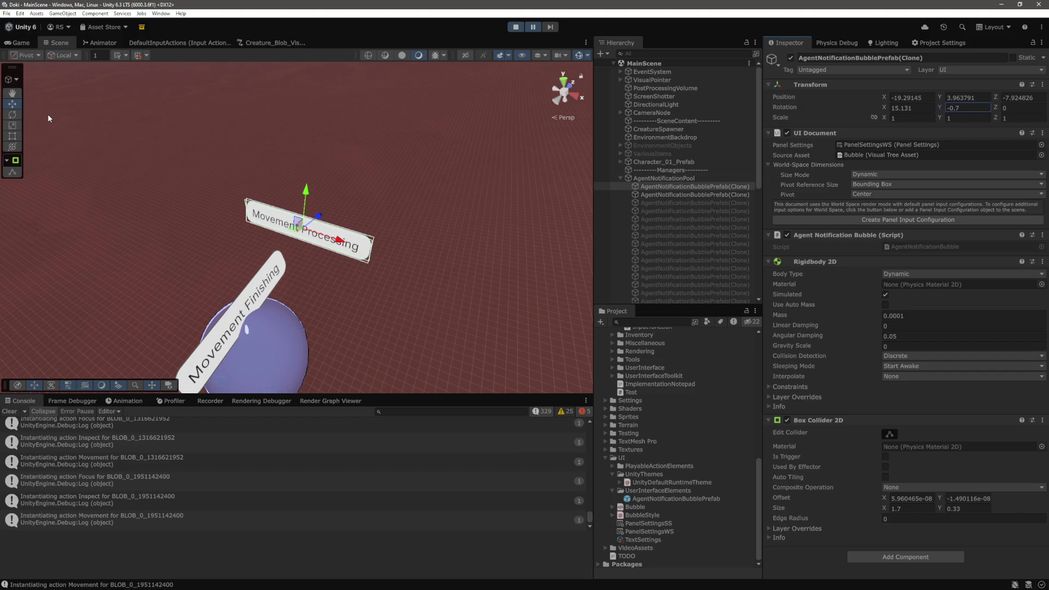
pyautogui.hotkey('ctrl', 'a')
pyautogui.write('-2.7')
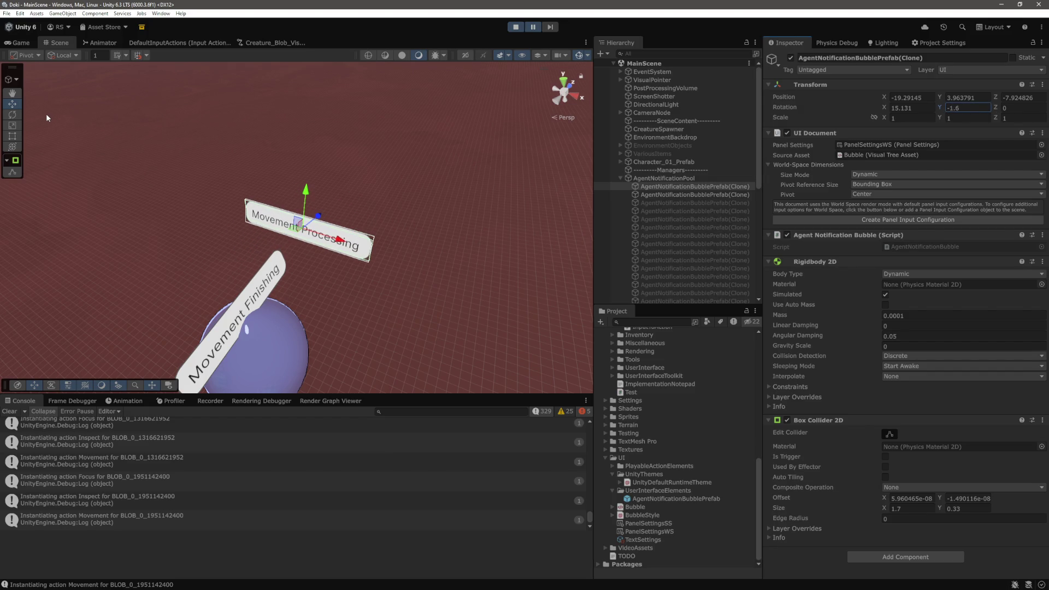
pyautogui.hotkey('ctrl', 'a')
pyautogui.write('-1.7')
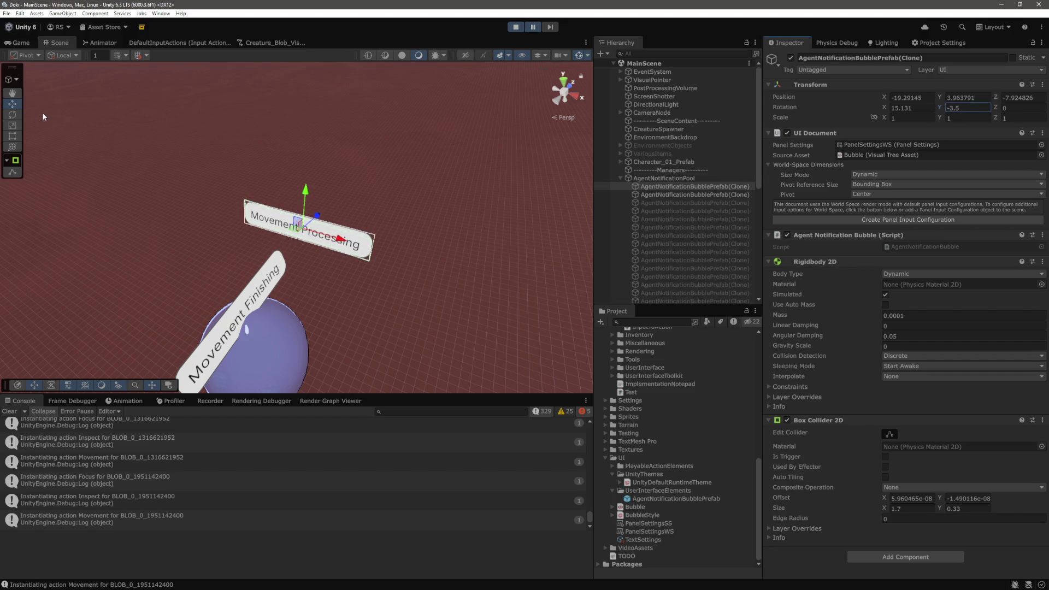
# Step: Switch handle rotation from Local to Global and view the bubbles from nearly above
pyautogui.click(63, 55)
pyautogui.click(62, 66)
pyautogui.moveTo(346, 216)
pyautogui.mouseDown()
pyautogui.moveTo(398, 250)
pyautogui.moveTo(436, 309)
pyautogui.moveTo(421, 300)
pyautogui.moveTo(399, 234)
pyautogui.moveTo(413, 306)
pyautogui.moveTo(402, 257)
pyautogui.moveTo(434, 289)
pyautogui.moveTo(432, 257)
pyautogui.moveTo(402, 288)
pyautogui.mouseUp()
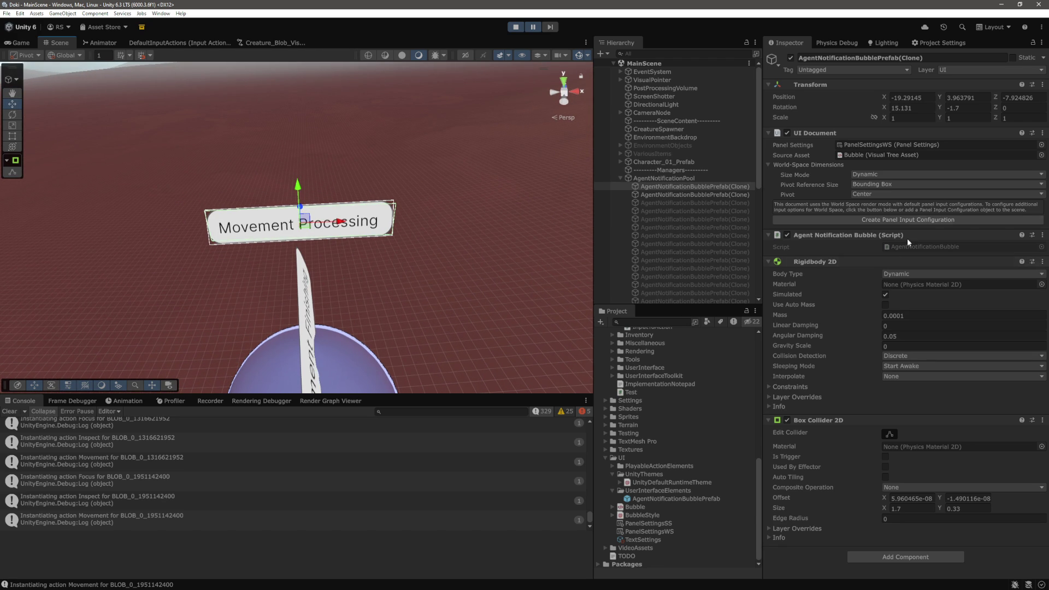
# Step: Turn Movement Processing to 63.6° in Y and add a Box Collider 2D to Movement Finishing
pyautogui.moveTo(940, 107)
pyautogui.mouseDown()
pyautogui.moveTo(1038, 112)
pyautogui.moveTo(36, 127)
pyautogui.mouseUp()
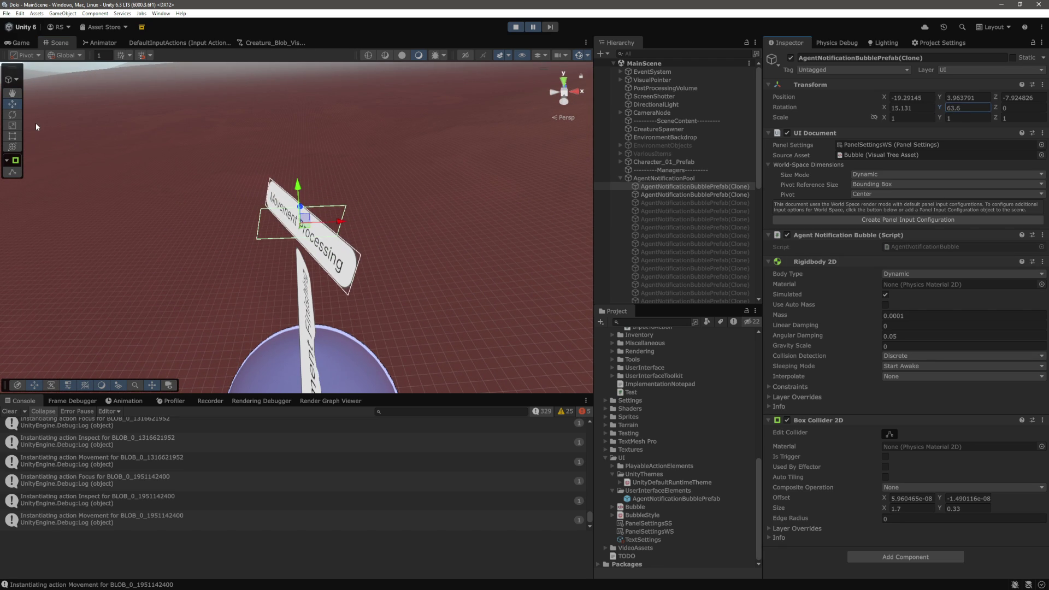
pyautogui.moveTo(461, 392)
pyautogui.mouseDown()
pyautogui.moveTo(480, 297)
pyautogui.moveTo(370, 292)
pyautogui.moveTo(399, 271)
pyautogui.mouseUp()
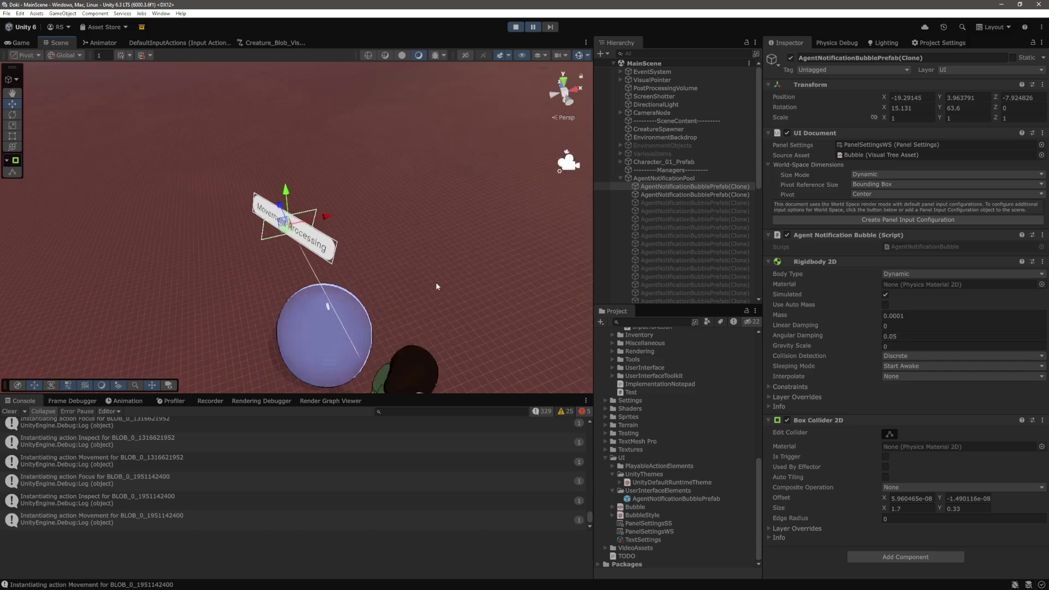
pyautogui.click(392, 232)
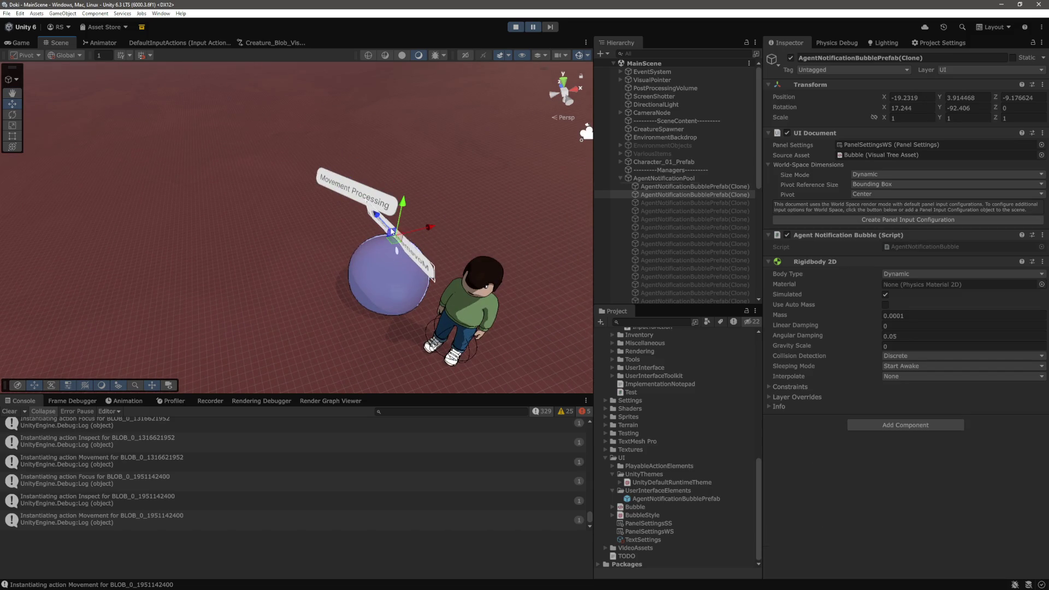
pyautogui.click(899, 425)
pyautogui.press('Return')
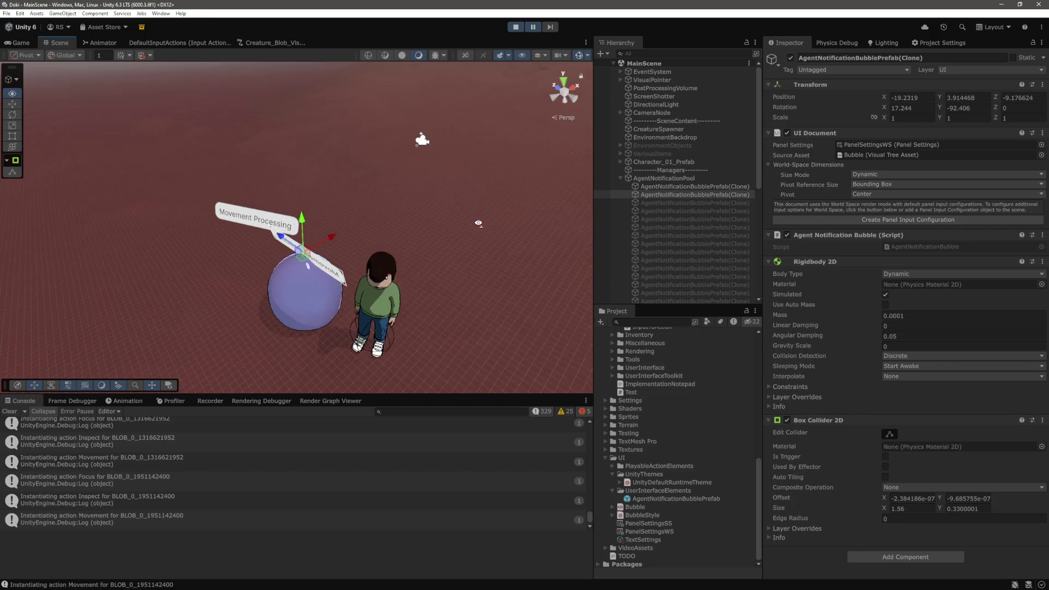
# Step: Spin Movement Finishing to about -179° Y, turn Movement Processing to about 9°, and resume play
pyautogui.moveTo(939, 108)
pyautogui.mouseDown()
pyautogui.moveTo(874, 112)
pyautogui.moveTo(841, 148)
pyautogui.mouseUp()
pyautogui.moveTo(306, 207)
pyautogui.mouseDown()
pyautogui.moveTo(287, 175)
pyautogui.moveTo(337, 225)
pyautogui.moveTo(271, 198)
pyautogui.moveTo(349, 208)
pyautogui.mouseUp()
pyautogui.click(350, 208)
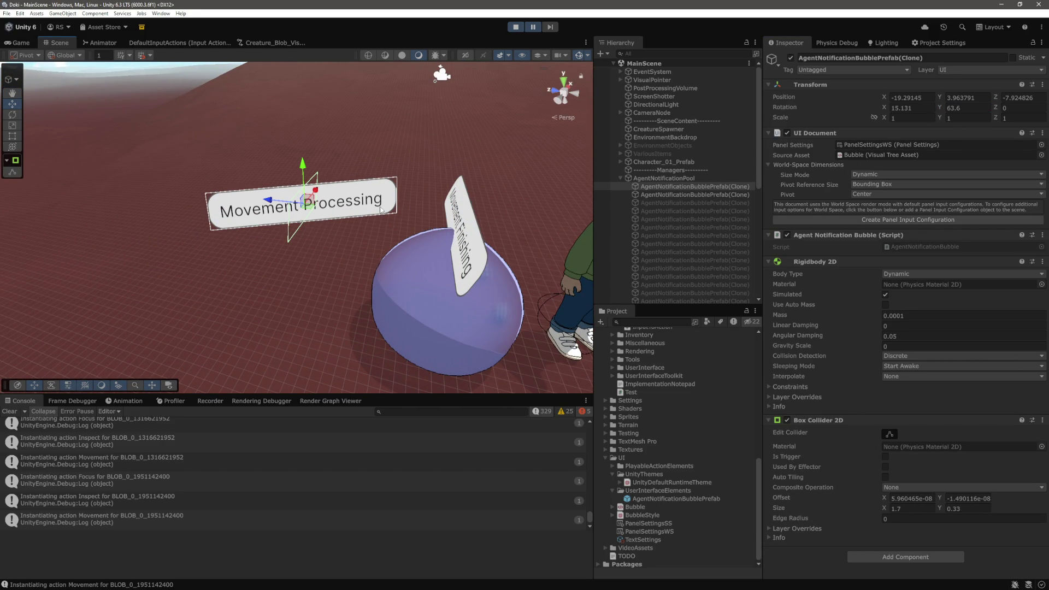
pyautogui.moveTo(939, 108); pyautogui.dragTo(840, 115)
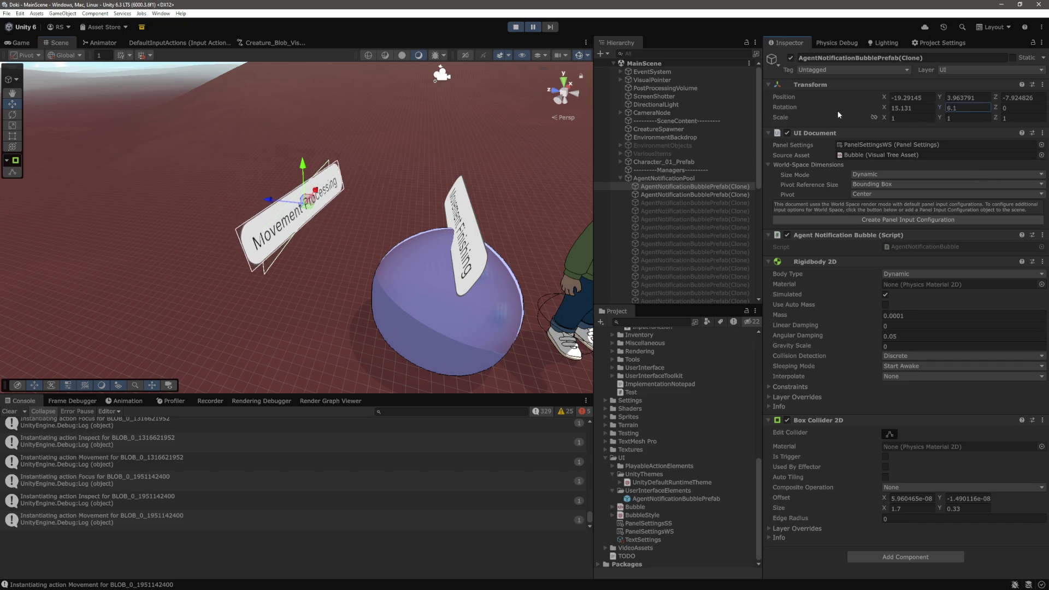
pyautogui.click(532, 27)
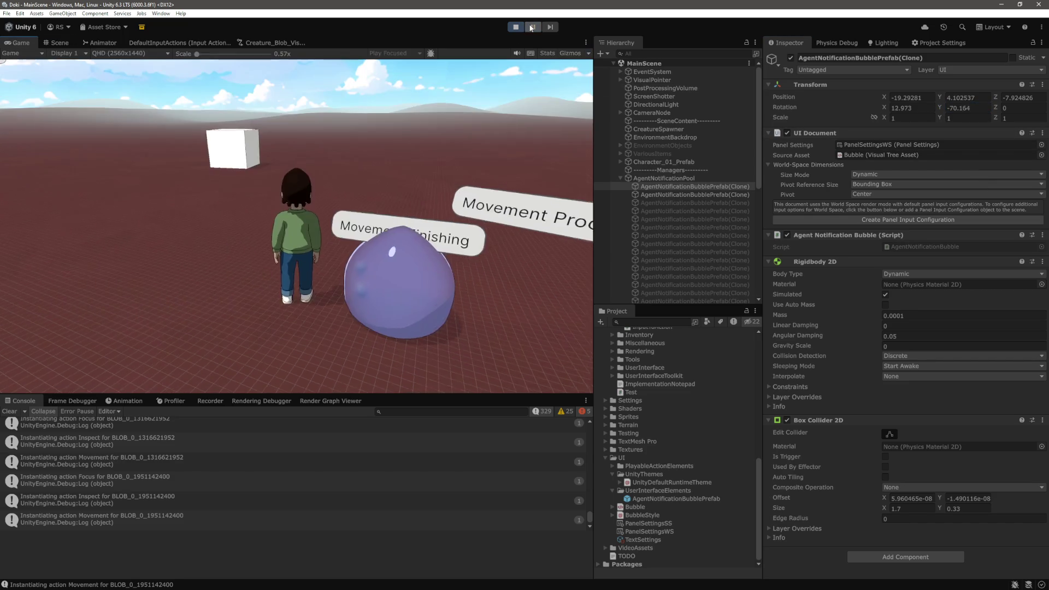
# Step: Back in the Scene view, frame the Movement Processing bubble and view both bubbles edge-on
pyautogui.click(60, 43)
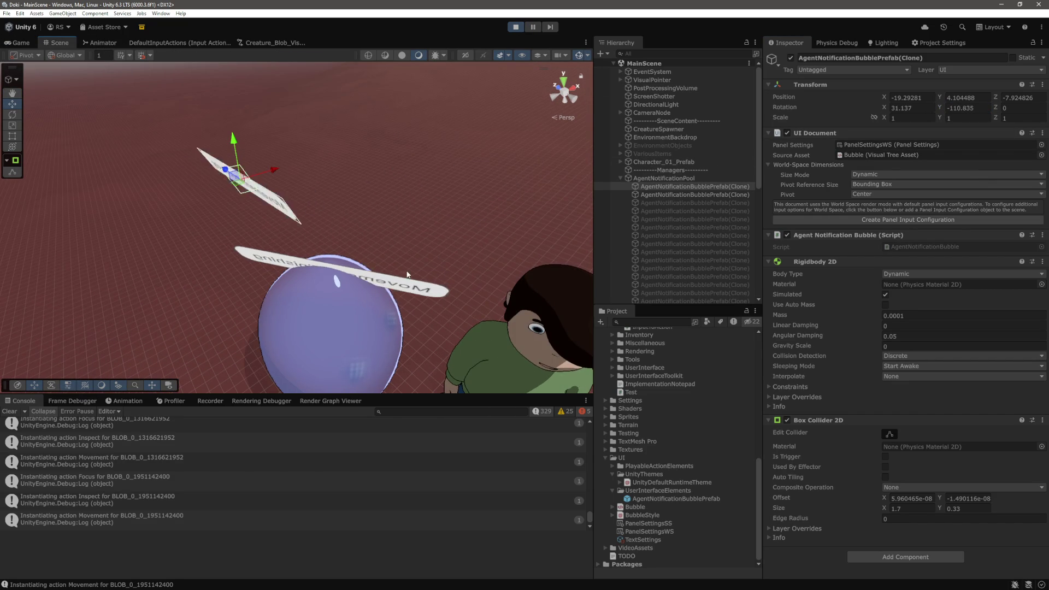
pyautogui.moveTo(380, 218)
pyautogui.mouseDown()
pyautogui.moveTo(467, 239)
pyautogui.moveTo(416, 224)
pyautogui.mouseUp()
pyautogui.click(404, 218)
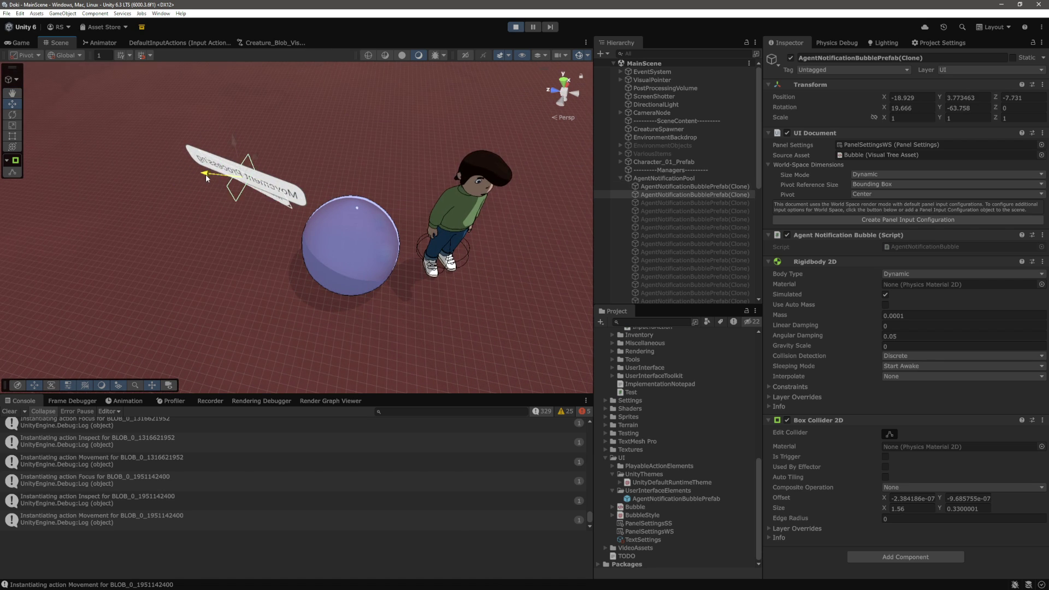
pyautogui.click(208, 167)
pyautogui.press('f')
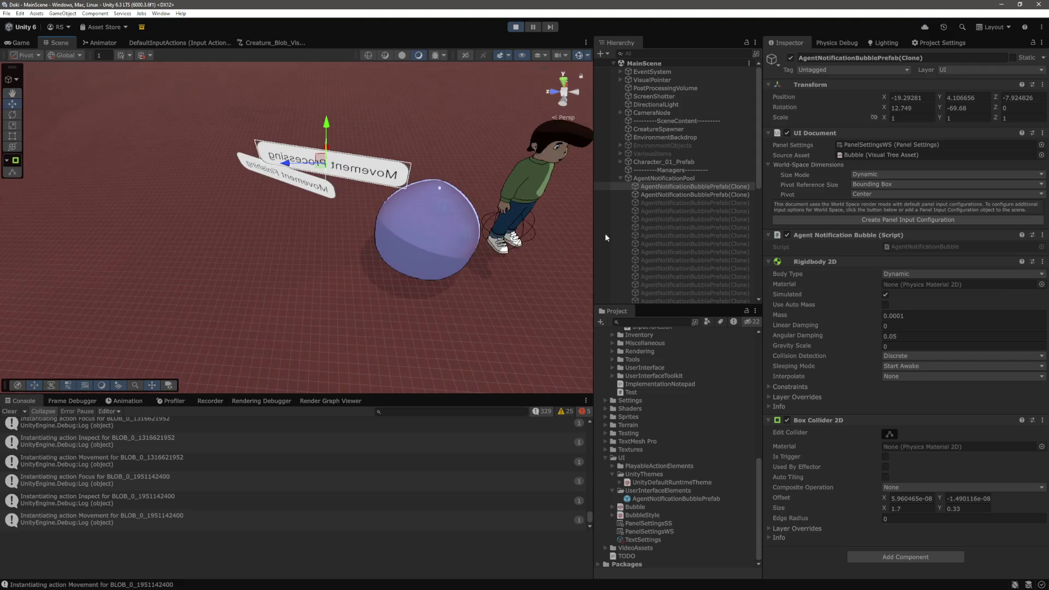
pyautogui.press('f')
pyautogui.moveTo(417, 227); pyautogui.dragTo(286, 203)
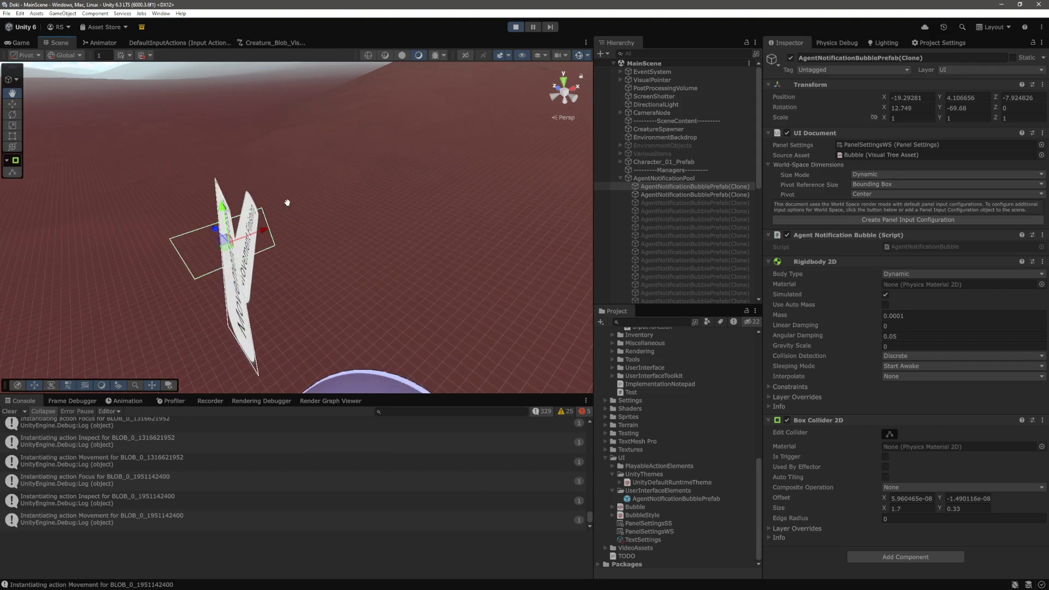
# Step: Drag the other bubble clone down along Y so the two notifications separate
pyautogui.click(279, 204)
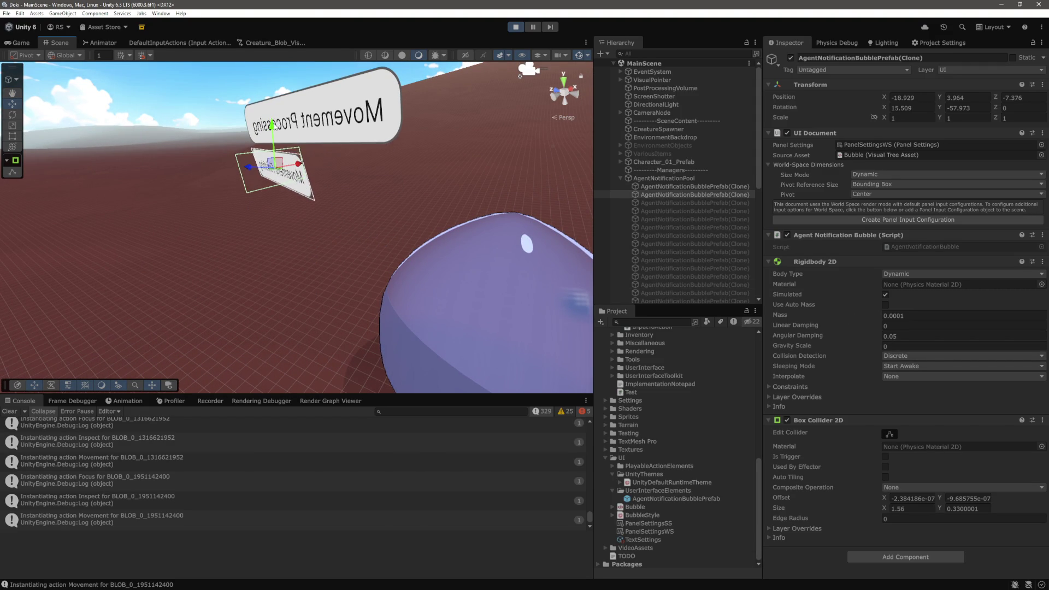
pyautogui.moveTo(382, 235); pyautogui.dragTo(464, 250)
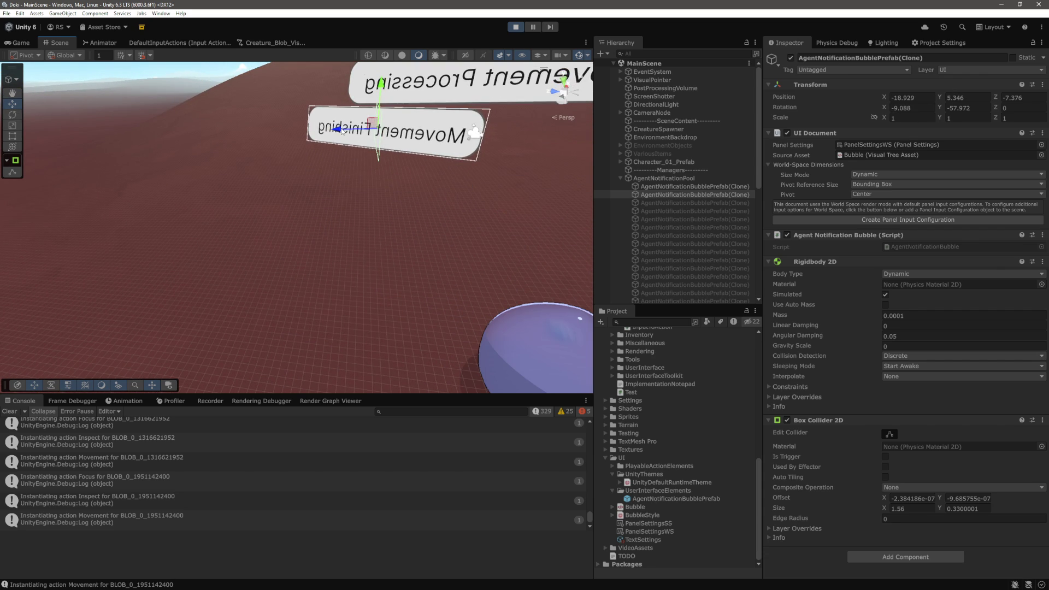
pyautogui.moveTo(420, 131)
pyautogui.mouseDown()
pyautogui.moveTo(424, 212)
pyautogui.moveTo(276, 218)
pyautogui.moveTo(291, 178)
pyautogui.moveTo(222, 164)
pyautogui.moveTo(191, 82)
pyautogui.mouseUp()
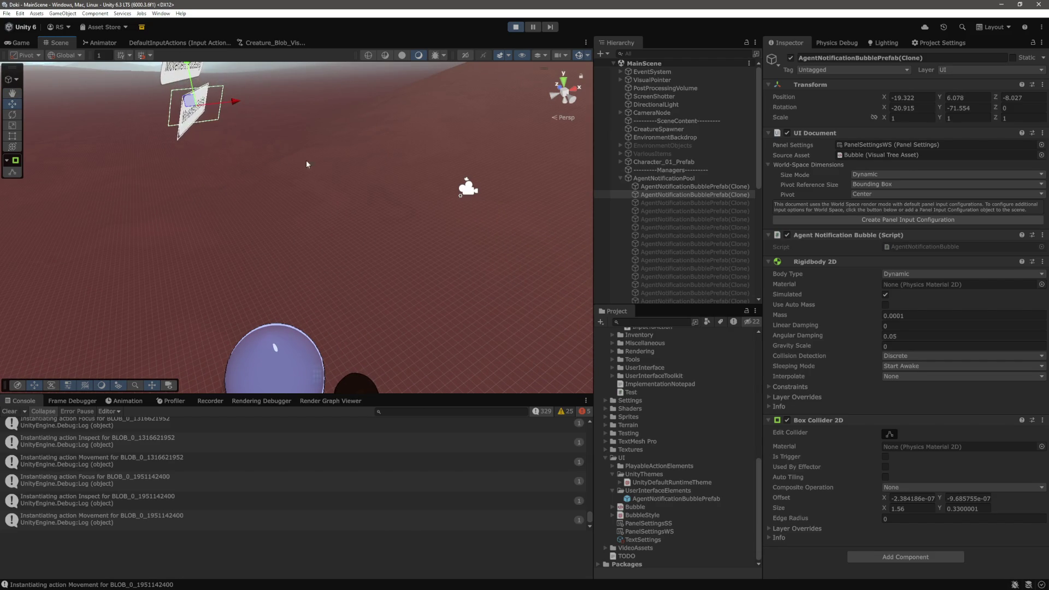
pyautogui.press('f')
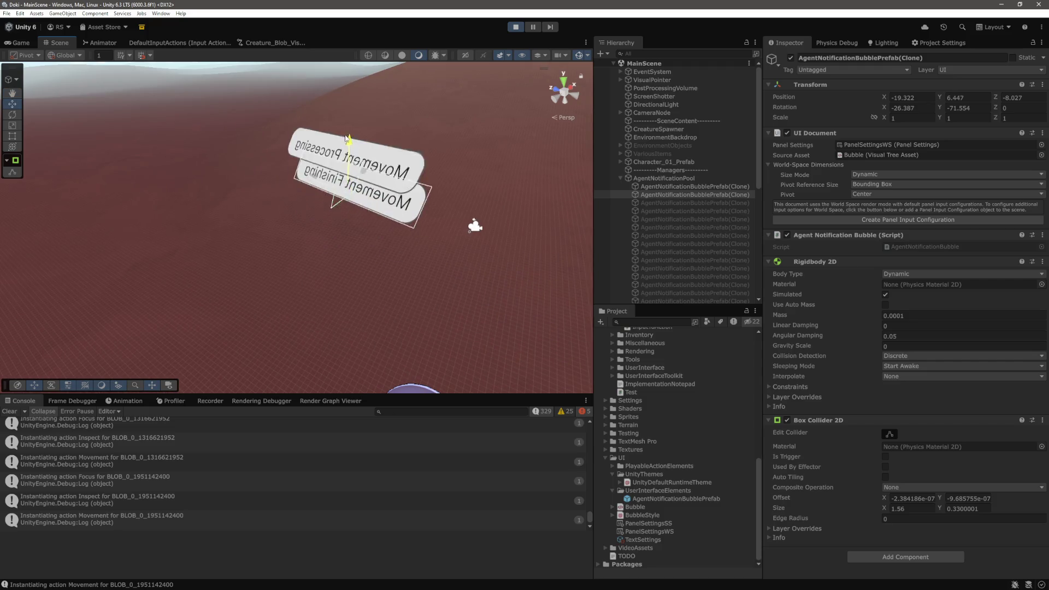
pyautogui.click(349, 148)
pyautogui.moveTo(349, 90)
pyautogui.mouseDown()
pyautogui.moveTo(355, 238)
pyautogui.moveTo(392, 249)
pyautogui.moveTo(473, 244)
pyautogui.mouseUp()
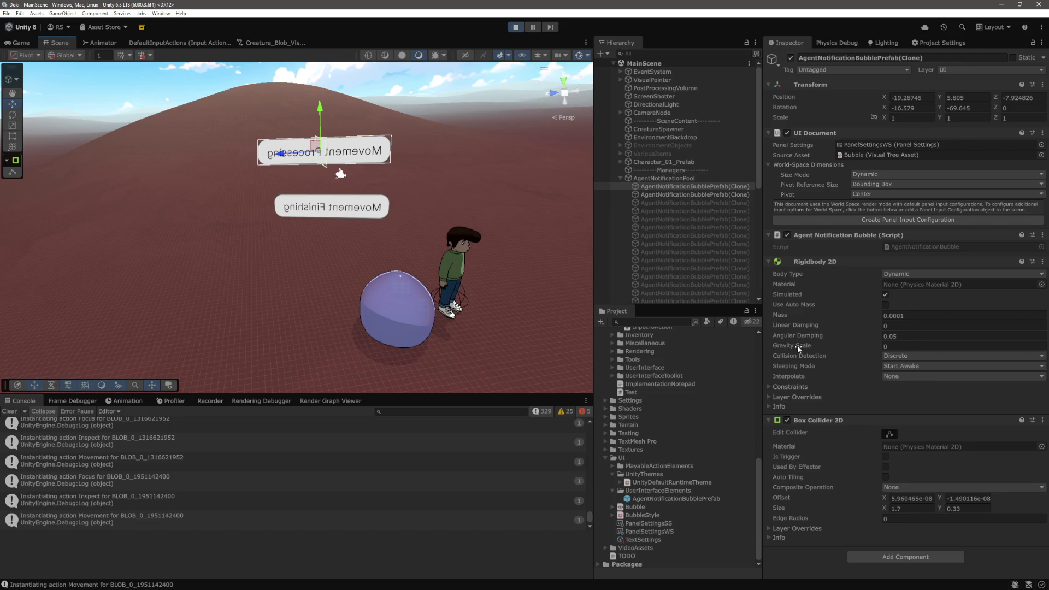
pyautogui.click(792, 396)
pyautogui.scroll(-1, 788, 408)
pyautogui.click(780, 418)
pyautogui.click(778, 416)
pyautogui.click(790, 375)
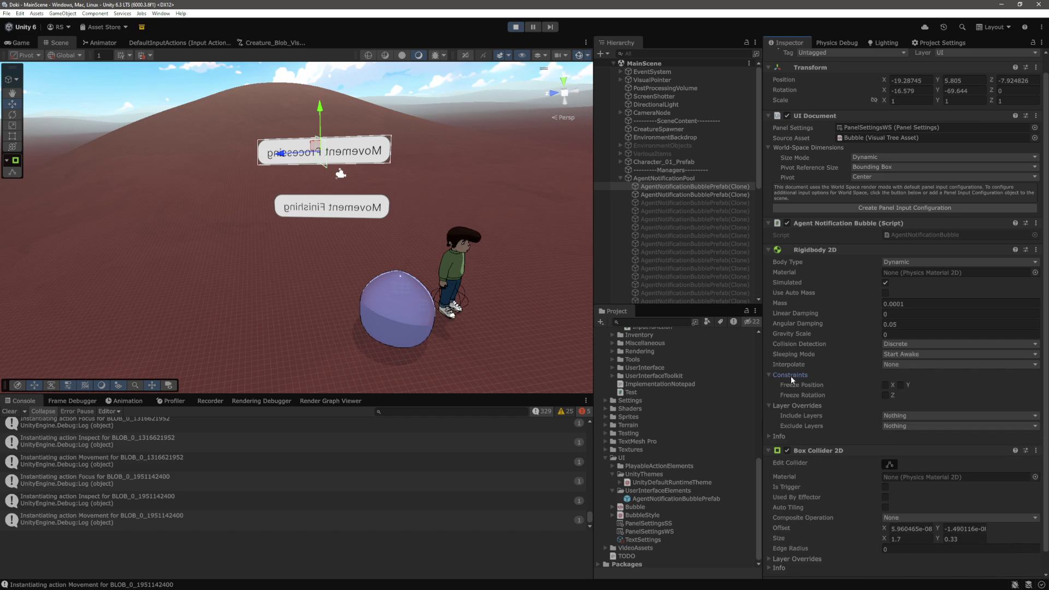
pyautogui.click(791, 376)
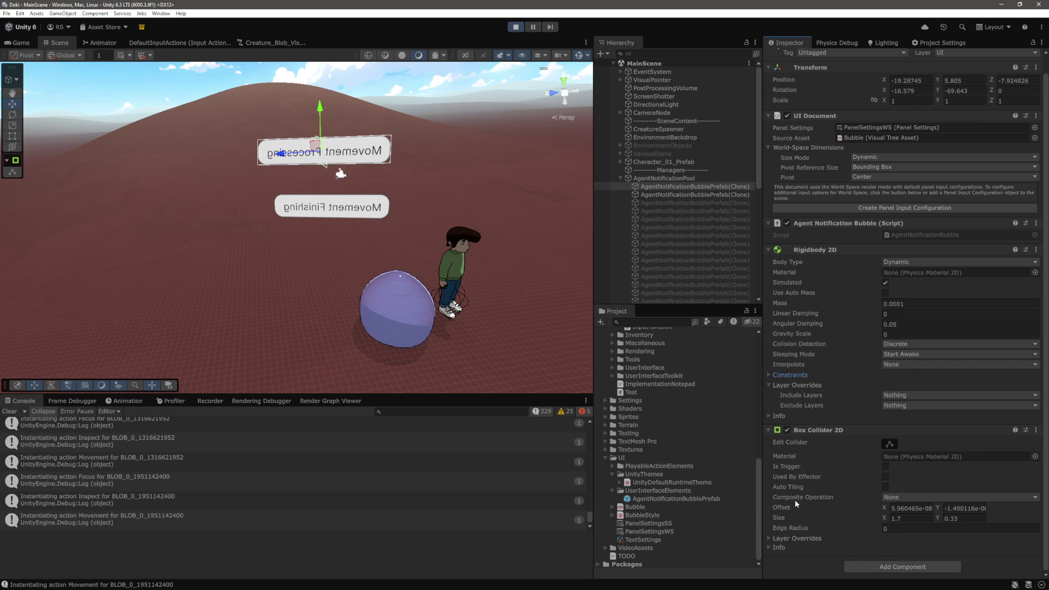
pyautogui.click(908, 498)
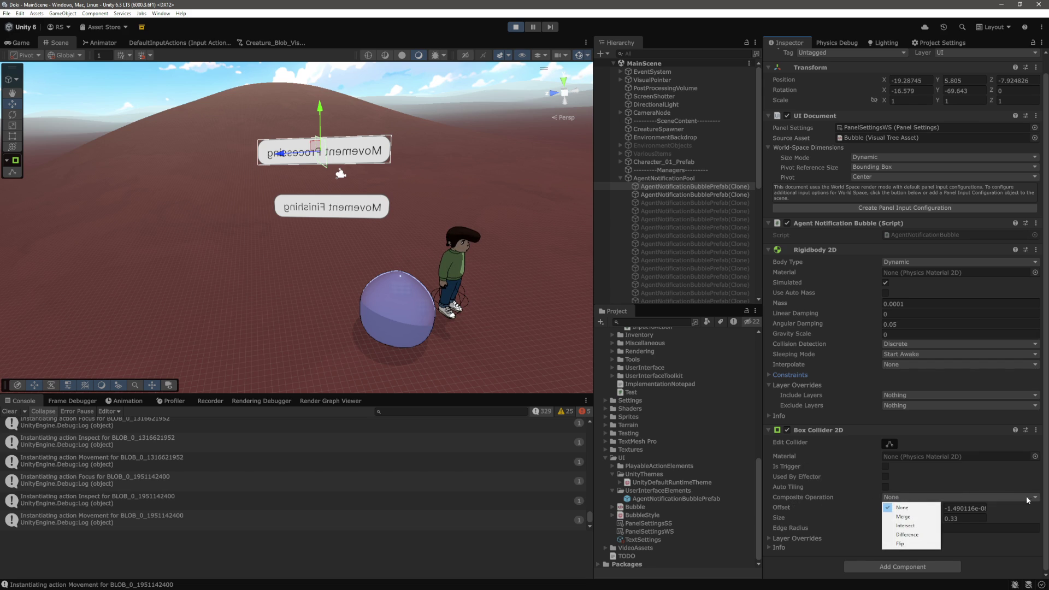
pyautogui.click(844, 471)
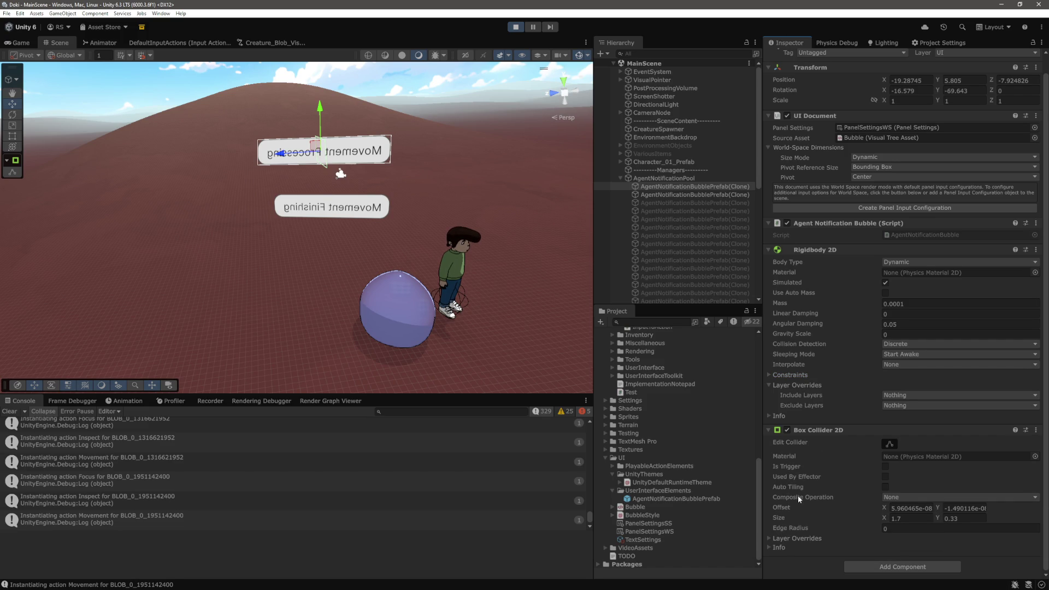
pyautogui.moveTo(456, 247)
pyautogui.mouseDown()
pyautogui.moveTo(359, 267)
pyautogui.moveTo(333, 285)
pyautogui.moveTo(355, 290)
pyautogui.mouseUp()
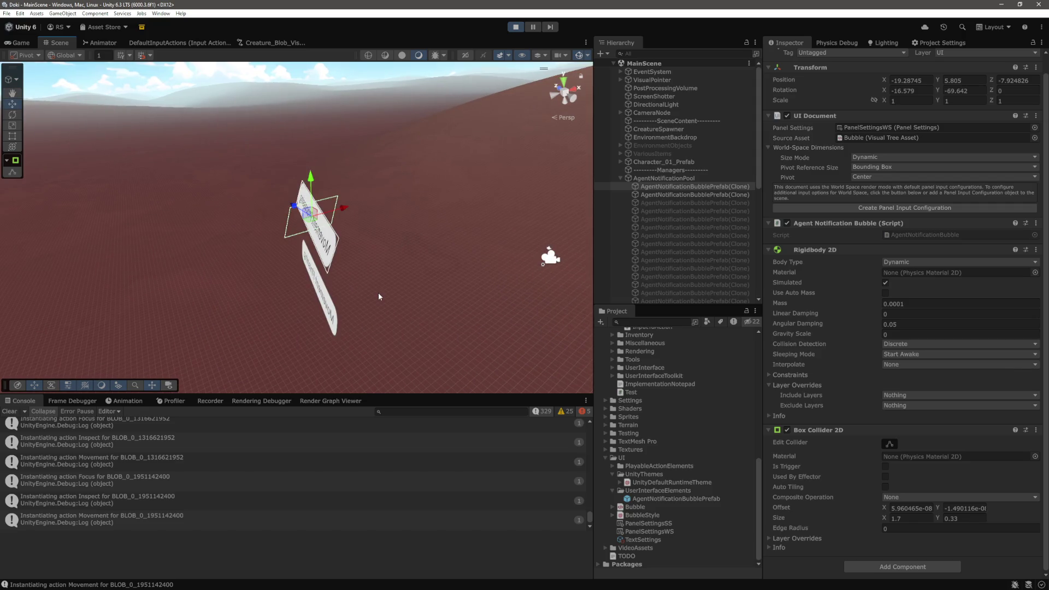
pyautogui.moveTo(378, 297)
pyautogui.mouseDown()
pyautogui.moveTo(343, 257)
pyautogui.moveTo(457, 242)
pyautogui.moveTo(415, 221)
pyautogui.mouseUp()
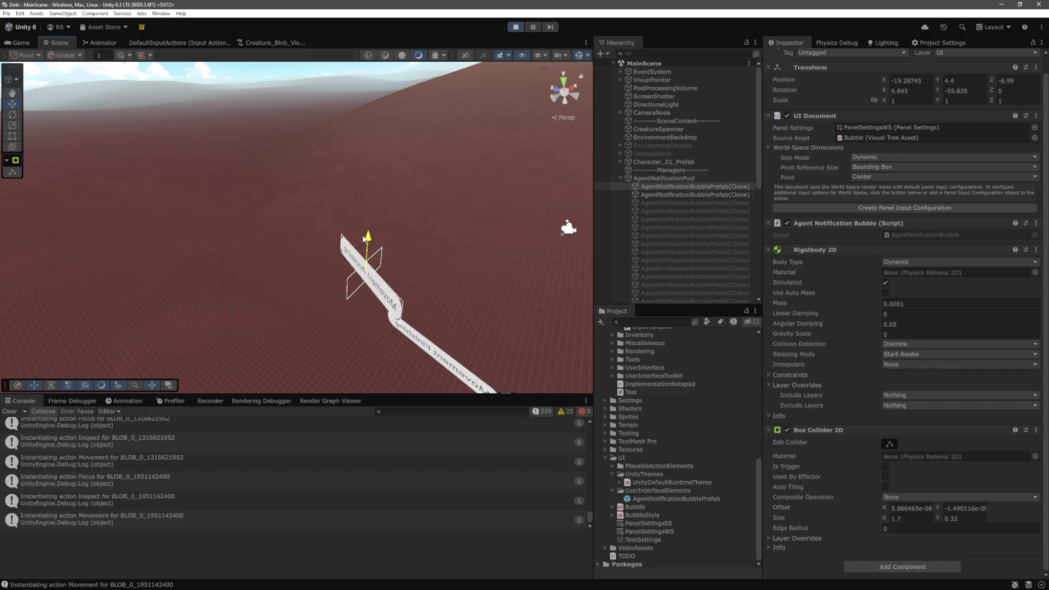
pyautogui.moveTo(364, 257)
pyautogui.mouseDown()
pyautogui.moveTo(468, 234)
pyautogui.moveTo(309, 241)
pyautogui.mouseUp()
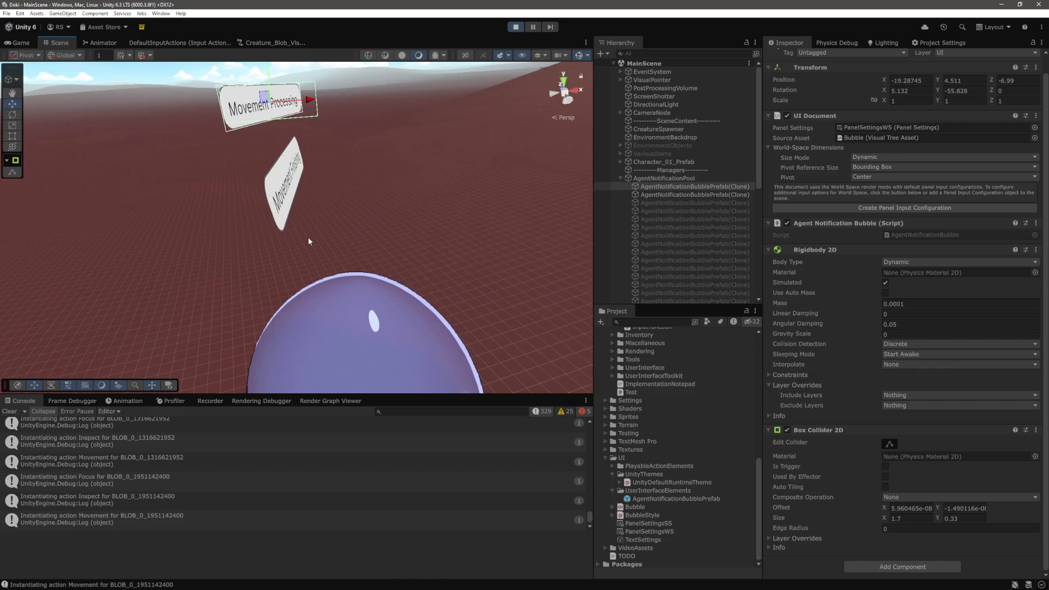
pyautogui.moveTo(289, 186); pyautogui.dragTo(320, 174)
pyautogui.scroll(-2, 320, 175)
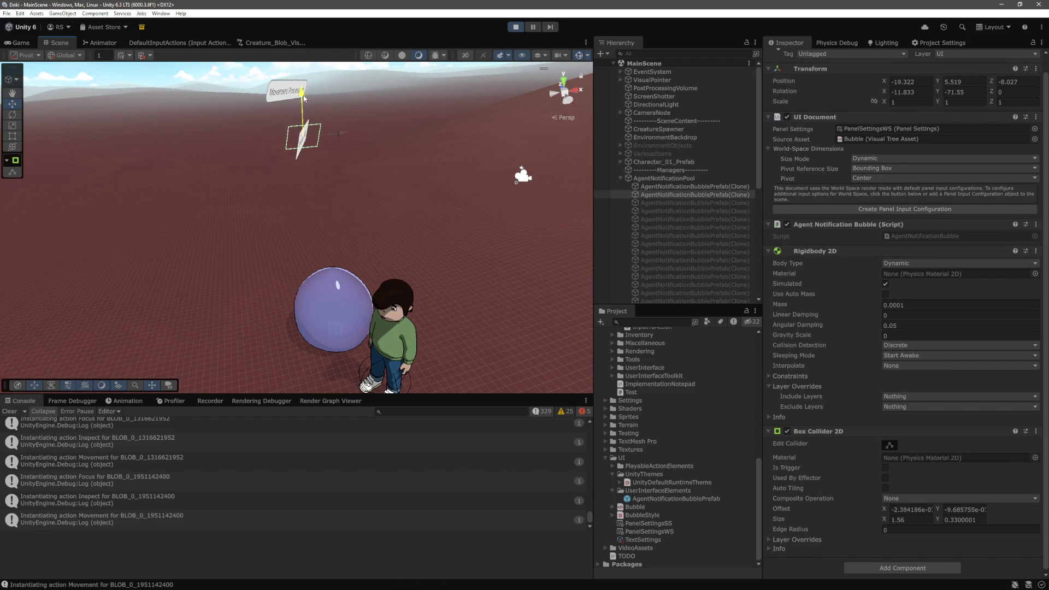
pyautogui.moveTo(376, 157)
pyautogui.mouseDown()
pyautogui.moveTo(394, 152)
pyautogui.moveTo(416, 170)
pyautogui.moveTo(411, 159)
pyautogui.mouseUp()
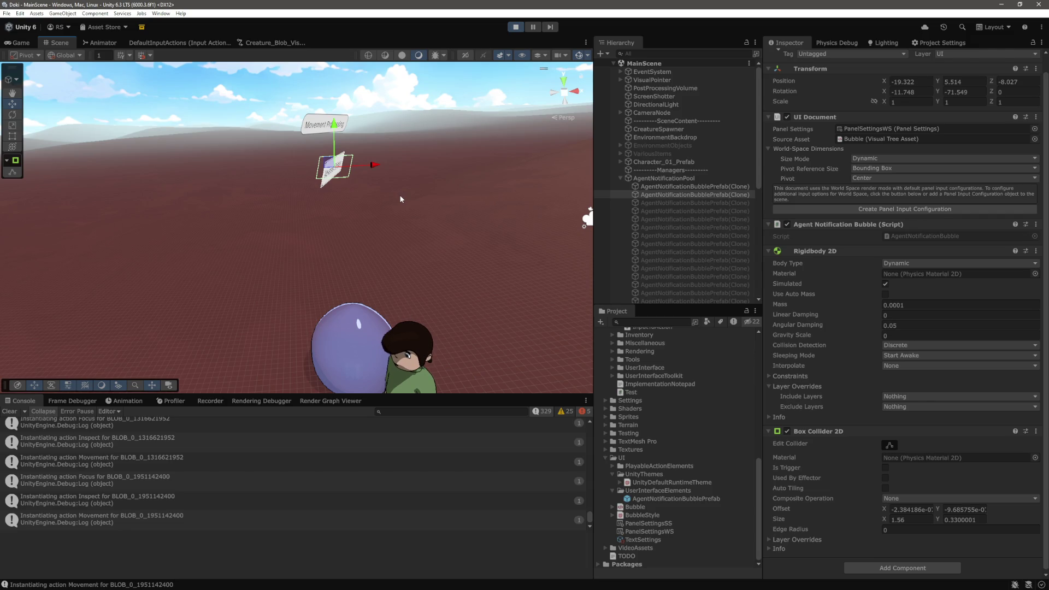
pyautogui.rightClick(400, 199)
pyautogui.moveTo(400, 198)
pyautogui.mouseDown()
pyautogui.moveTo(413, 173)
pyautogui.moveTo(417, 189)
pyautogui.mouseUp()
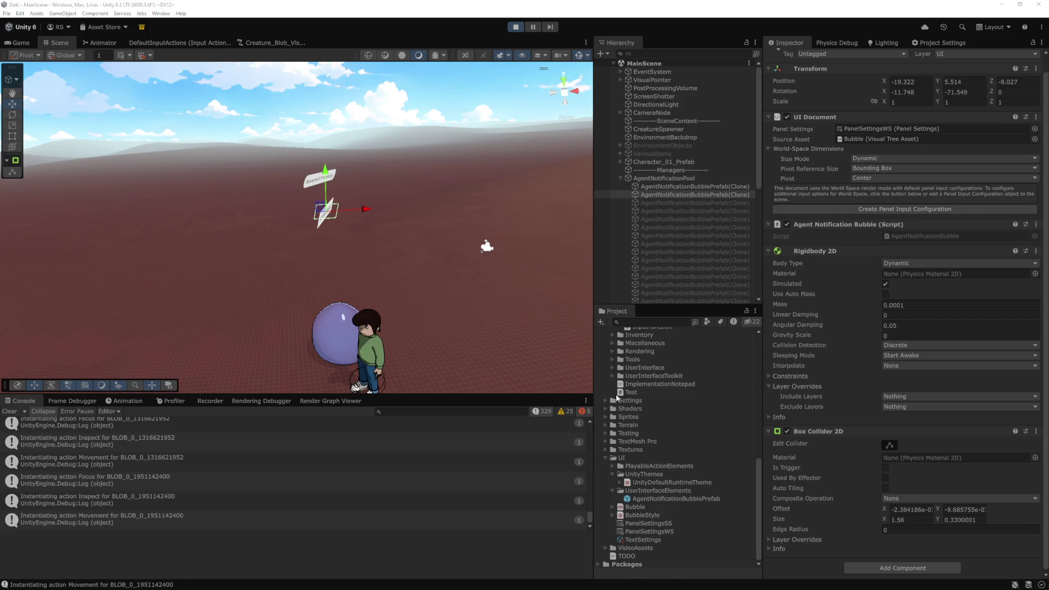
pyautogui.hotkey('alt', 'Tab')
# Step: Ask the Copilot chat whether Unity 2D physics can be made to work in camera space
pyautogui.click(768, 536)
pyautogui.write('Is it possibvle to')
pyautogui.press('BackSpace')
pyautogui.press('BackSpace')
pyautogui.press('BackSpace')
pyautogui.write('le top')
pyautogui.press('BackSpace')
pyautogui.press('BackSpace')
pyautogui.write('make unity physics 2D work')
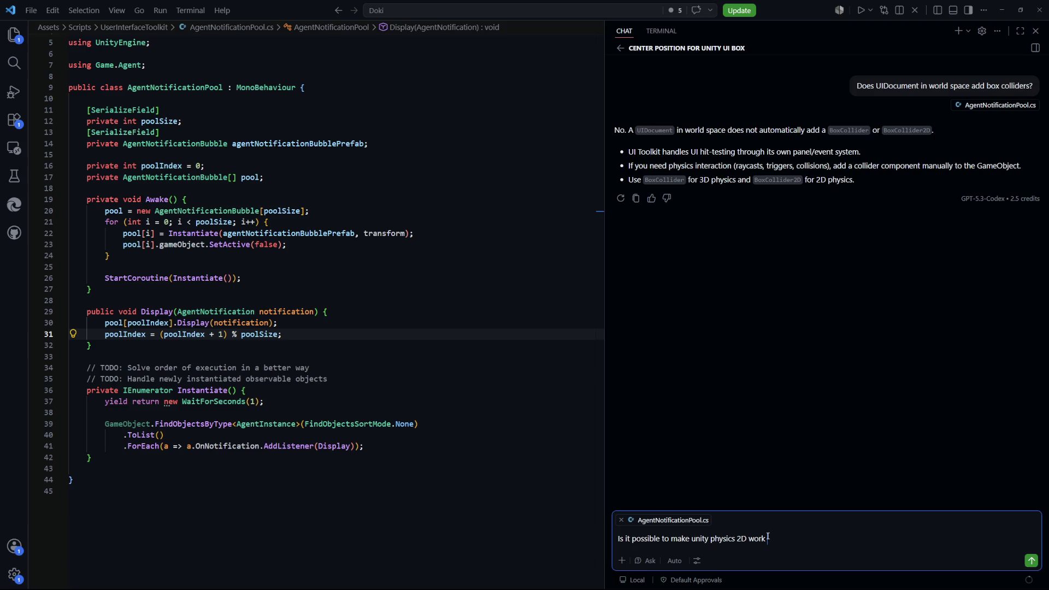
pyautogui.write(' in')
pyautogui.press('BackSpace')
pyautogui.press('BackSpace')
pyautogui.write('in camera space?')
pyautogui.press('Return')
pyautogui.hotkey('alt', 'Tab')
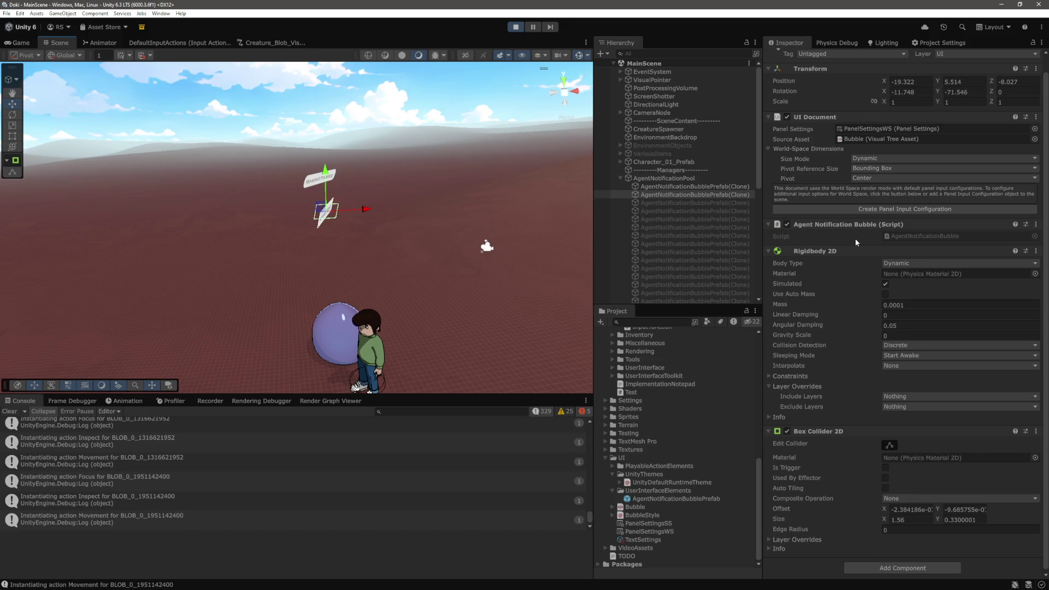
# Step: Read the reply's orthographic camera, coordinate conversion and camera-relative suggestions, then return to Unity
pyautogui.hotkey('alt', 'Tab')
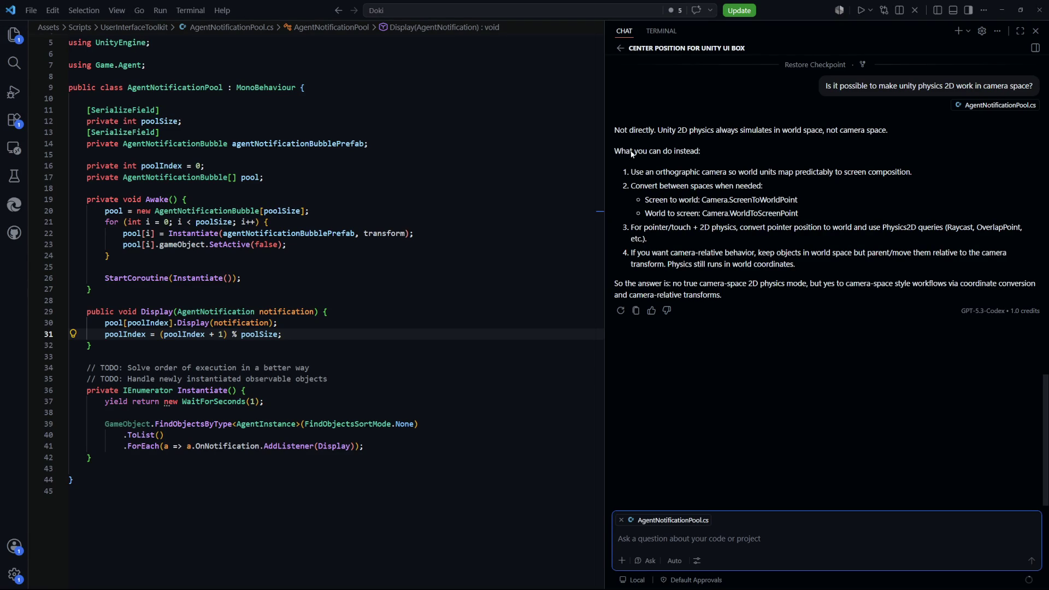
pyautogui.moveTo(627, 132)
pyautogui.mouseDown()
pyautogui.moveTo(701, 151)
pyautogui.moveTo(847, 131)
pyautogui.mouseUp()
pyautogui.click(764, 271)
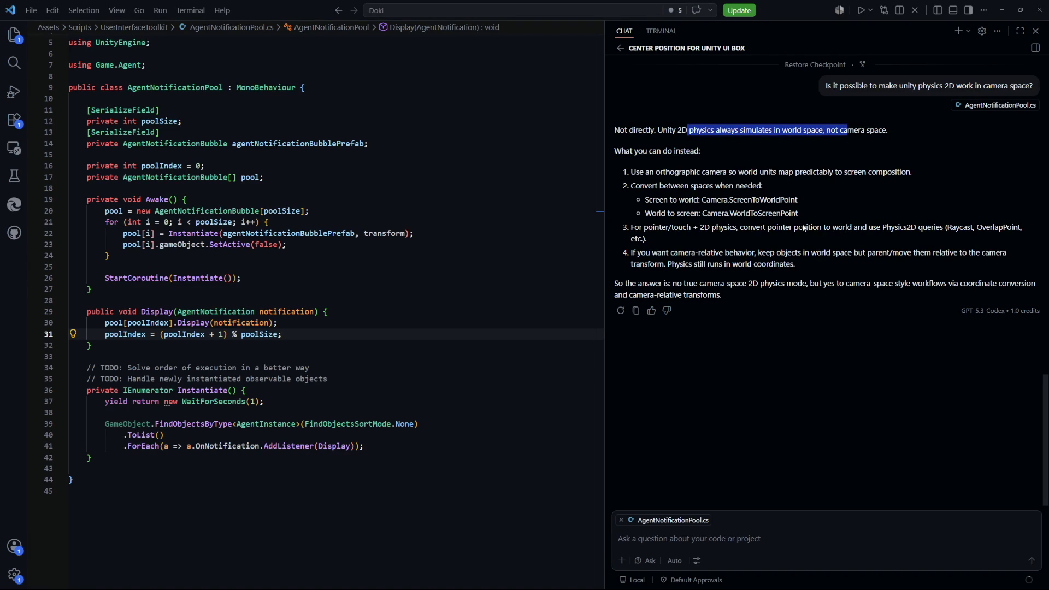
pyautogui.moveTo(636, 171); pyautogui.dragTo(851, 173)
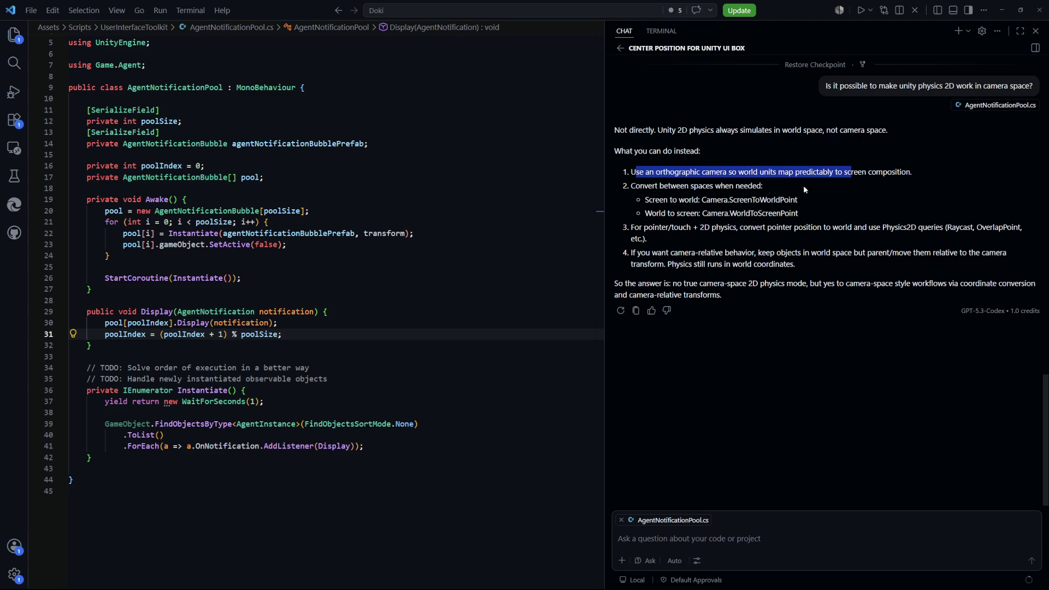
pyautogui.moveTo(631, 186)
pyautogui.mouseDown()
pyautogui.moveTo(756, 189)
pyautogui.moveTo(802, 214)
pyautogui.mouseUp()
pyautogui.click(801, 214)
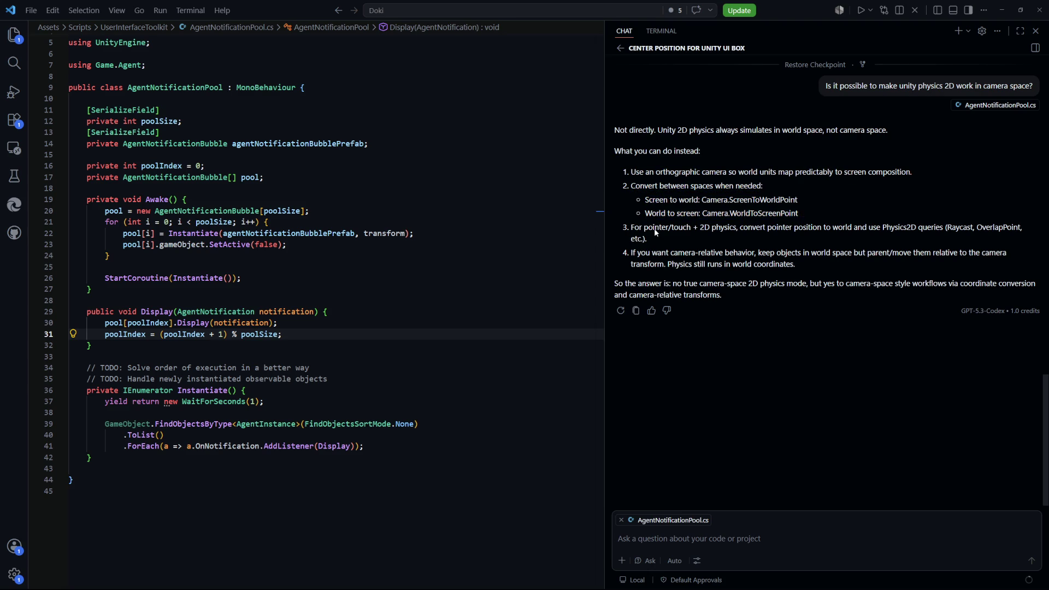
pyautogui.moveTo(629, 231)
pyautogui.mouseDown()
pyautogui.moveTo(700, 228)
pyautogui.moveTo(707, 241)
pyautogui.mouseUp()
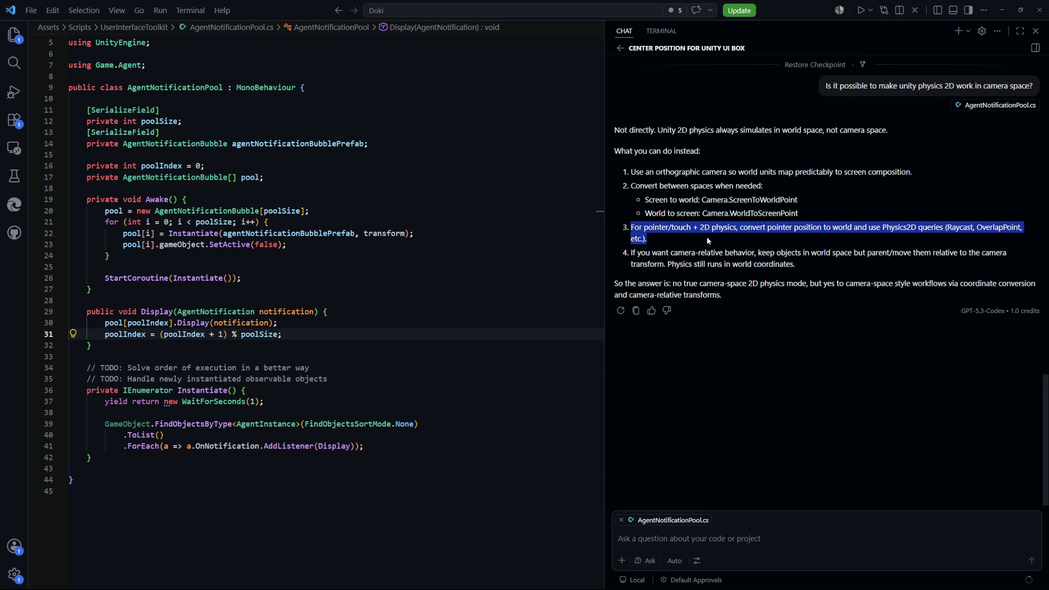
pyautogui.moveTo(631, 252)
pyautogui.mouseDown()
pyautogui.moveTo(787, 257)
pyautogui.moveTo(802, 267)
pyautogui.mouseUp()
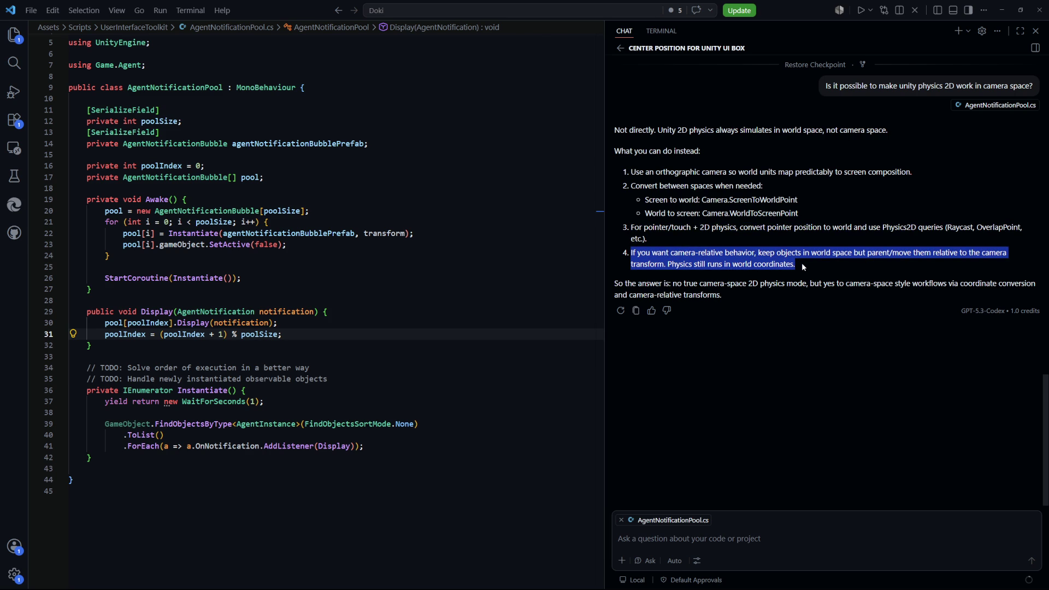
pyautogui.click(743, 290)
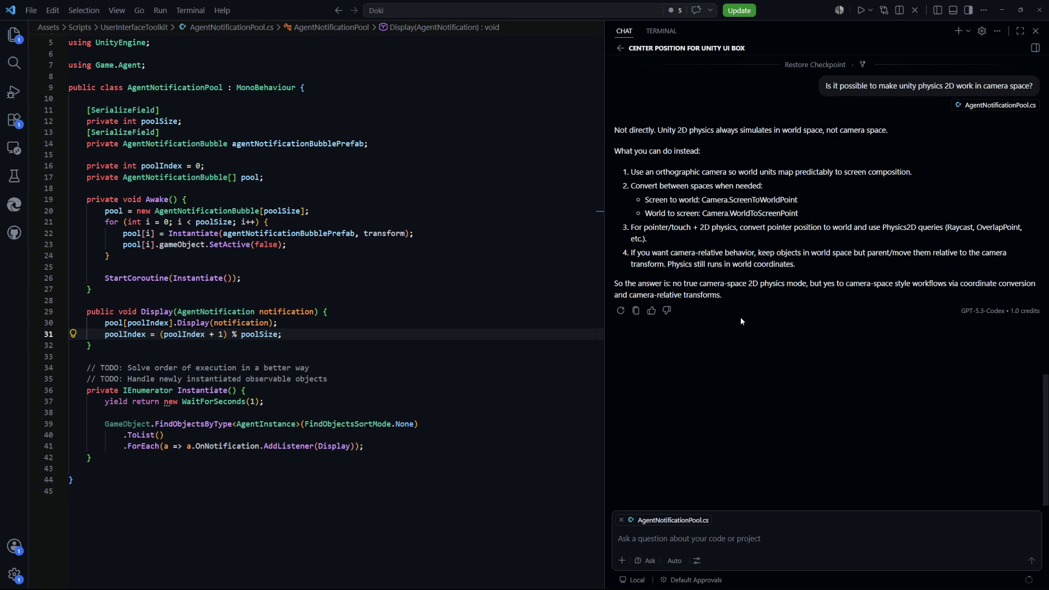
pyautogui.click(496, 320)
pyautogui.hotkey('alt', 'Tab')
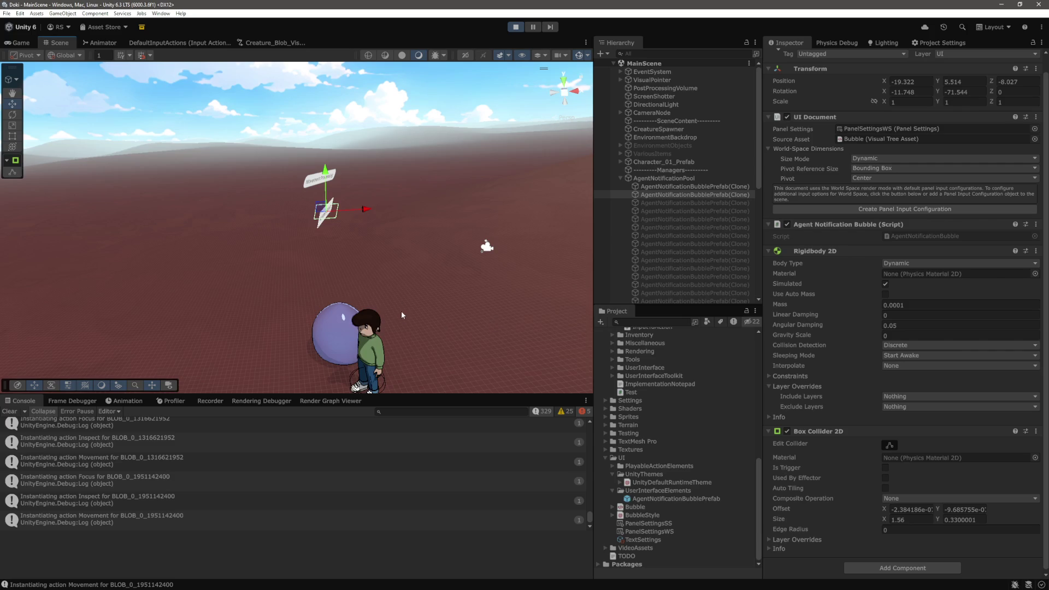
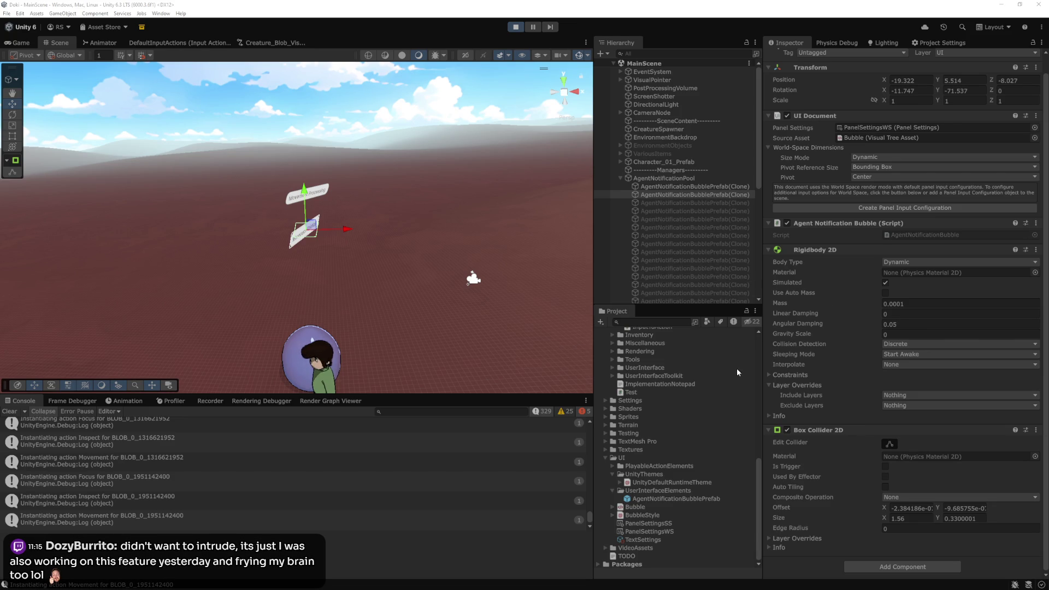
# Step: Ask the VS Code chat assistant whether TMPro world-space UI text outperforms UIDocuments
pyautogui.hotkey('alt', 'Tab')
pyautogui.click(730, 543)
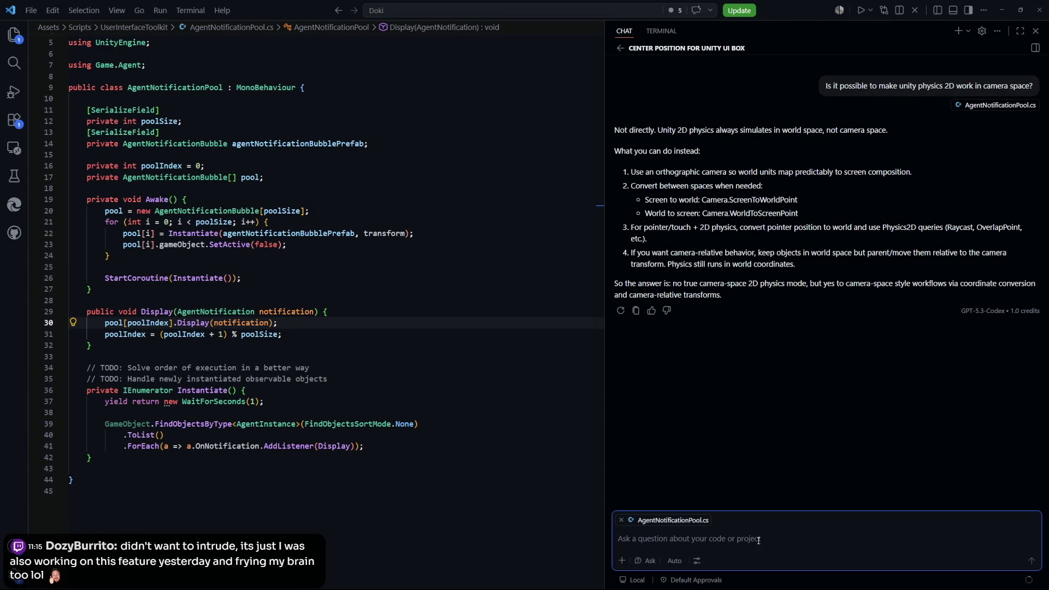
pyautogui.write('Is using TMPro for world space')
pyautogui.write('UI text more performant ')
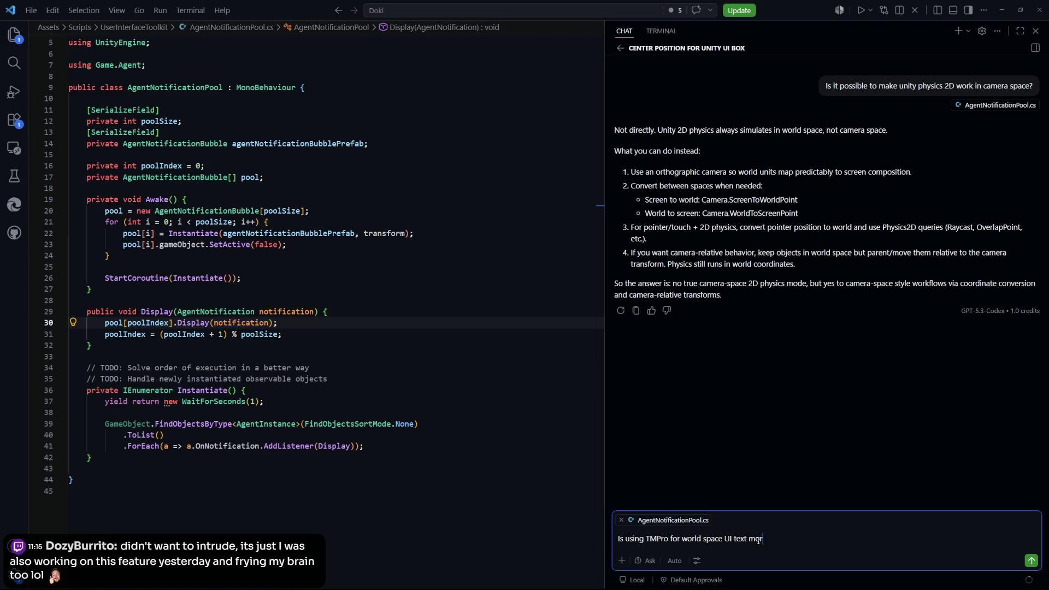
pyautogui.write('than ')
pyautogui.write('UIDocuments?')
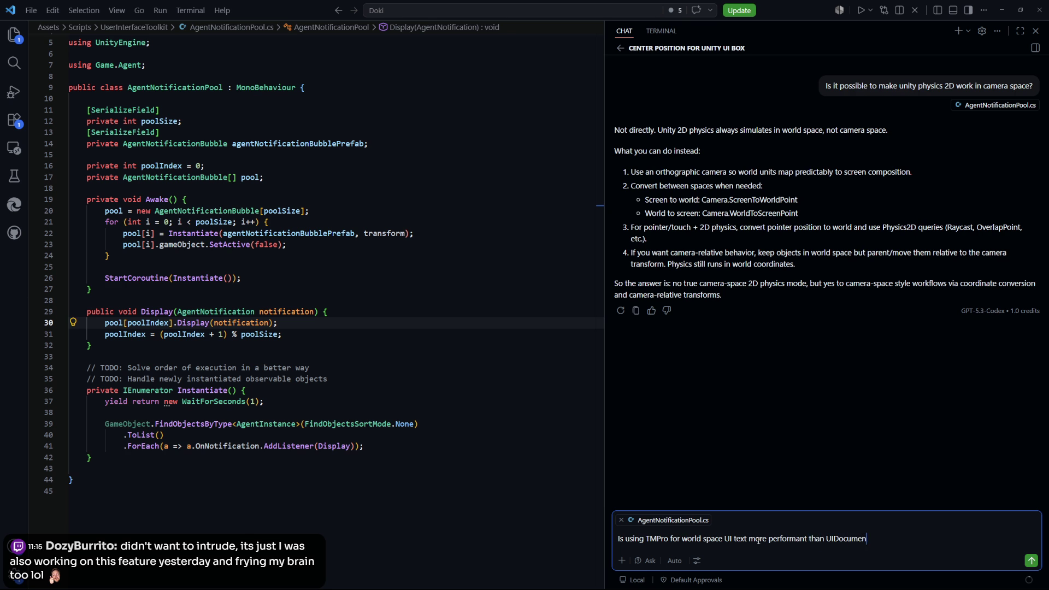
pyautogui.press('Return')
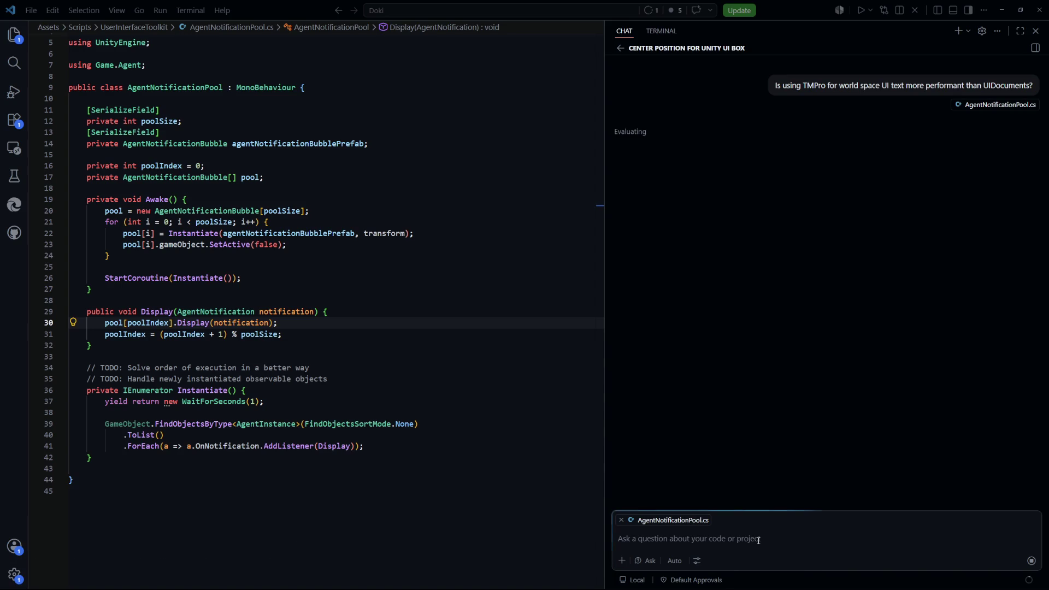
pyautogui.hotkey('alt', 'Tab')
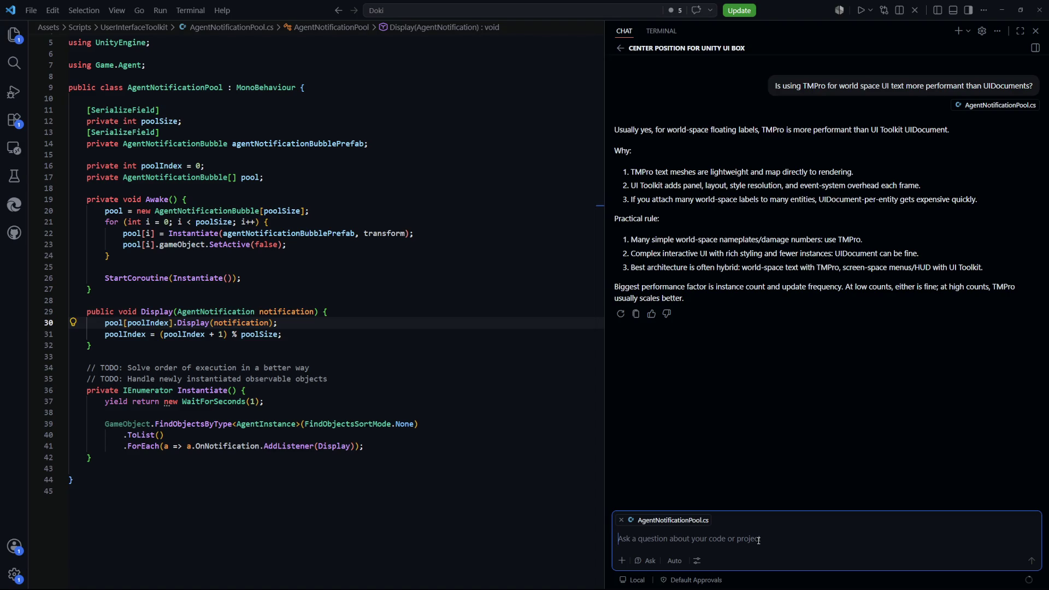
# Step: Switch from VS Code back to the running Unity editor
pyautogui.hotkey('alt', 'Tab')
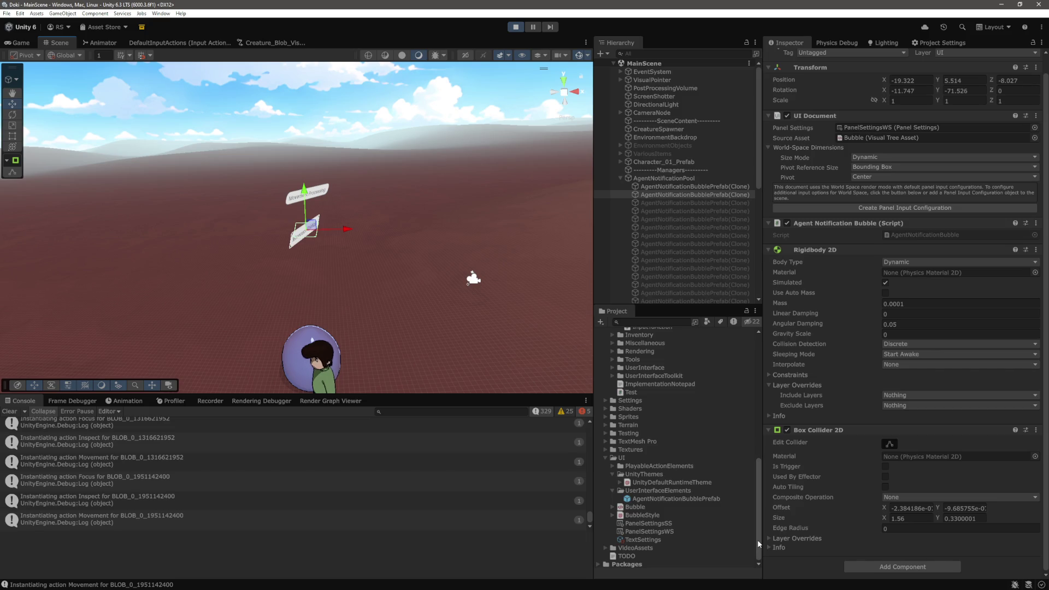
# Step: Expand the Rigidbody 2D Constraints and toggle Freeze Rotation Z on, then off again
pyautogui.click(790, 375)
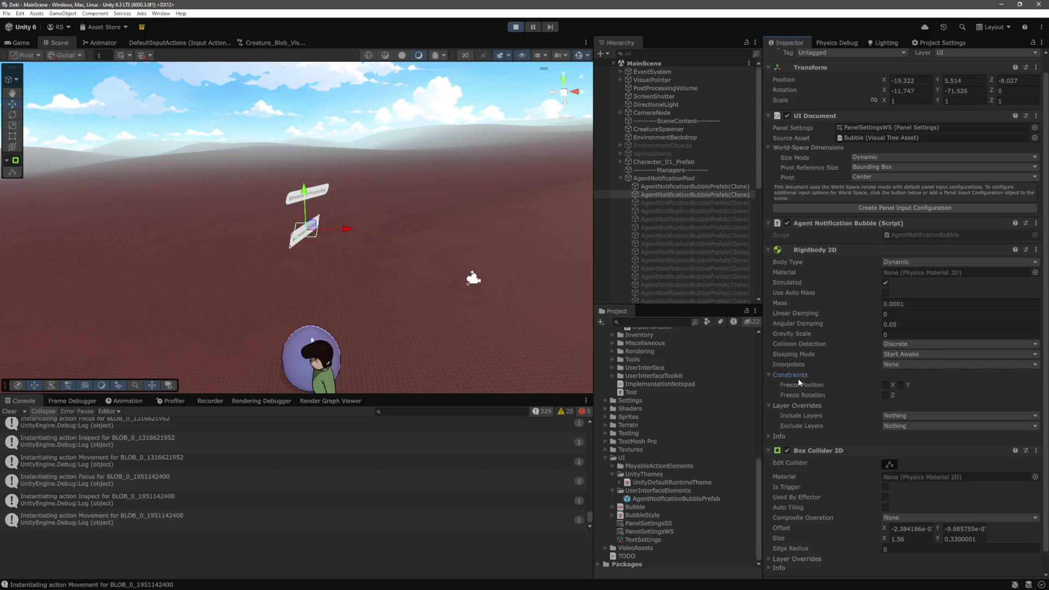
pyautogui.click(885, 395)
pyautogui.click(885, 395)
# Step: Turn the notification bubble to about -89 degrees around Y
pyautogui.moveTo(420, 287)
pyautogui.mouseDown()
pyautogui.moveTo(418, 238)
pyautogui.moveTo(407, 257)
pyautogui.mouseUp()
pyautogui.click(945, 91)
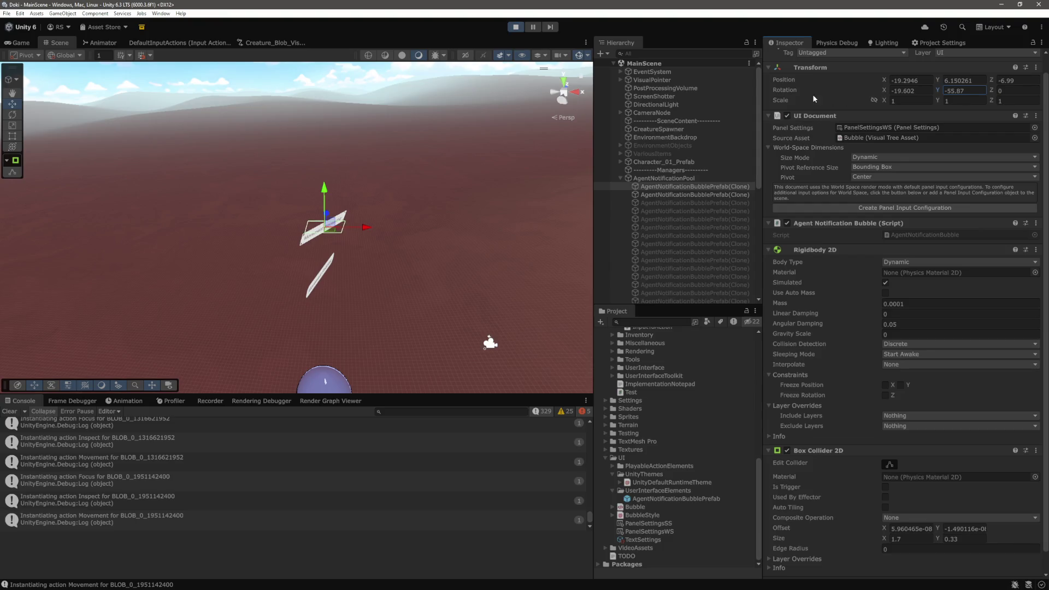
pyautogui.click(916, 93)
pyautogui.click(956, 92)
pyautogui.moveTo(946, 93); pyautogui.dragTo(807, 90)
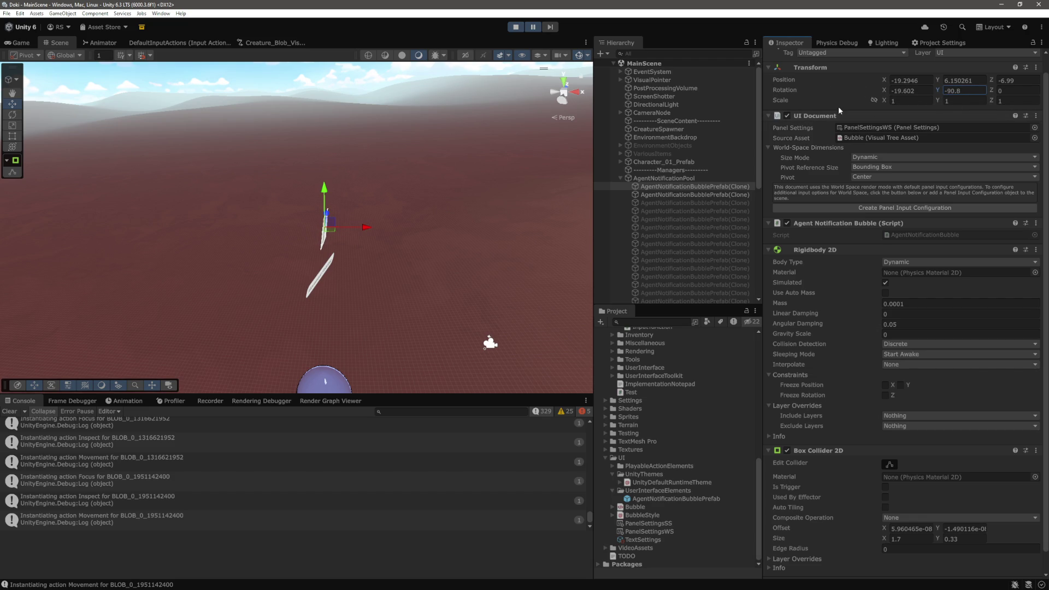
# Step: Edit the other bubble clone's Y rotation, then resume play and view the game
pyautogui.click(699, 194)
pyautogui.click(953, 90)
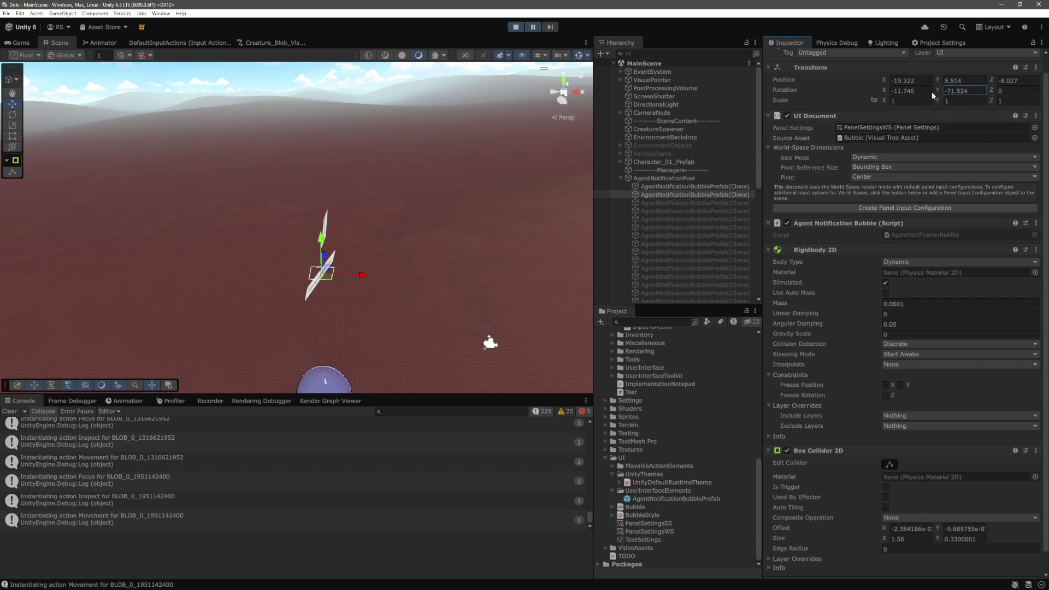
pyautogui.click(533, 29)
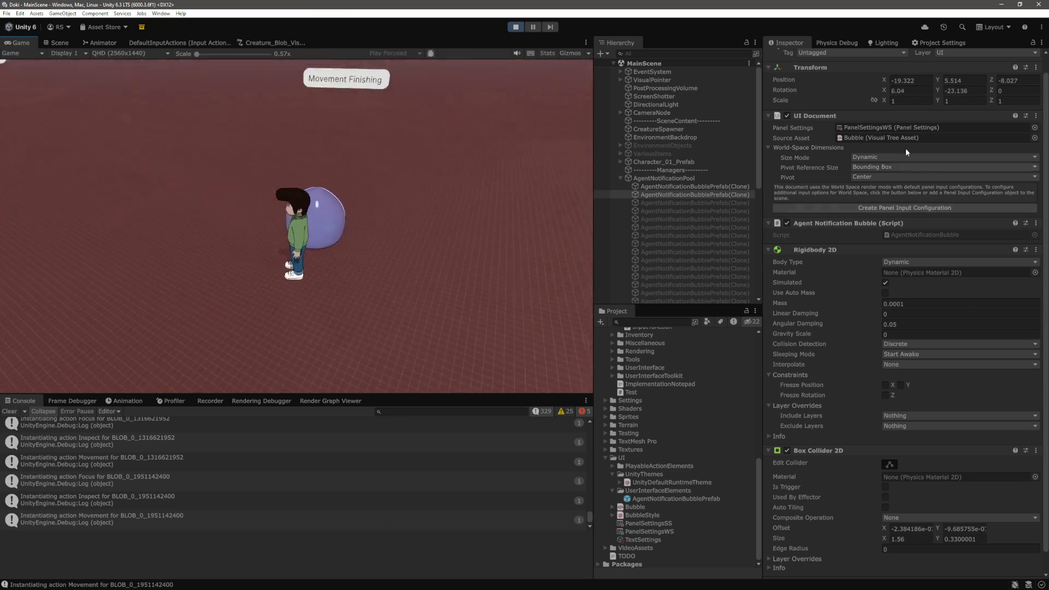
# Step: In the Scene view, frame and orbit around the Movement Processing and Movement Finishing bubbles
pyautogui.click(60, 43)
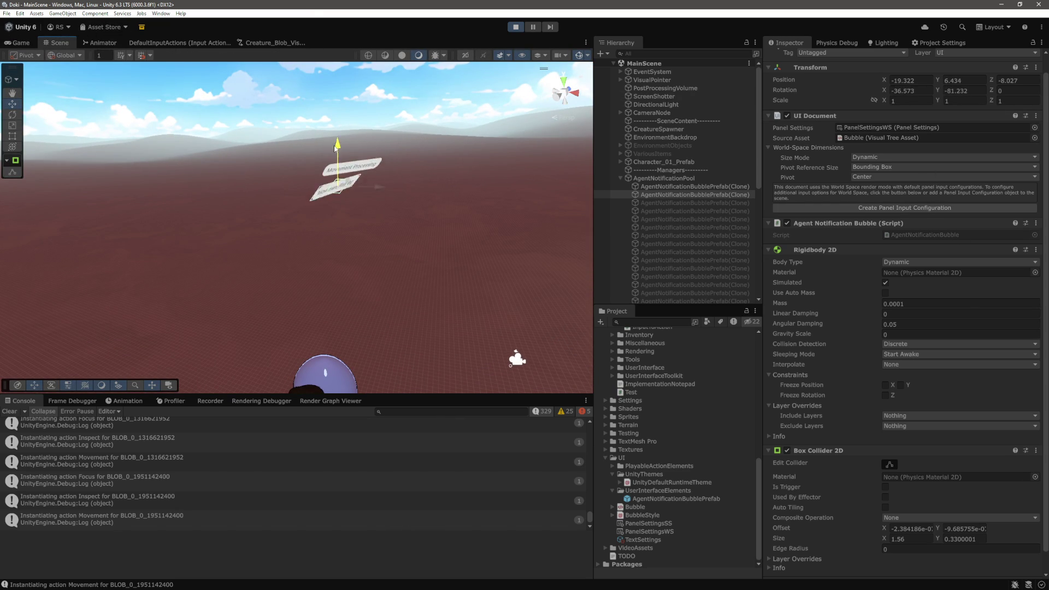
pyautogui.click(352, 152)
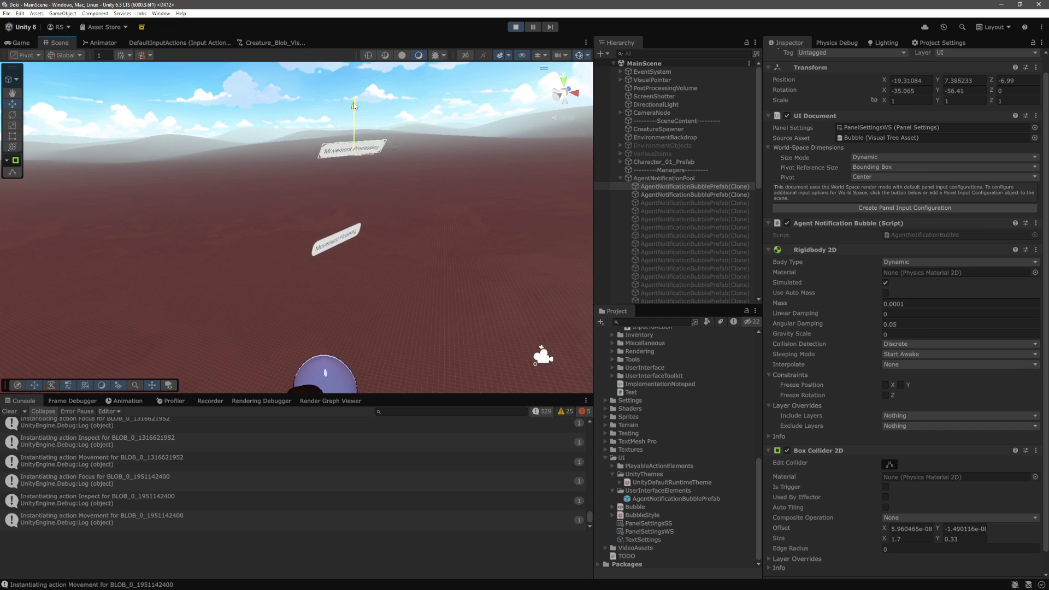
pyautogui.press('f')
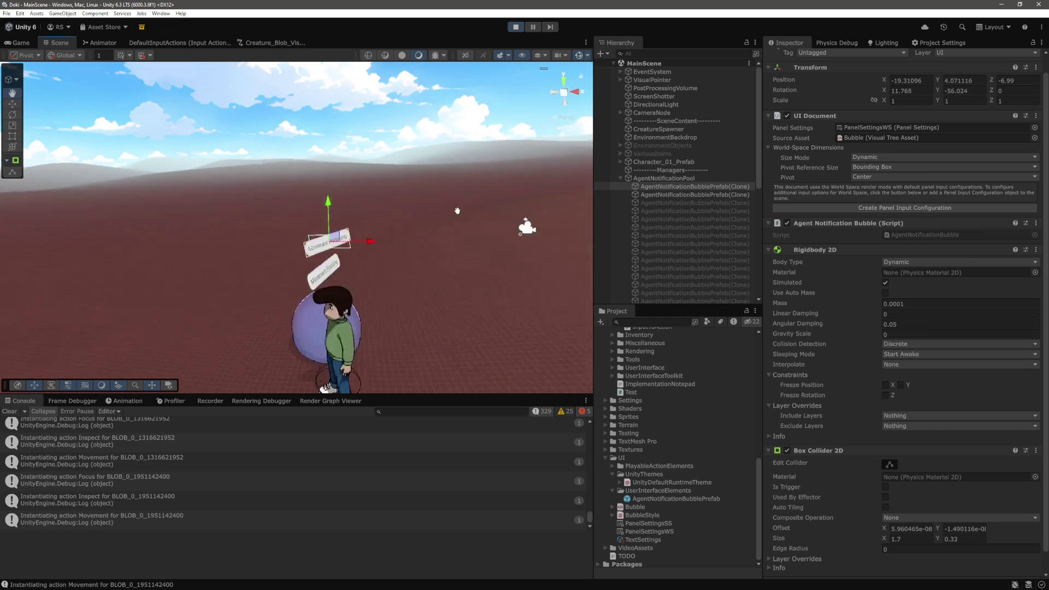
pyautogui.moveTo(462, 209)
pyautogui.mouseDown()
pyautogui.moveTo(469, 246)
pyautogui.moveTo(449, 253)
pyautogui.mouseUp()
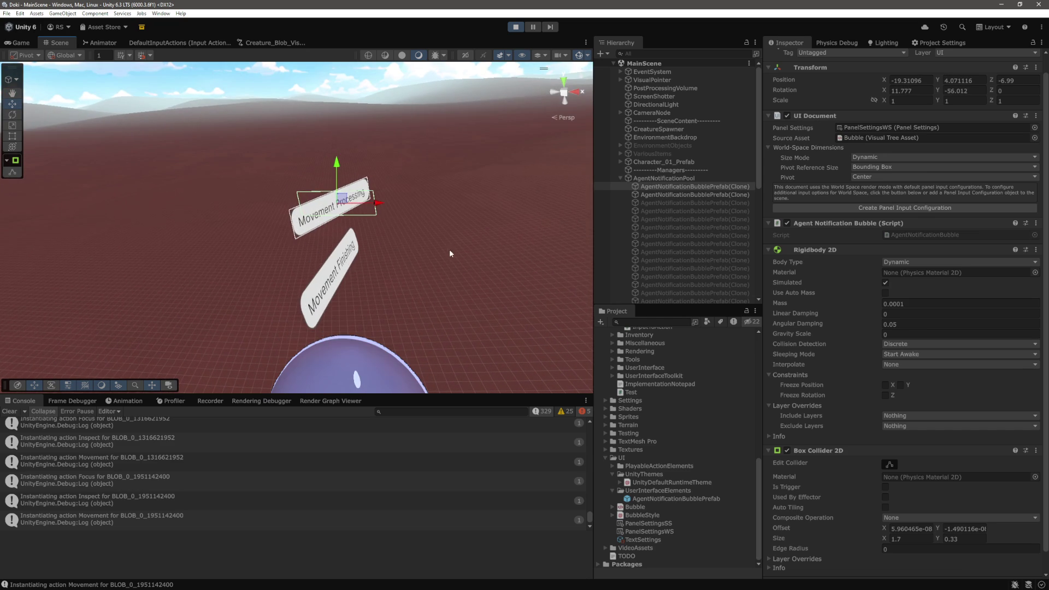
pyautogui.click(390, 245)
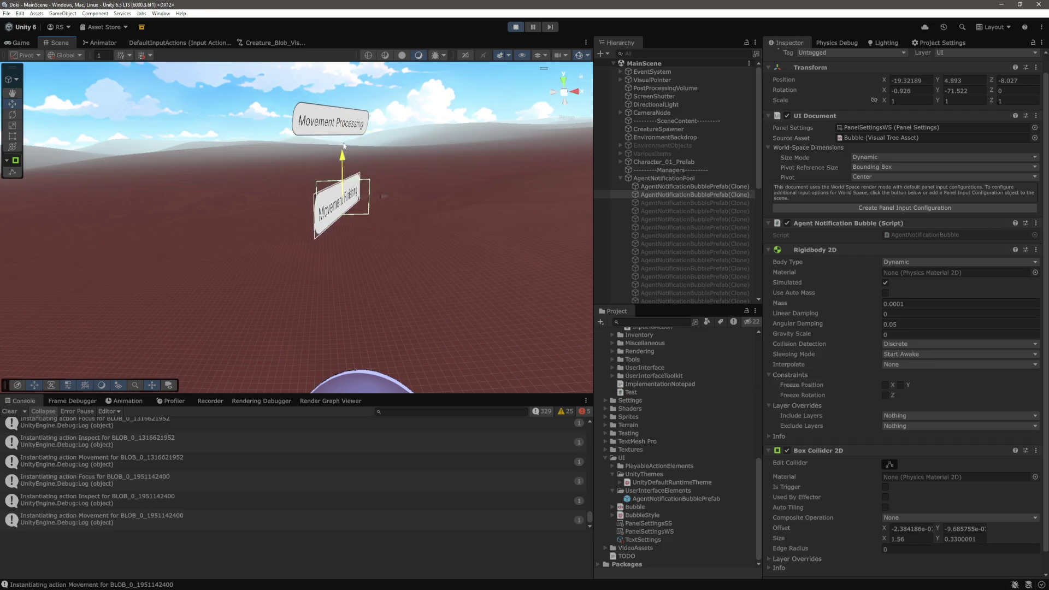
pyautogui.click(354, 158)
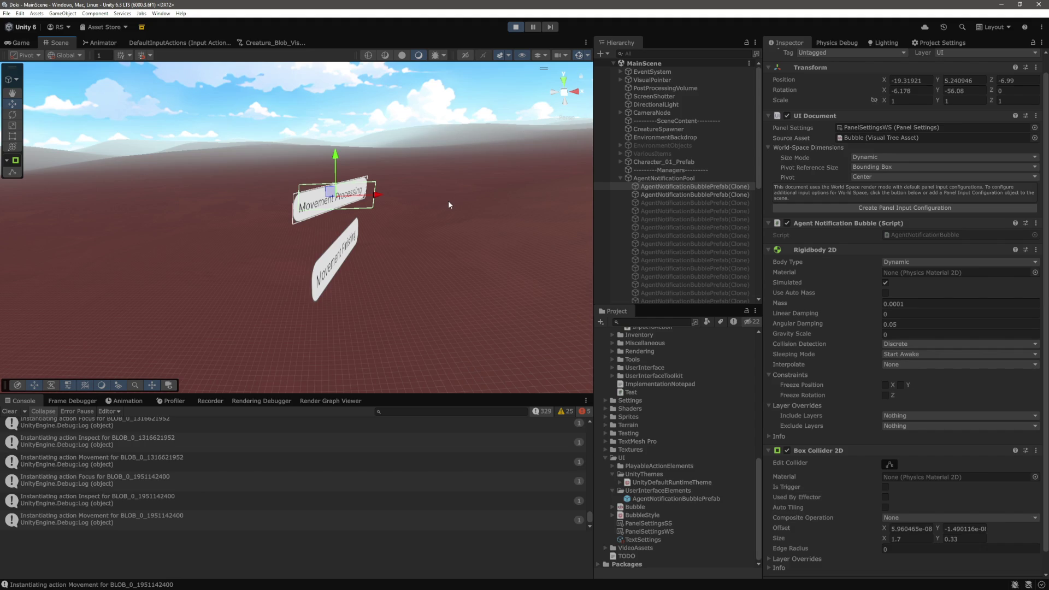
# Step: Scroll past the bubble's Box Collider 2D and show the Project Settings Editor page
pyautogui.scroll(-2, 991, 261)
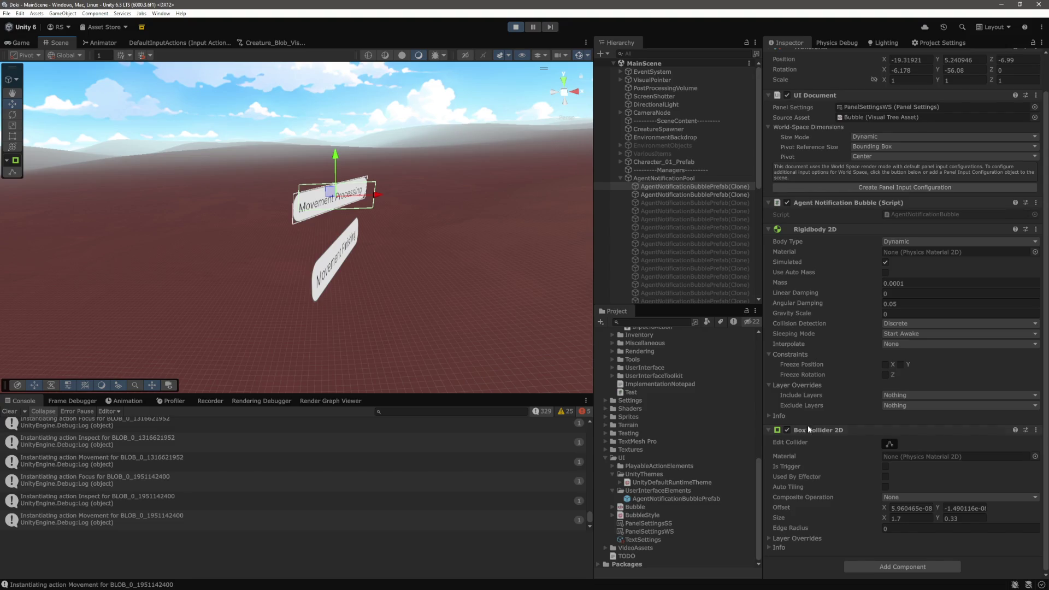
pyautogui.click(939, 42)
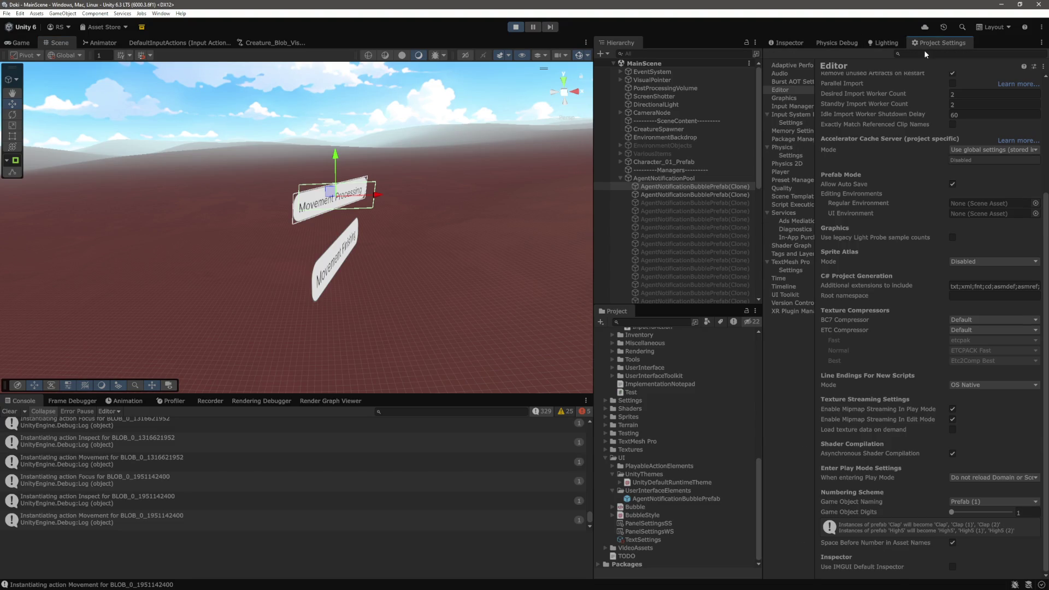
# Step: Show the Physics 2D settings page and briefly expand its Multithreading options
pyautogui.click(790, 164)
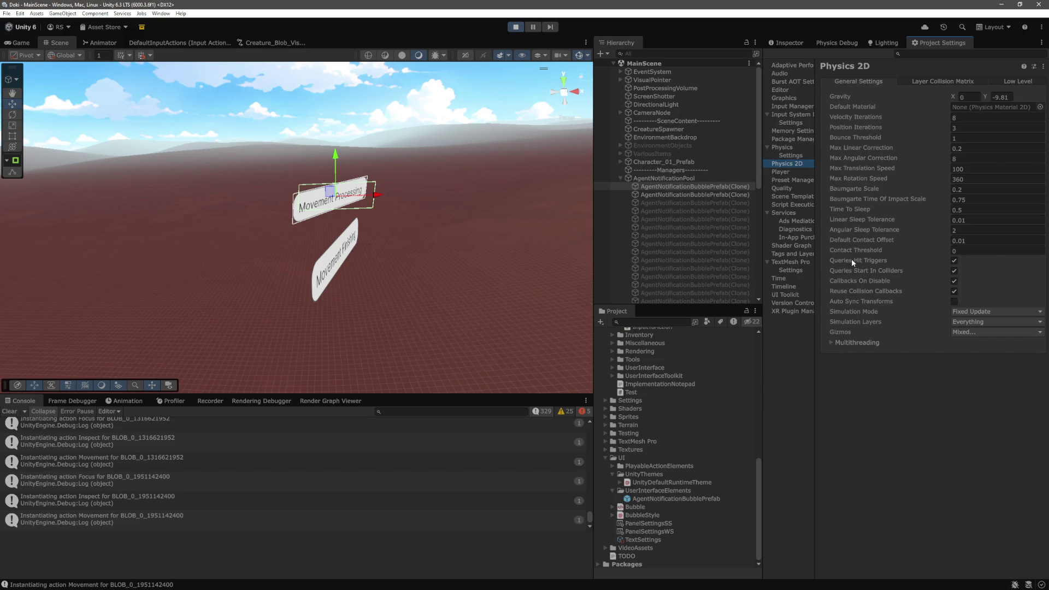
pyautogui.click(831, 342)
pyautogui.click(832, 342)
# Step: Switch between the two notification bubble clones in the Hierarchy
pyautogui.click(692, 195)
pyautogui.click(692, 190)
pyautogui.click(694, 195)
pyautogui.click(693, 187)
pyautogui.click(695, 195)
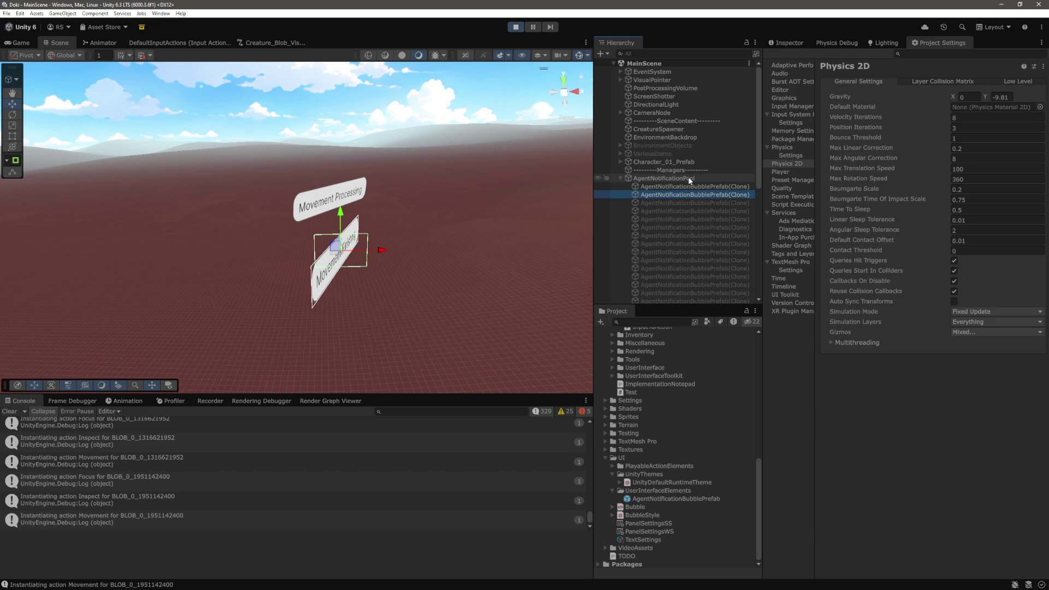
pyautogui.scroll(-5, 411, 216)
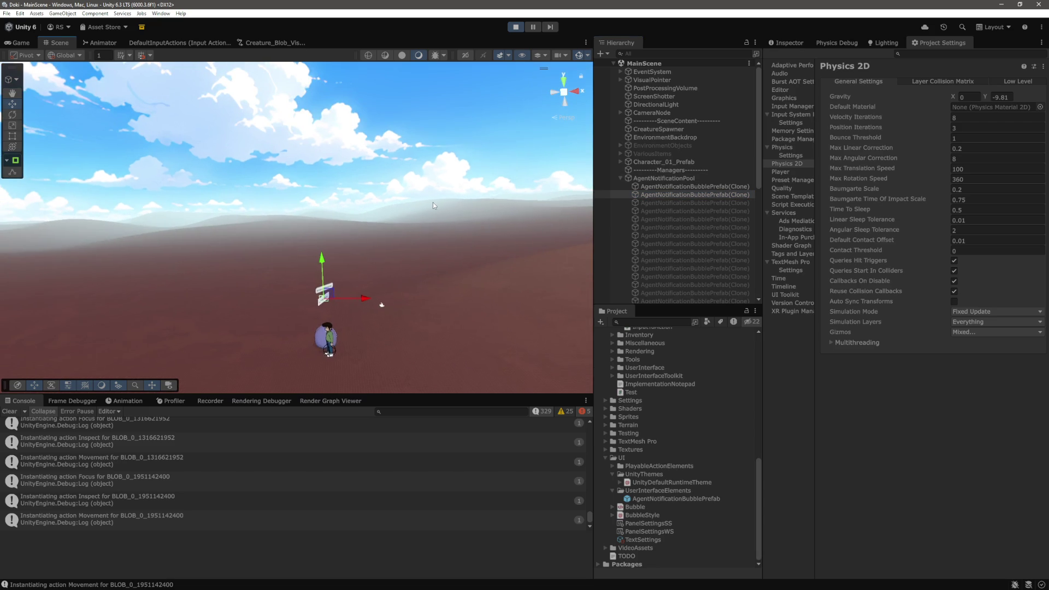
# Step: Reframe the view and drag both notification bubbles right along X to separate them
pyautogui.moveTo(434, 213)
pyautogui.mouseDown()
pyautogui.moveTo(437, 227)
pyautogui.moveTo(465, 217)
pyautogui.moveTo(400, 224)
pyautogui.moveTo(446, 201)
pyautogui.moveTo(412, 187)
pyautogui.moveTo(418, 206)
pyautogui.moveTo(427, 187)
pyautogui.moveTo(418, 215)
pyautogui.moveTo(418, 203)
pyautogui.moveTo(436, 212)
pyautogui.moveTo(428, 185)
pyautogui.moveTo(431, 195)
pyautogui.mouseUp()
pyautogui.scroll(-5, 431, 197)
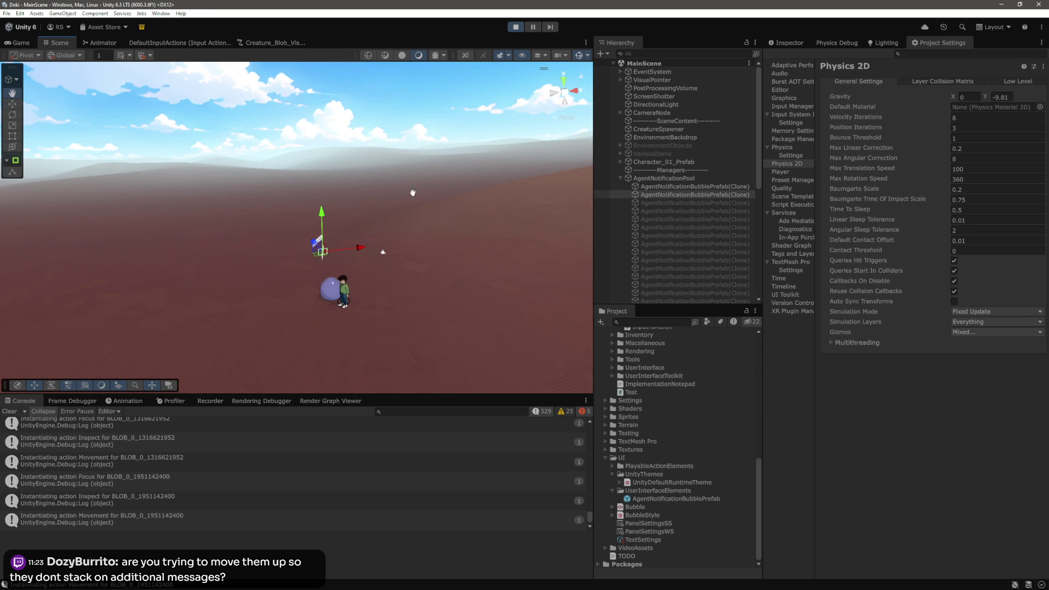
pyautogui.moveTo(344, 253)
pyautogui.mouseDown()
pyautogui.moveTo(467, 249)
pyautogui.moveTo(394, 261)
pyautogui.mouseUp()
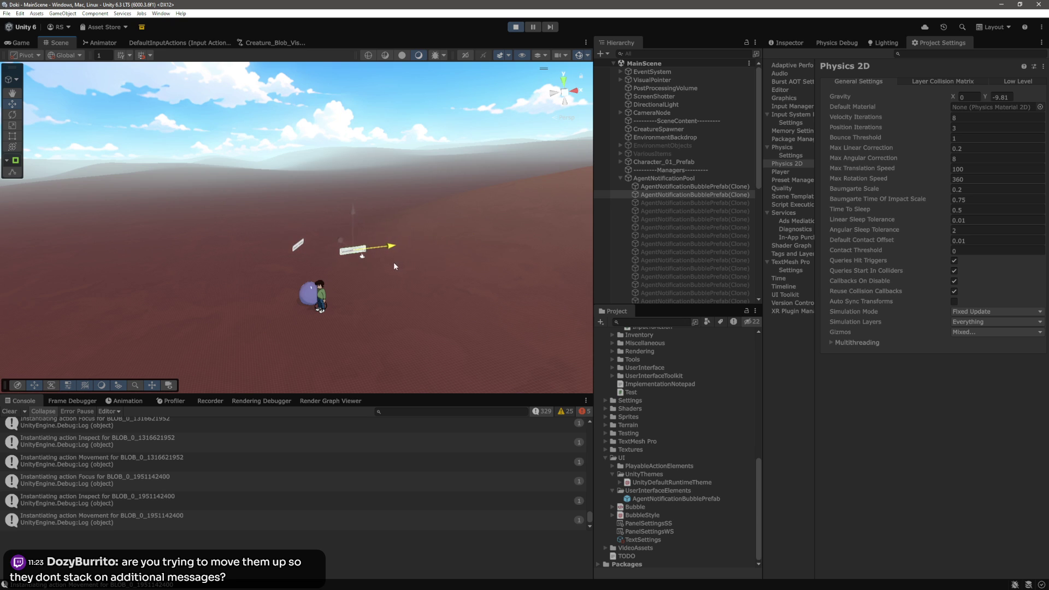
pyautogui.click(298, 249)
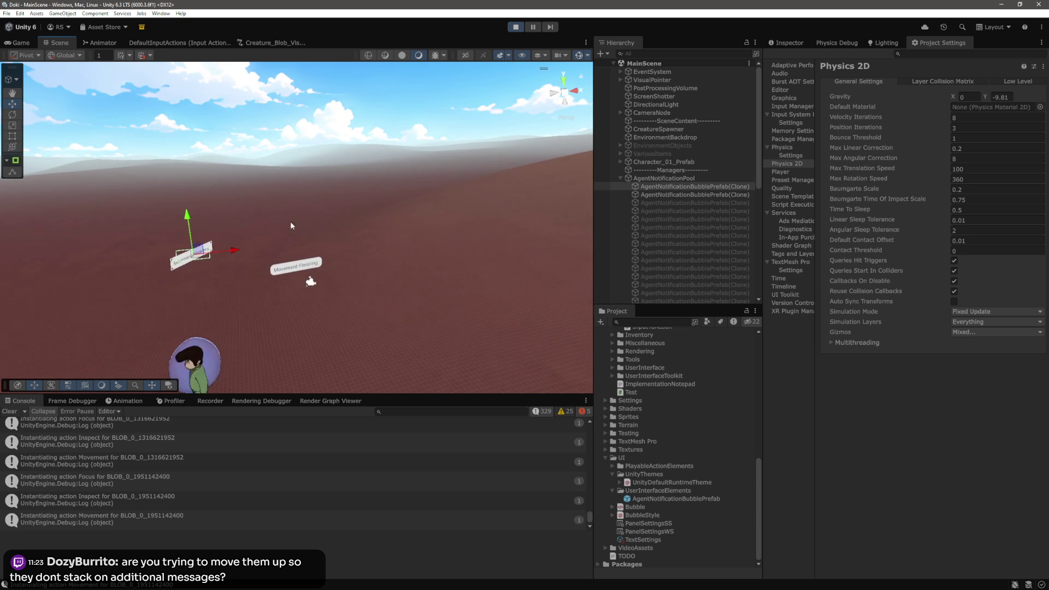
pyautogui.moveTo(234, 248)
pyautogui.mouseDown()
pyautogui.moveTo(316, 249)
pyautogui.moveTo(459, 223)
pyautogui.moveTo(464, 213)
pyautogui.moveTo(407, 251)
pyautogui.moveTo(437, 284)
pyautogui.mouseUp()
# Step: Raise one bubble clone and lower the other along Y, then frame Movement Finishing
pyautogui.click(446, 293)
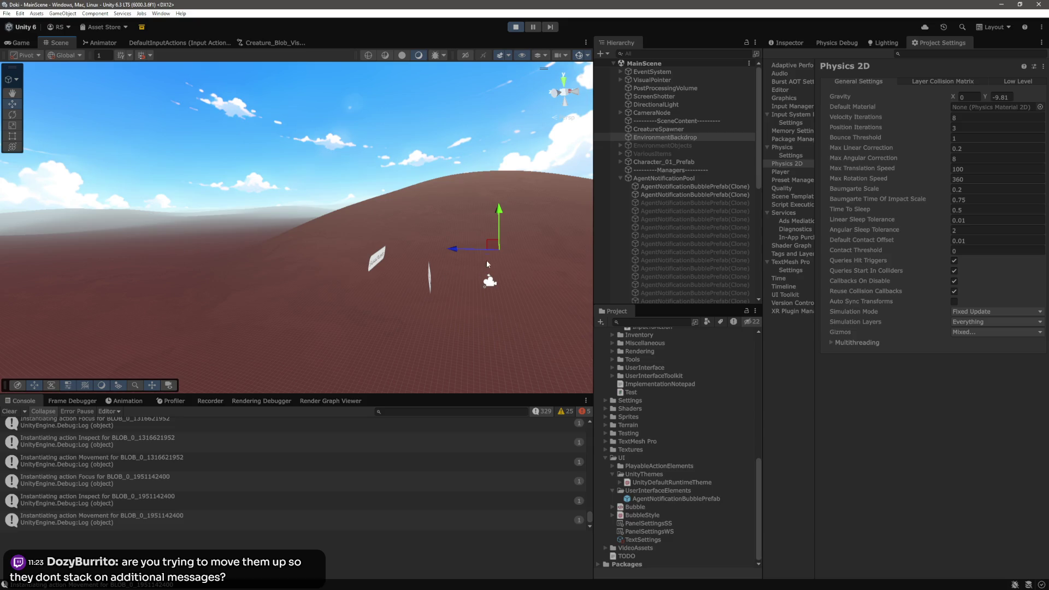
pyautogui.click(681, 195)
pyautogui.moveTo(429, 237)
pyautogui.mouseDown()
pyautogui.moveTo(440, 165)
pyautogui.moveTo(435, 247)
pyautogui.moveTo(432, 117)
pyautogui.moveTo(432, 175)
pyautogui.mouseUp()
pyautogui.click(374, 161)
pyautogui.moveTo(372, 131); pyautogui.dragTo(374, 262)
pyautogui.moveTo(374, 263)
pyautogui.mouseDown()
pyautogui.moveTo(432, 271)
pyautogui.moveTo(358, 261)
pyautogui.moveTo(408, 271)
pyautogui.moveTo(357, 286)
pyautogui.mouseUp()
pyautogui.click(357, 285)
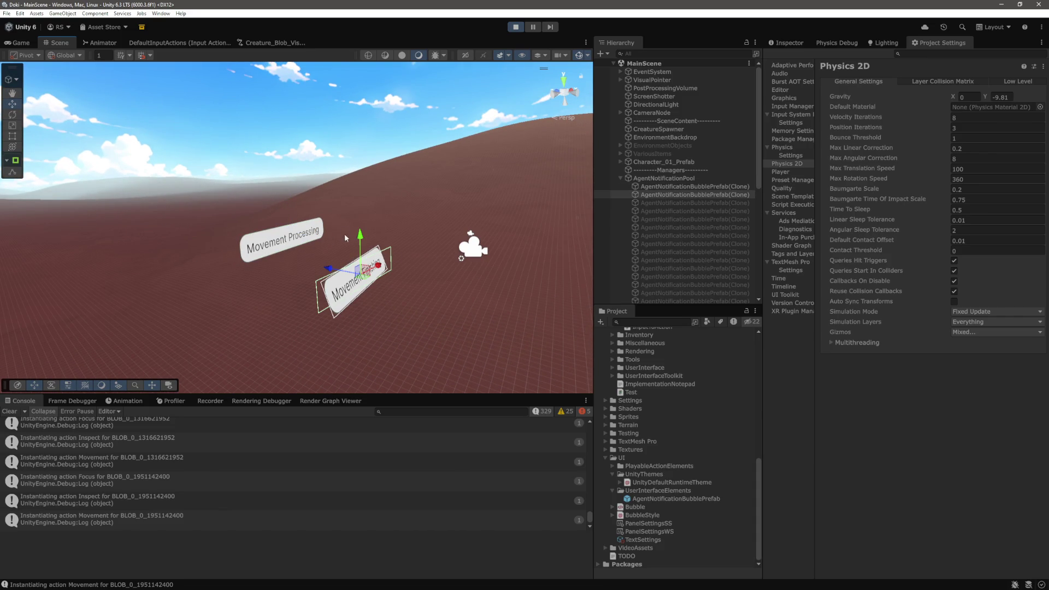
pyautogui.click(306, 164)
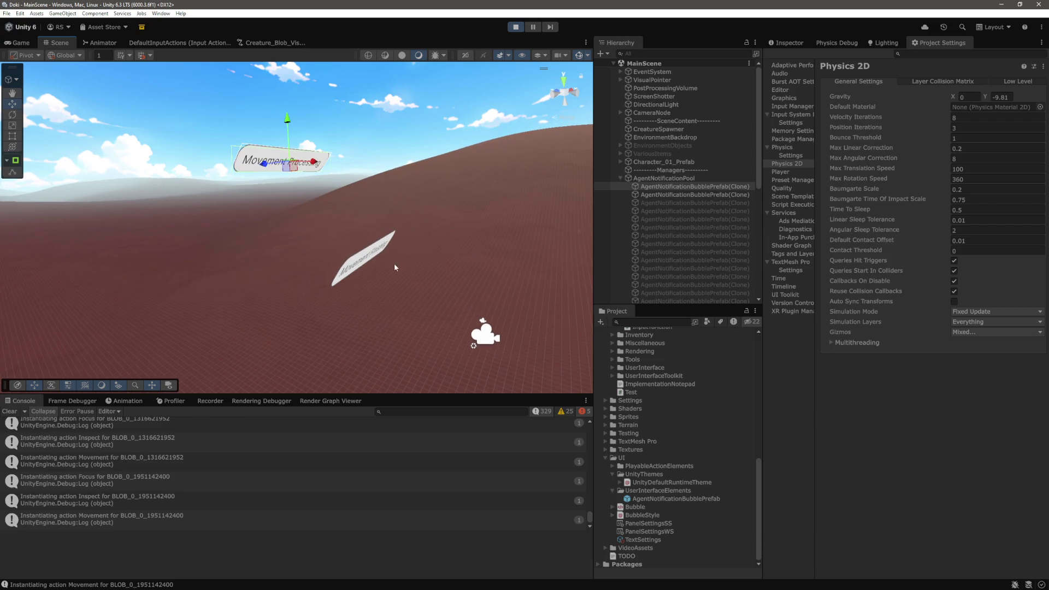
pyautogui.click(372, 249)
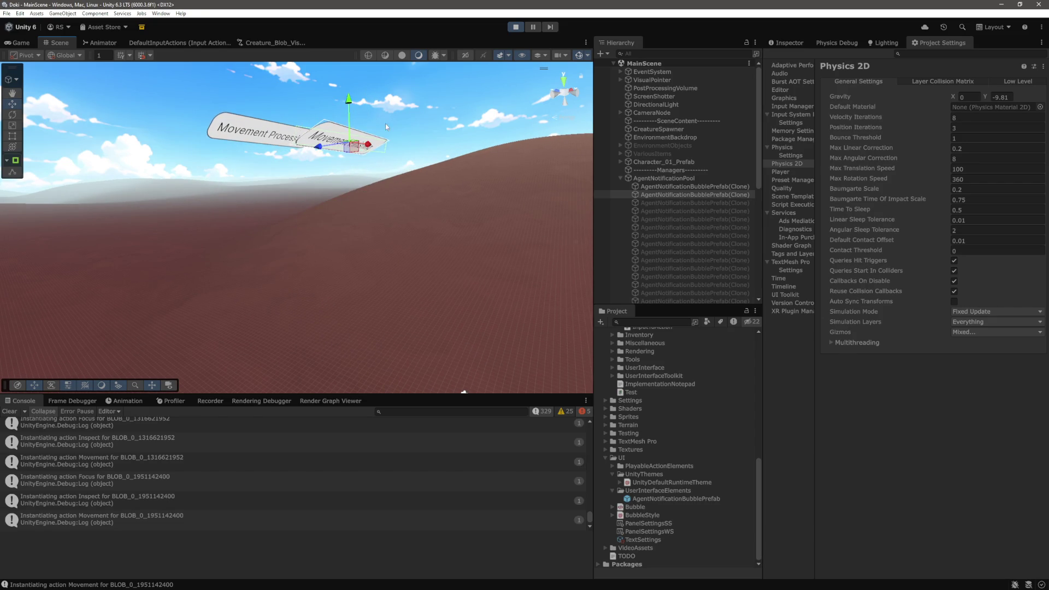
pyautogui.press('f')
# Step: Lower Movement Processing and the other bubble along Y until they stack vertically
pyautogui.click(358, 164)
pyautogui.moveTo(350, 140); pyautogui.dragTo(347, 289)
pyautogui.click(369, 231)
pyautogui.moveTo(369, 231)
pyautogui.mouseDown()
pyautogui.moveTo(379, 210)
pyautogui.moveTo(490, 136)
pyautogui.mouseUp()
pyautogui.click(339, 136)
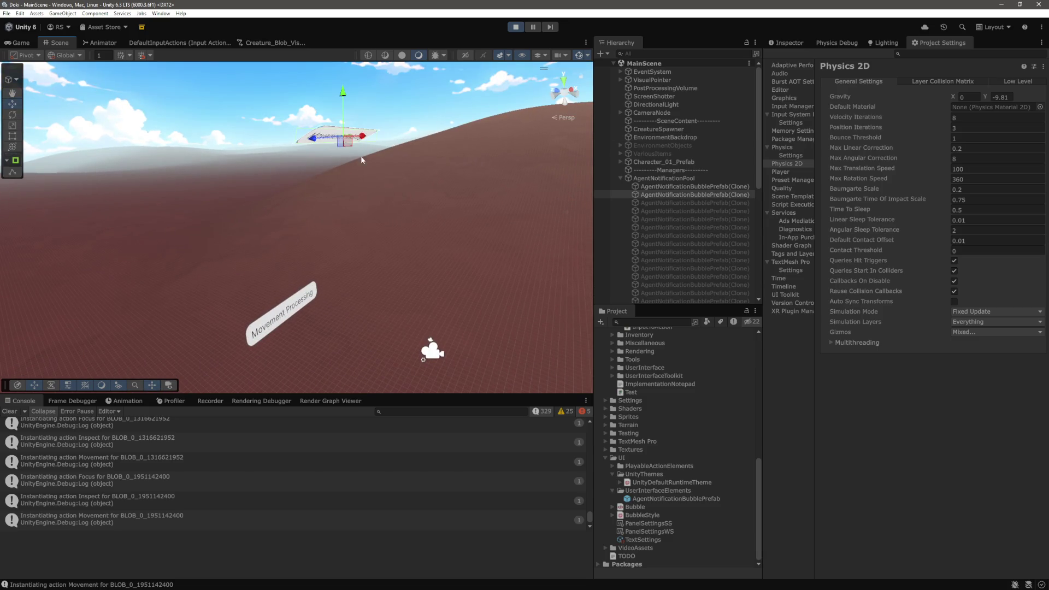
pyautogui.moveTo(344, 101)
pyautogui.mouseDown()
pyautogui.moveTo(351, 266)
pyautogui.moveTo(391, 215)
pyautogui.moveTo(352, 148)
pyautogui.moveTo(352, 199)
pyautogui.mouseUp()
pyautogui.click(274, 288)
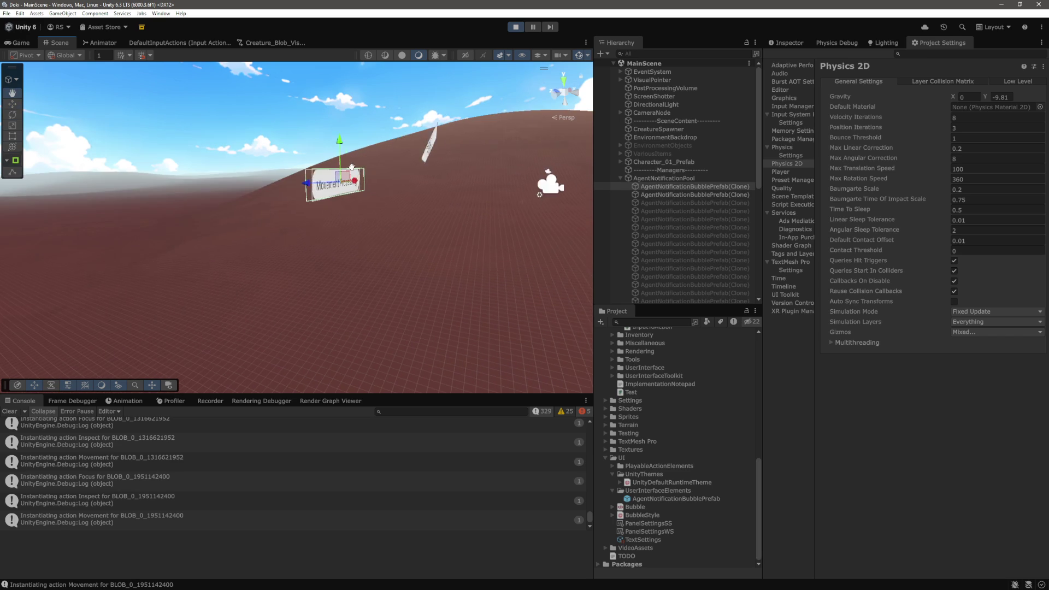
pyautogui.click(409, 143)
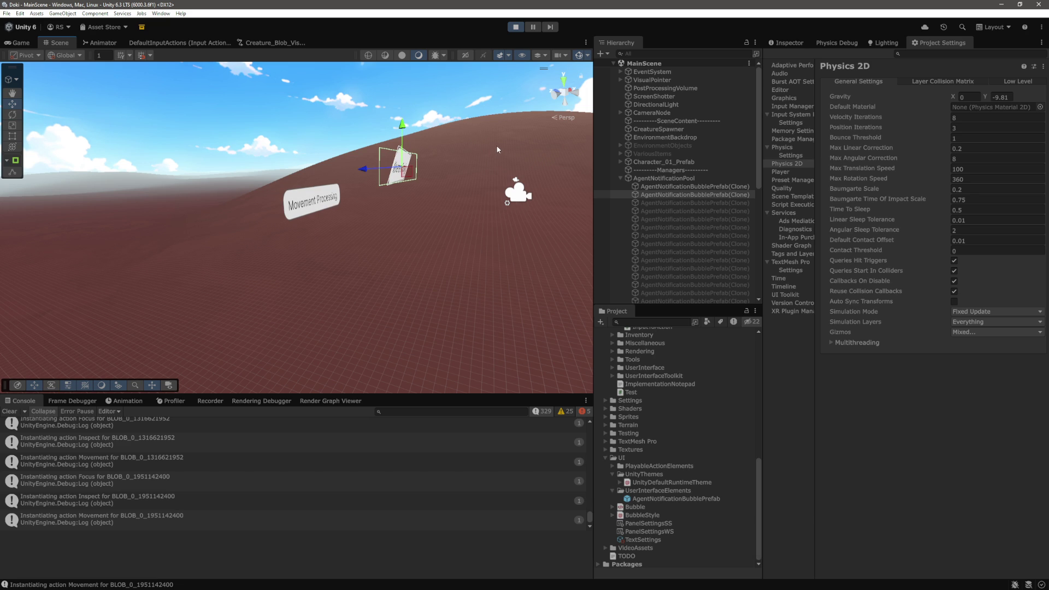
pyautogui.moveTo(497, 148)
pyautogui.mouseDown()
pyautogui.moveTo(451, 178)
pyautogui.moveTo(315, 221)
pyautogui.mouseUp()
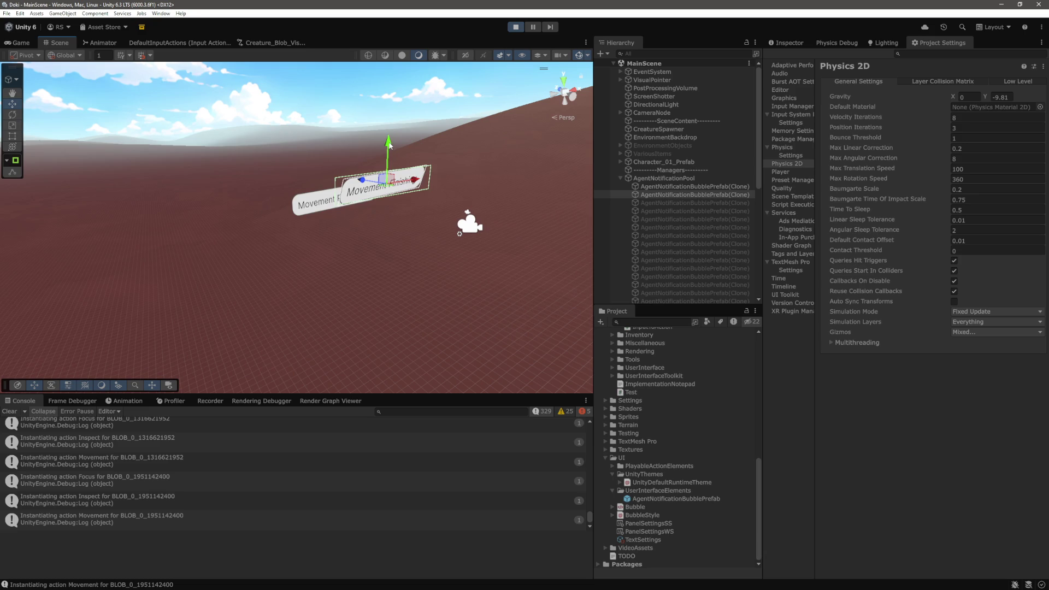
pyautogui.click(315, 221)
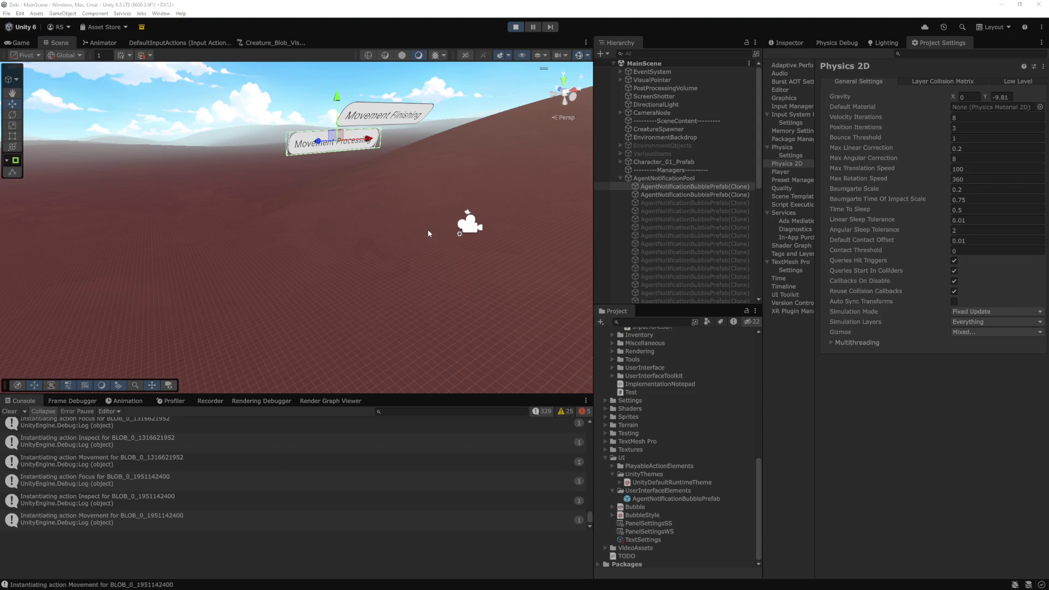
pyautogui.hotkey('alt', 'Tab')
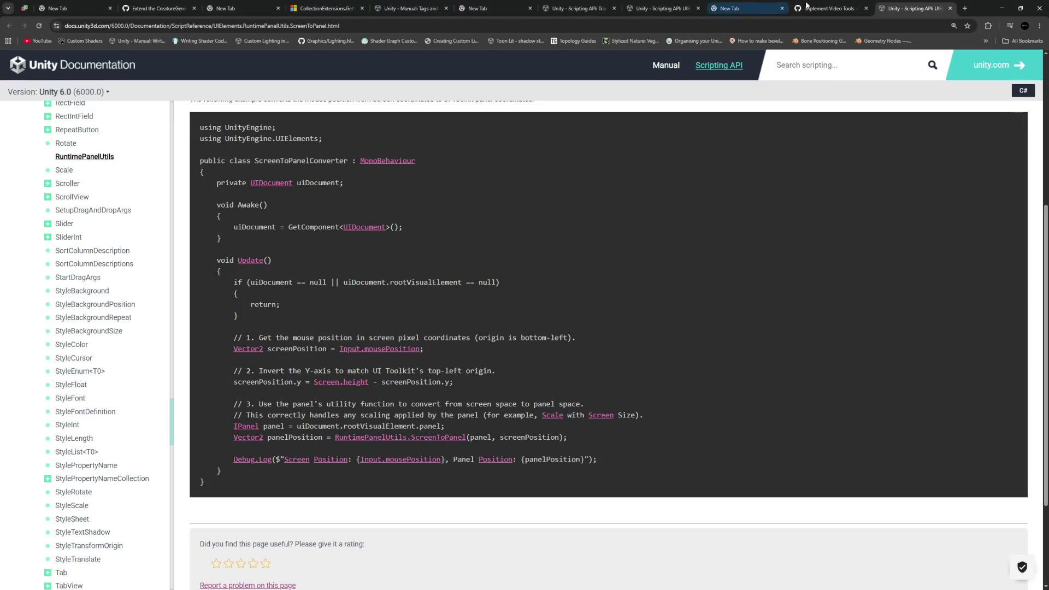
# Step: Google 'unity make physics2d work in camera space' in a new tab and scroll the results
pyautogui.click(965, 8)
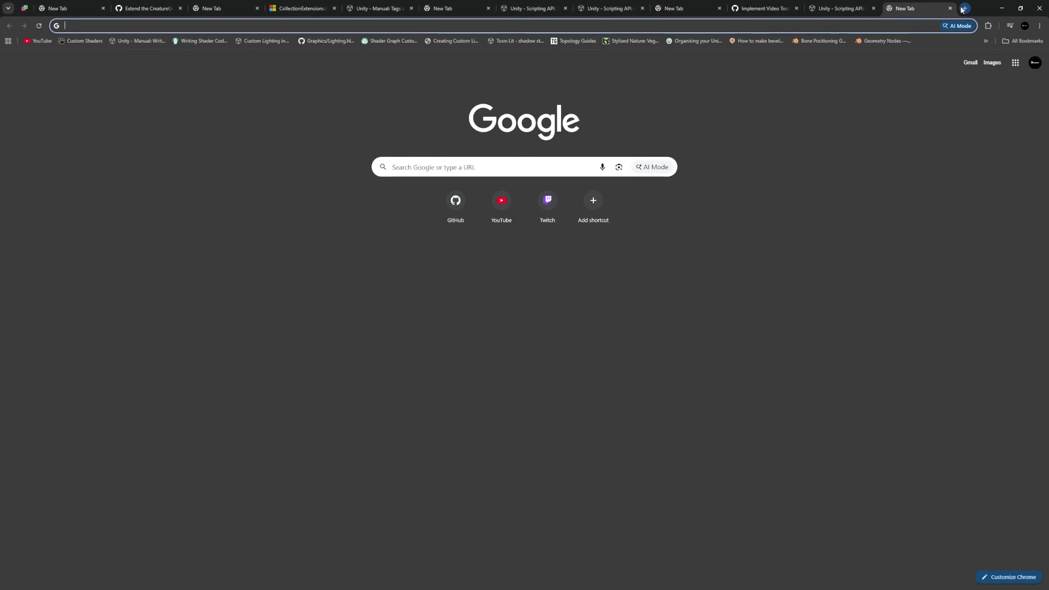
pyautogui.write('unitymake physics2d')
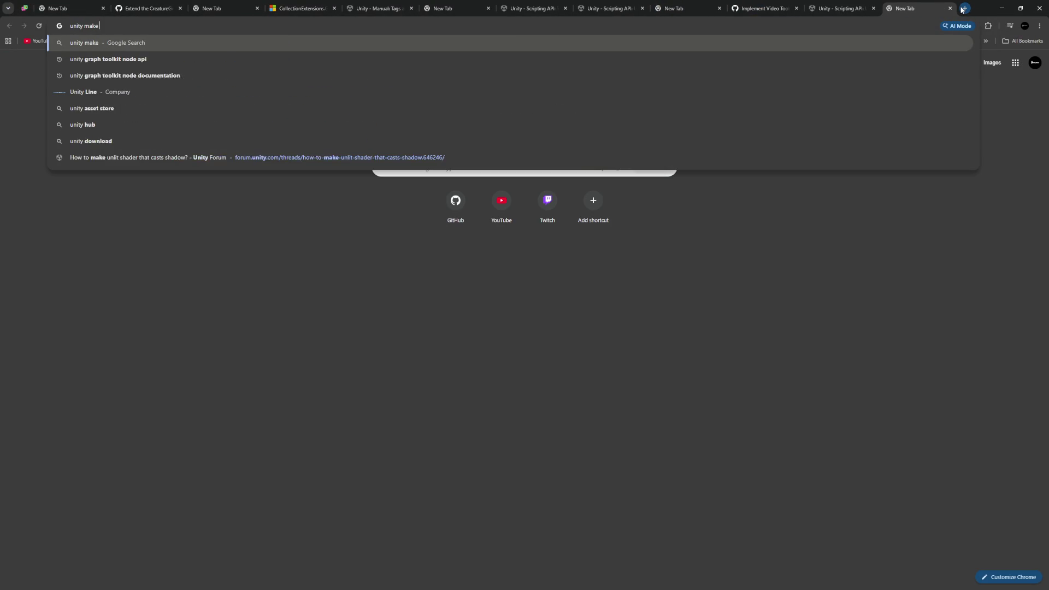
pyautogui.write(' work ')
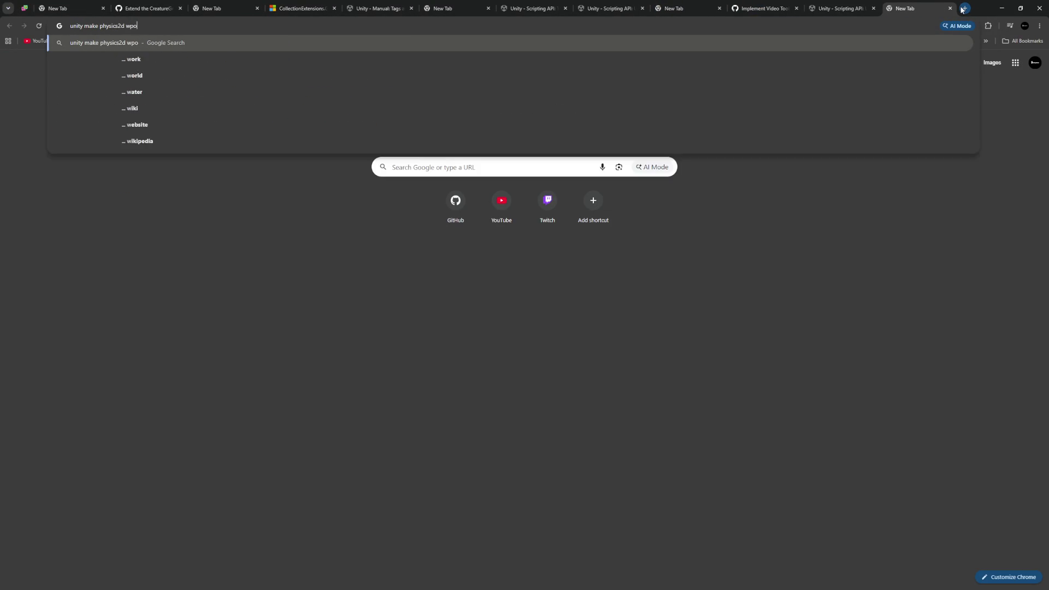
pyautogui.write(' in')
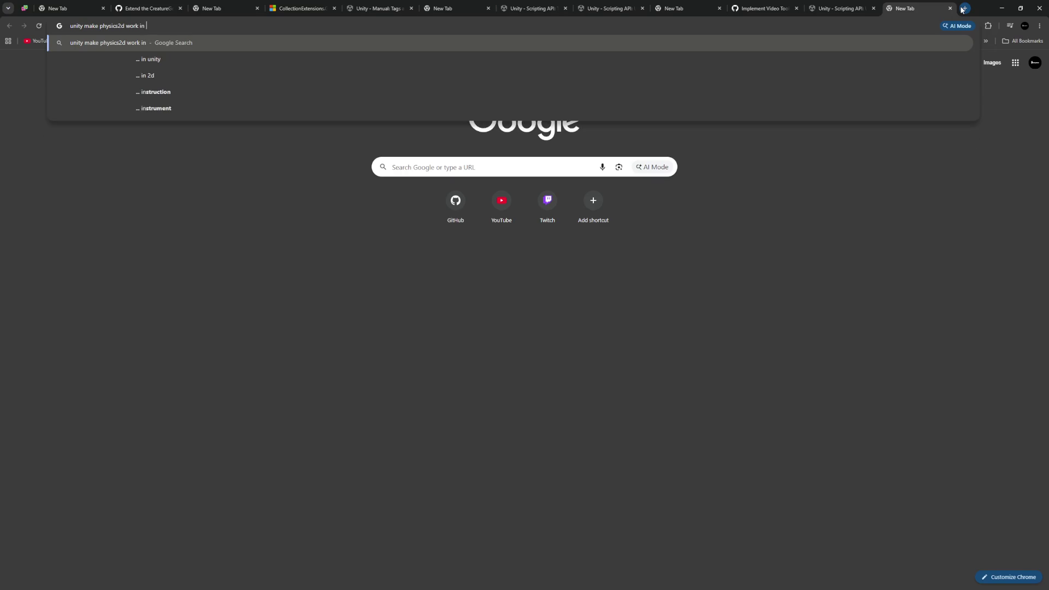
pyautogui.write(' camera space')
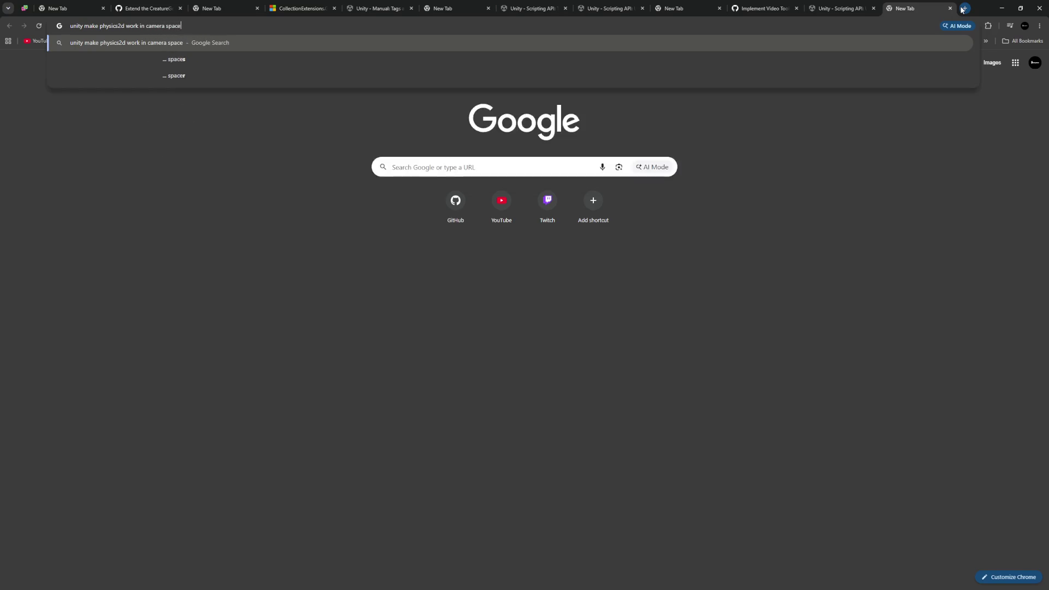
pyautogui.press('Return')
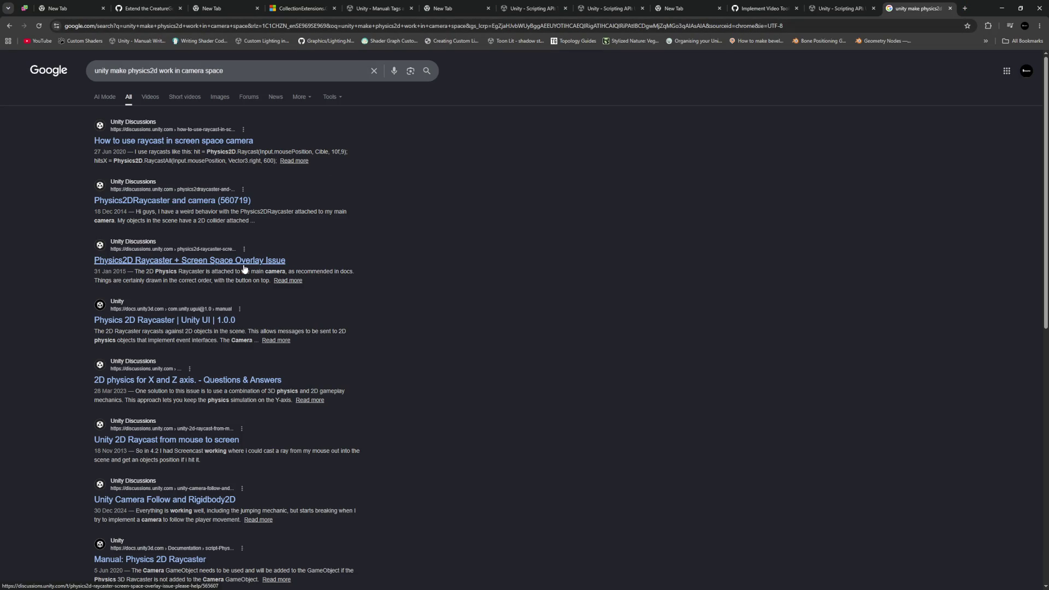
pyautogui.scroll(-3, 244, 268)
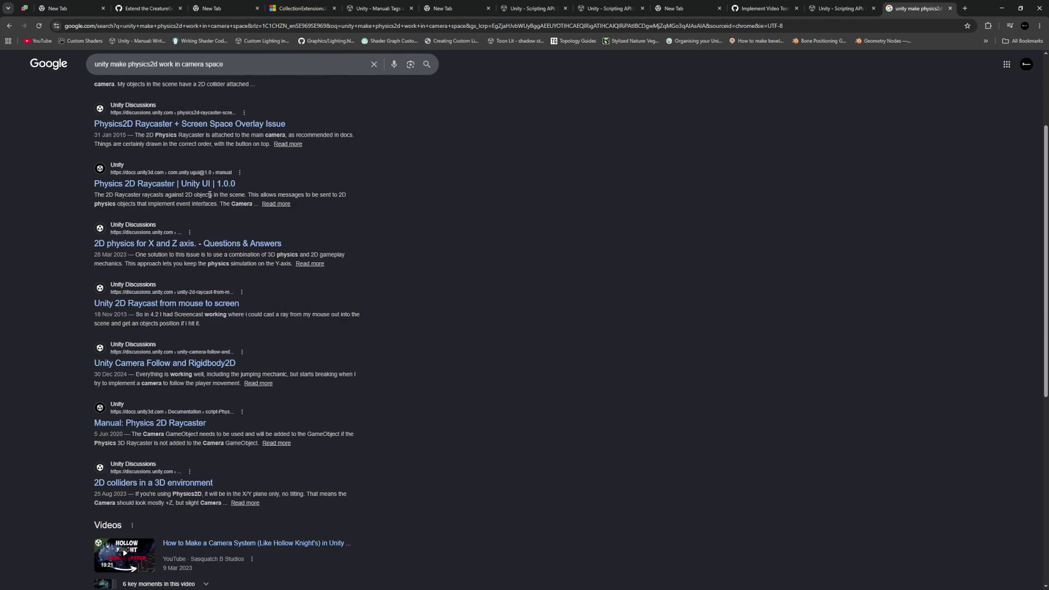
# Step: Open the '2D physics for X and Z axis.' thread and read the question
pyautogui.click(196, 245)
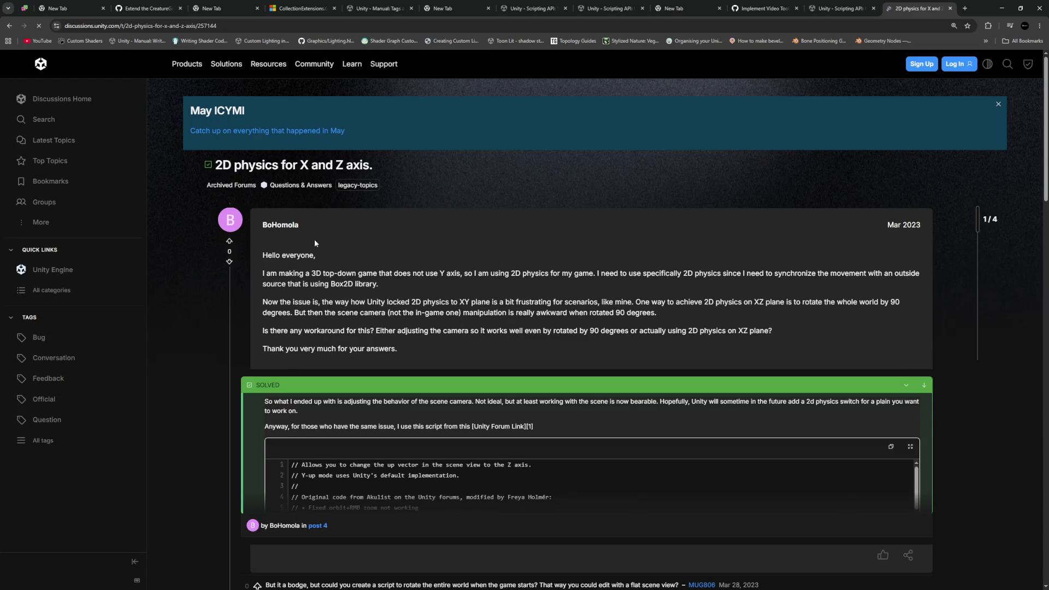
pyautogui.moveTo(386, 273); pyautogui.dragTo(542, 272)
pyautogui.click(548, 290)
pyautogui.scroll(-3, 424, 278)
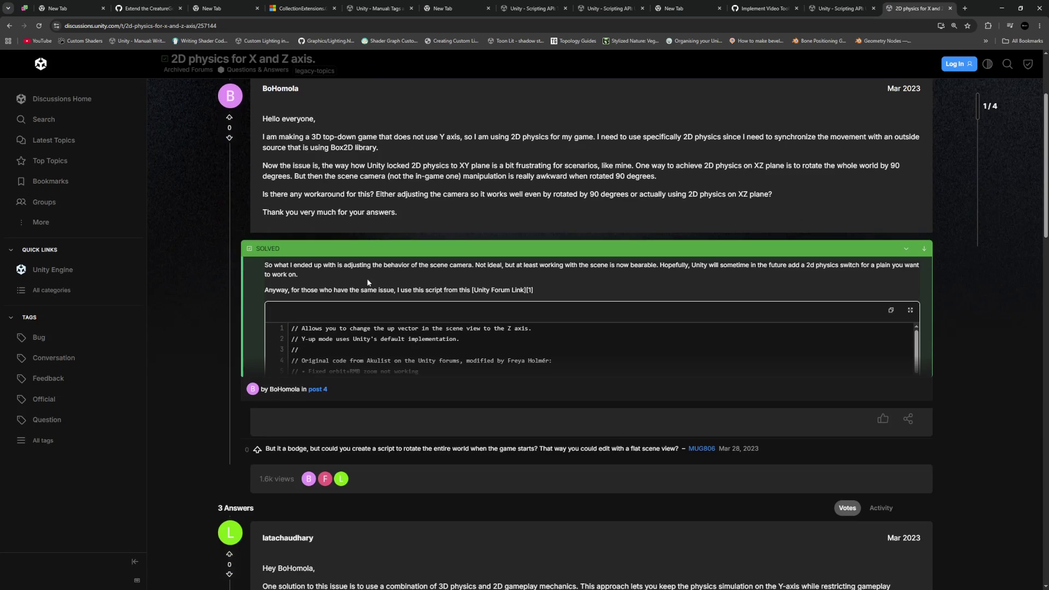
pyautogui.scroll(-2, 361, 259)
pyautogui.scroll(-6, 362, 259)
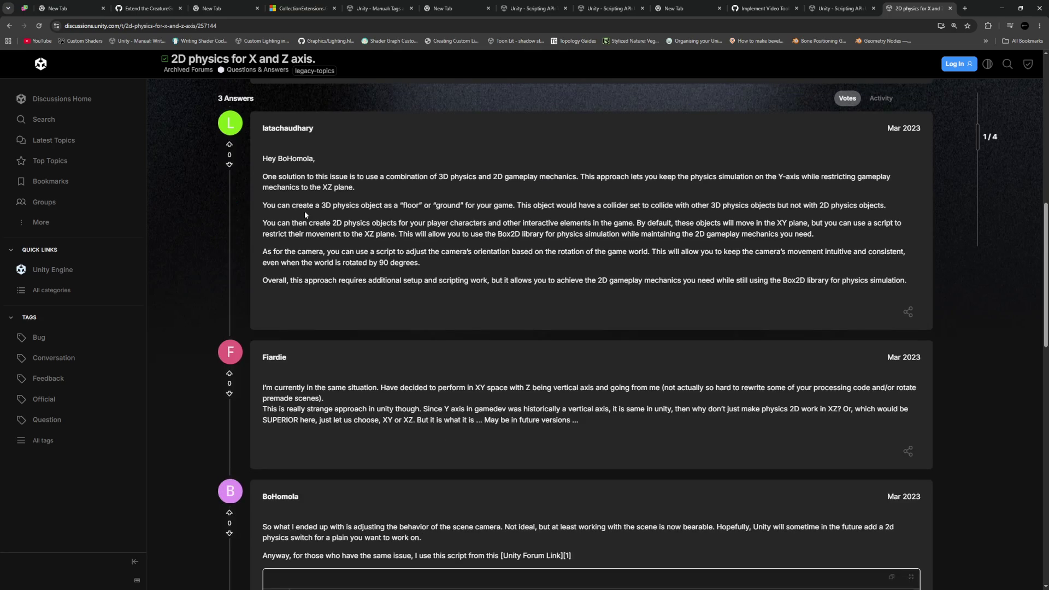
pyautogui.scroll(5, 414, 254)
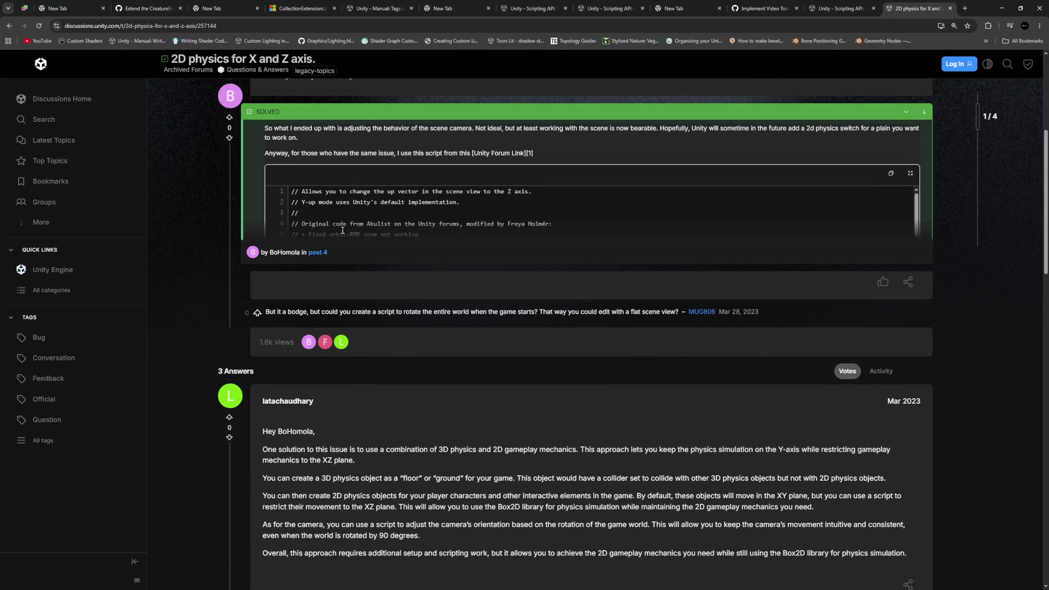
pyautogui.scroll(-5, 350, 249)
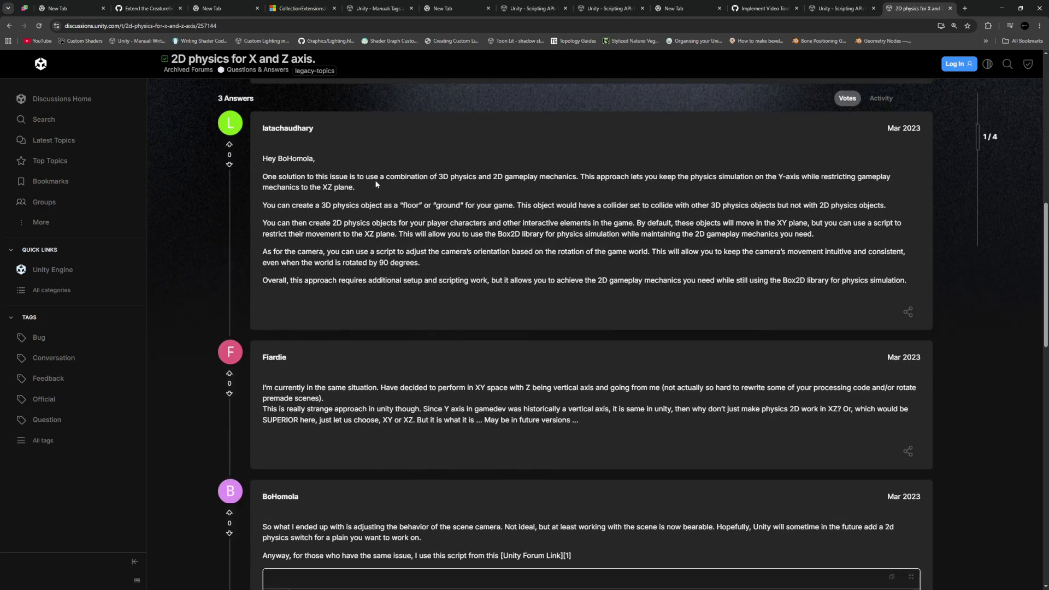
# Step: Read through the first answer's suggested approach and the second reply
pyautogui.moveTo(310, 177)
pyautogui.mouseDown()
pyautogui.moveTo(506, 176)
pyautogui.moveTo(356, 187)
pyautogui.mouseUp()
pyautogui.click(555, 198)
pyautogui.moveTo(346, 205); pyautogui.dragTo(560, 206)
pyautogui.click(560, 207)
pyautogui.scroll(-2, 263, 250)
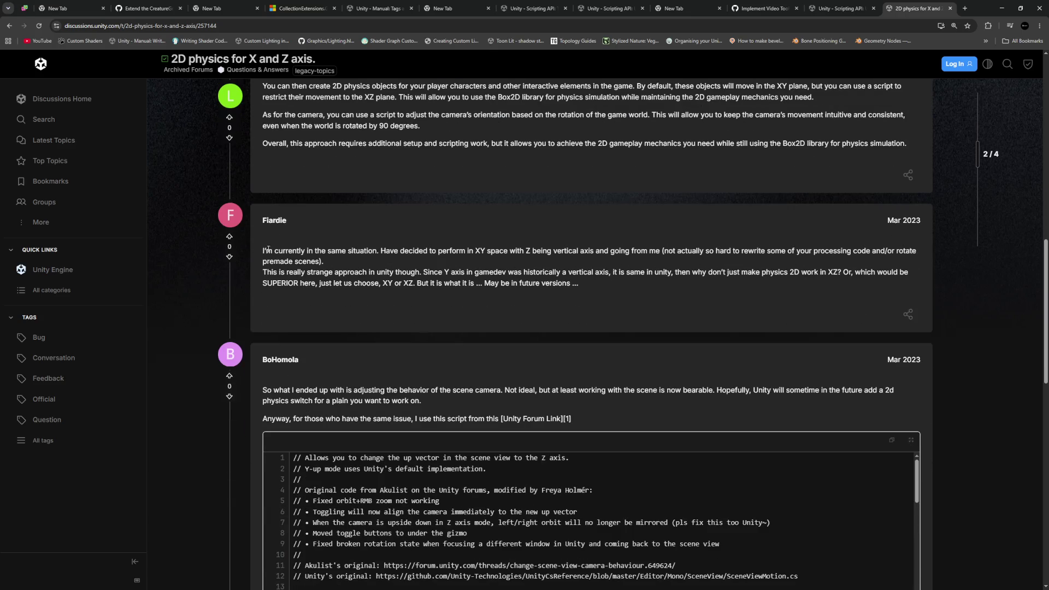
pyautogui.moveTo(263, 251); pyautogui.dragTo(411, 251)
pyautogui.click(412, 251)
pyautogui.scroll(-2, 434, 253)
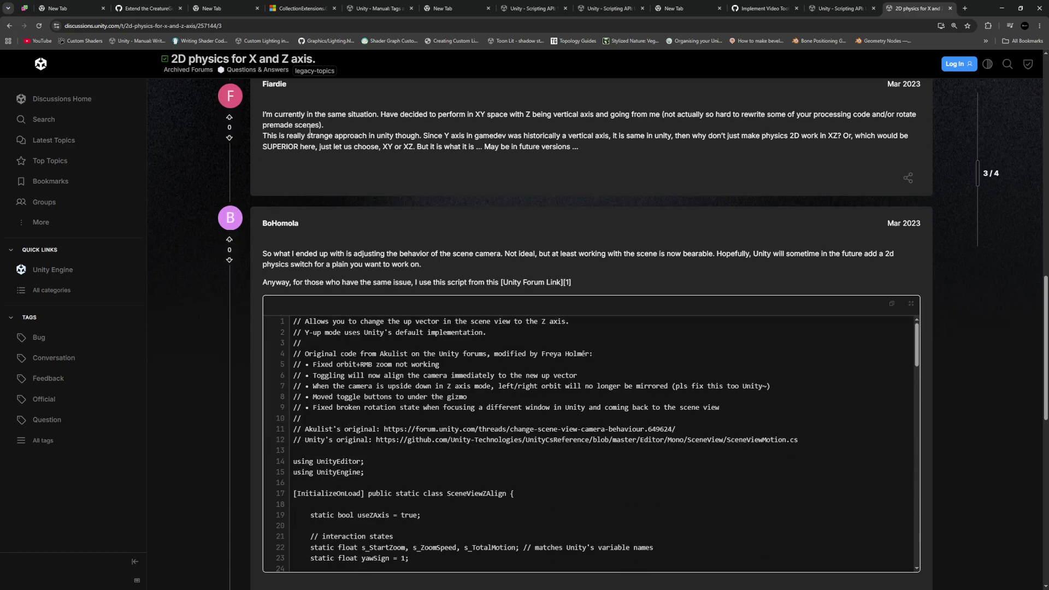
pyautogui.scroll(-2, 343, 157)
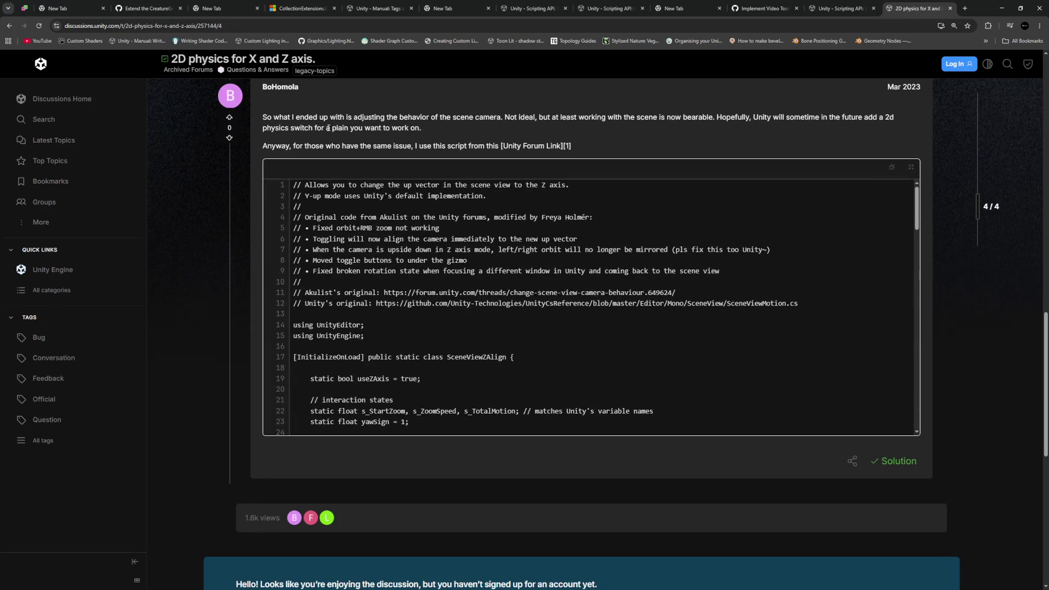
# Step: Highlight the solution about adjusting the scene camera, then return to the Unity editor
pyautogui.moveTo(429, 117); pyautogui.dragTo(492, 128)
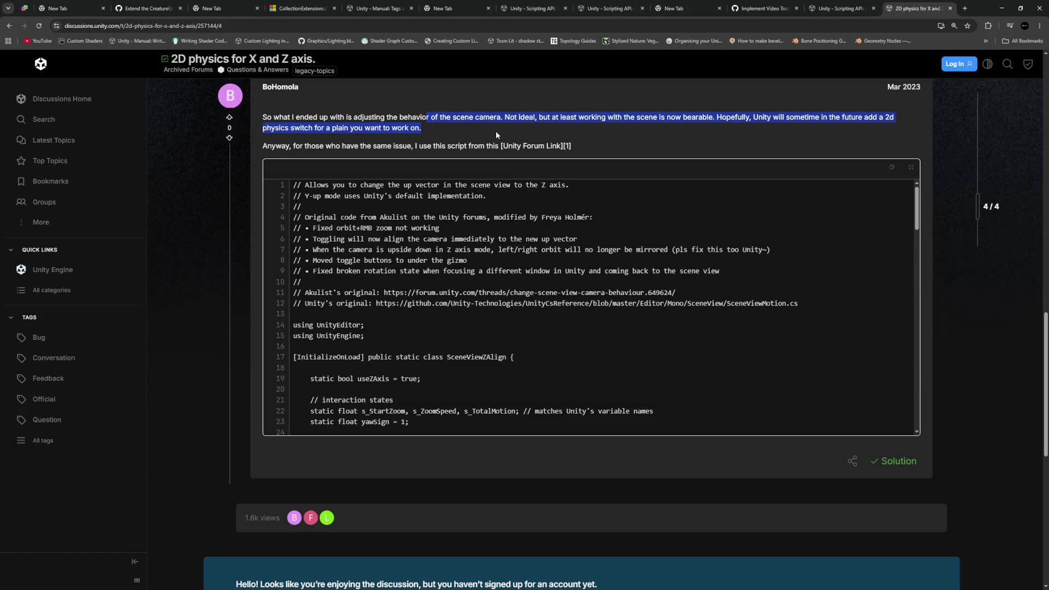
pyautogui.scroll(2, 460, 175)
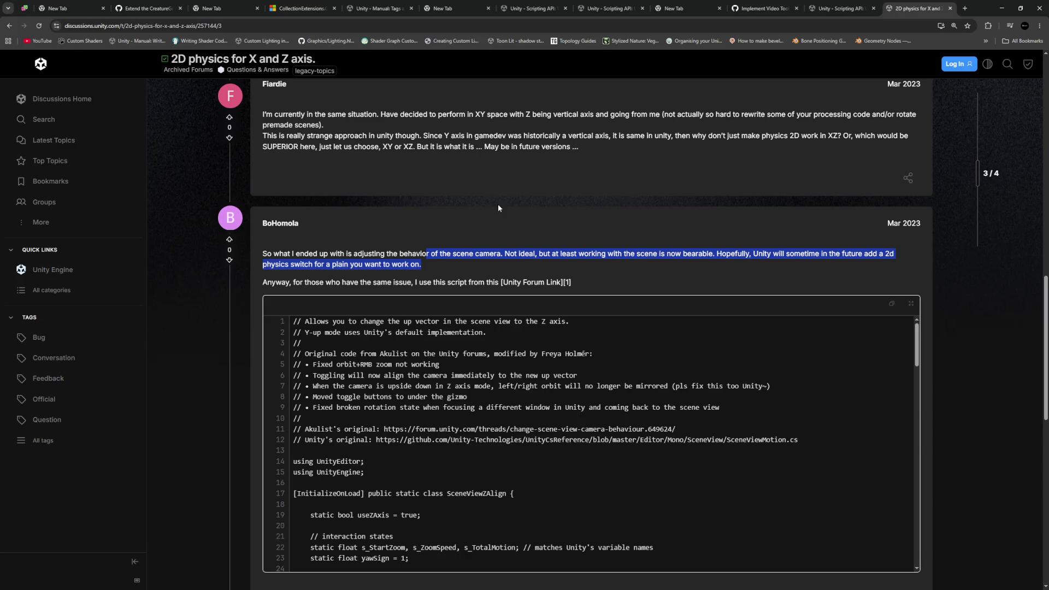
pyautogui.hotkey('alt', 'Tab')
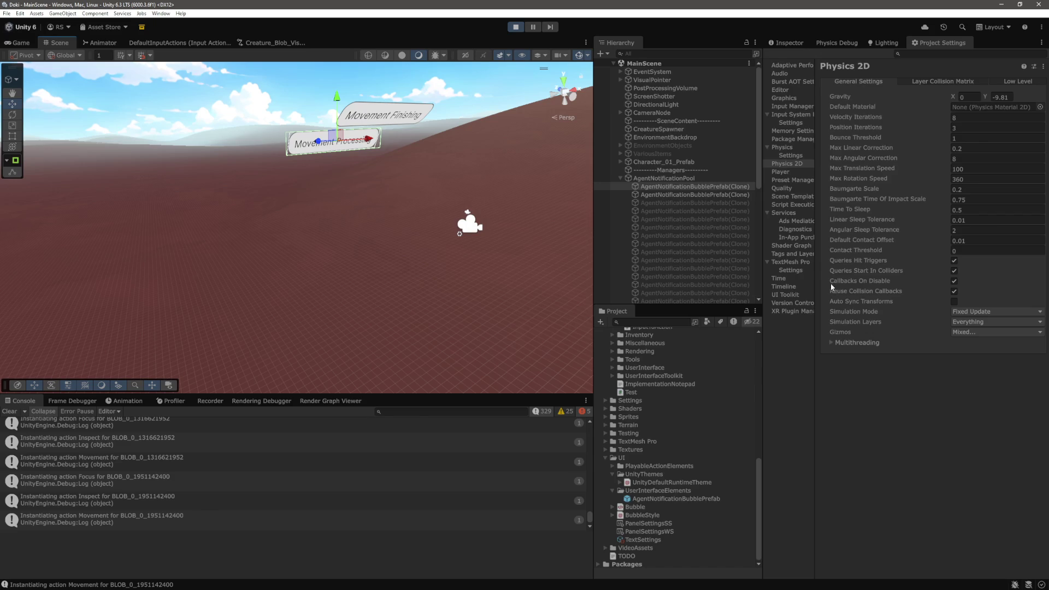
# Step: Compare PanelSettingsSS with PanelSettingsWS in the Inspector and view PanelSettingsWS's Collider Update Mode options
pyautogui.click(785, 43)
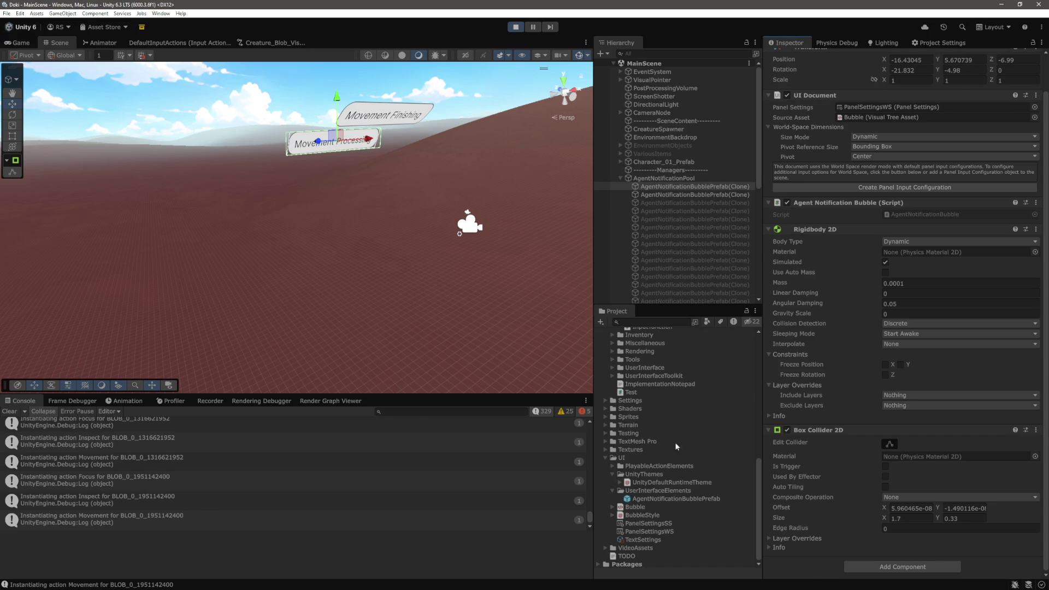
pyautogui.click(651, 525)
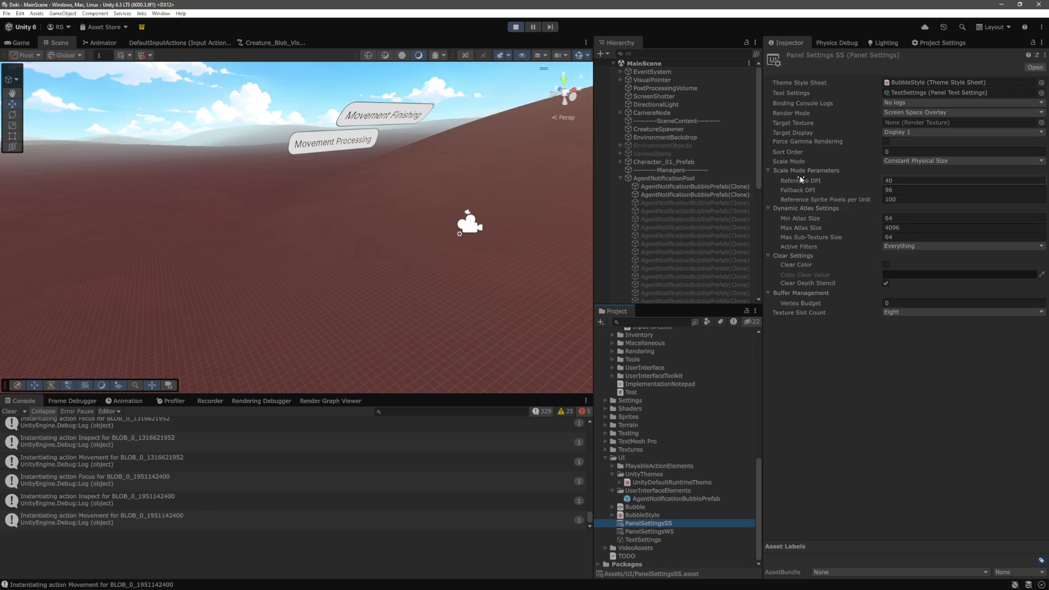
pyautogui.click(657, 533)
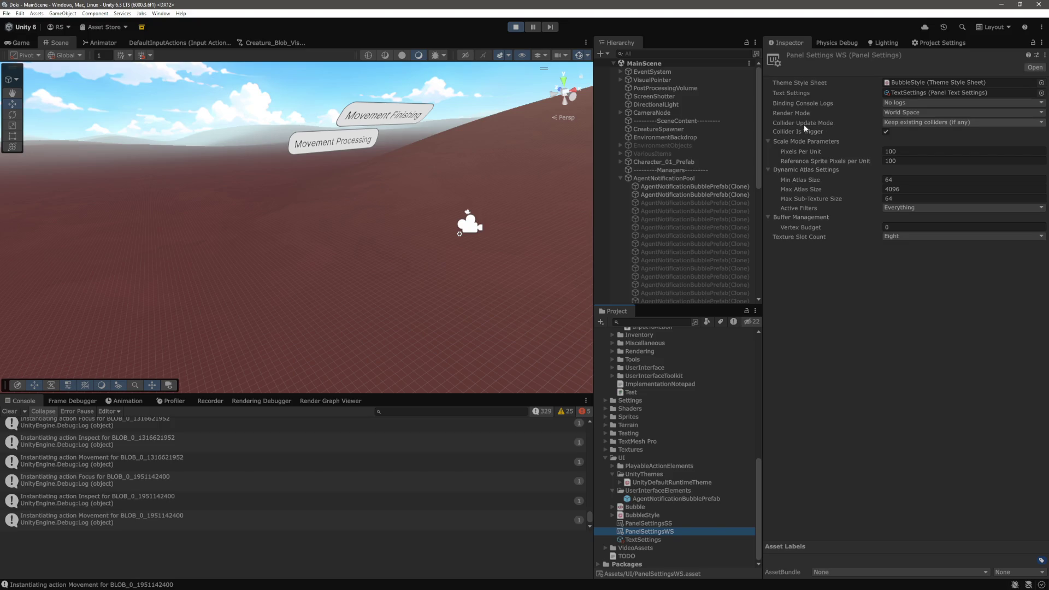
pyautogui.click(929, 124)
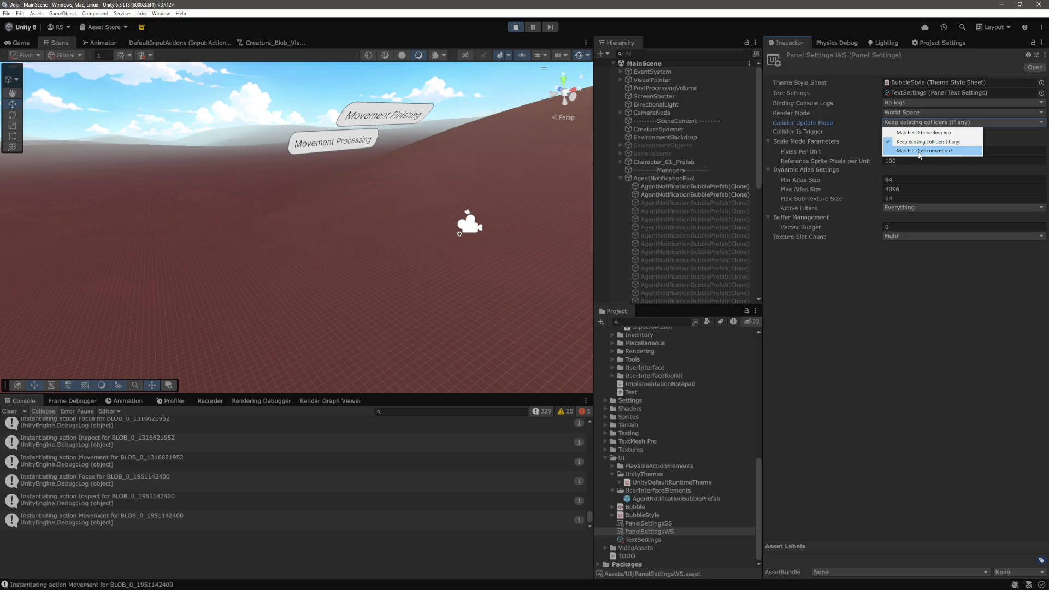
pyautogui.click(842, 144)
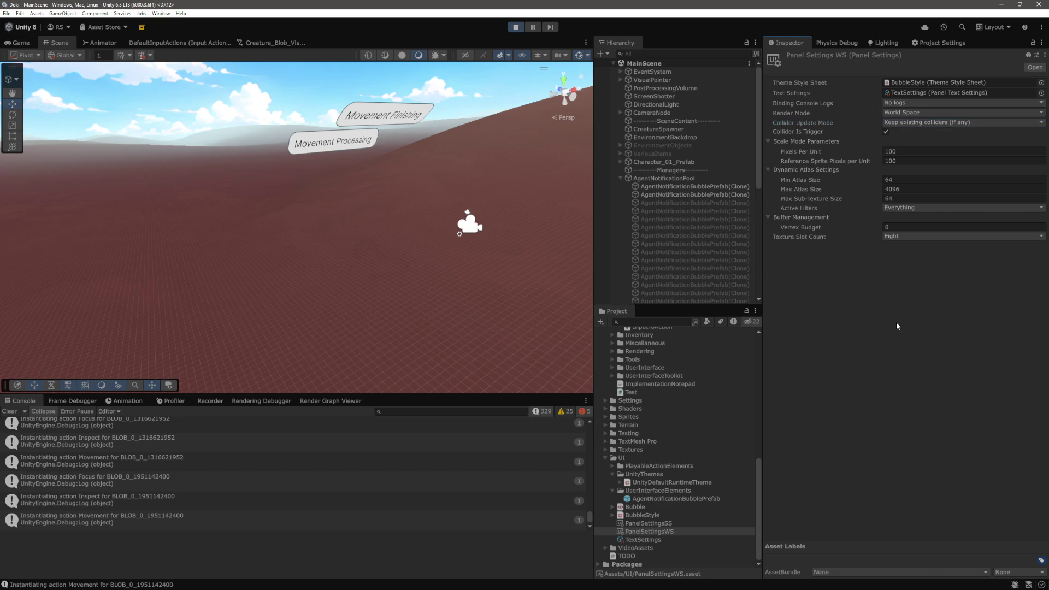
pyautogui.click(900, 124)
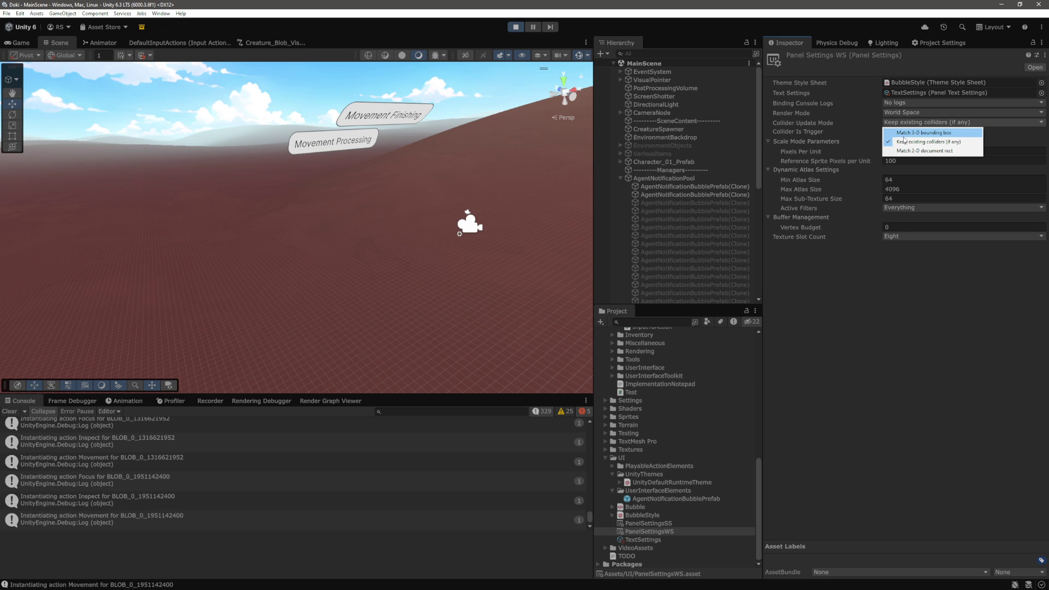
pyautogui.click(904, 140)
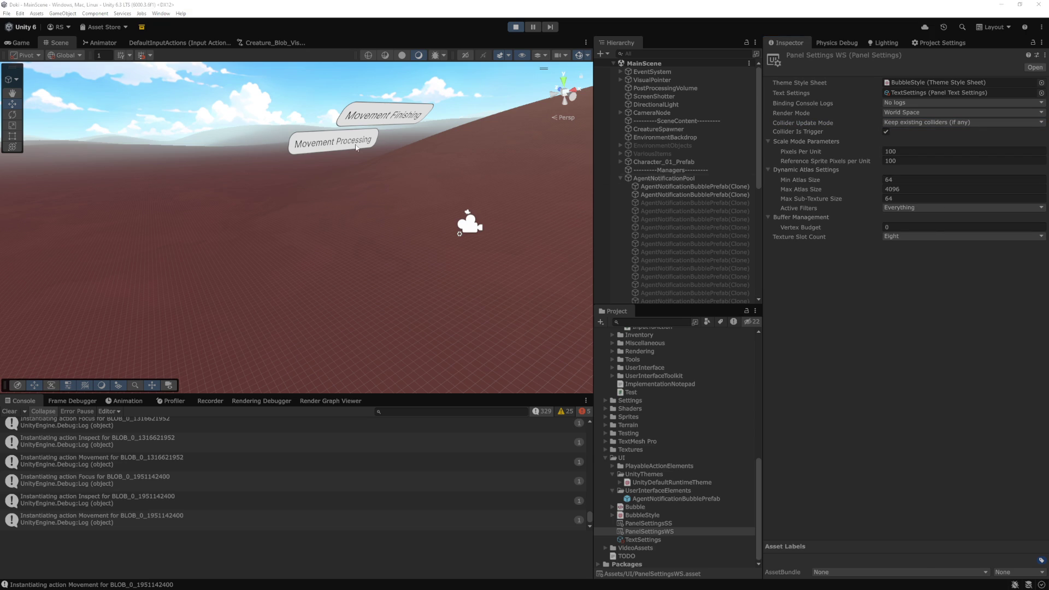